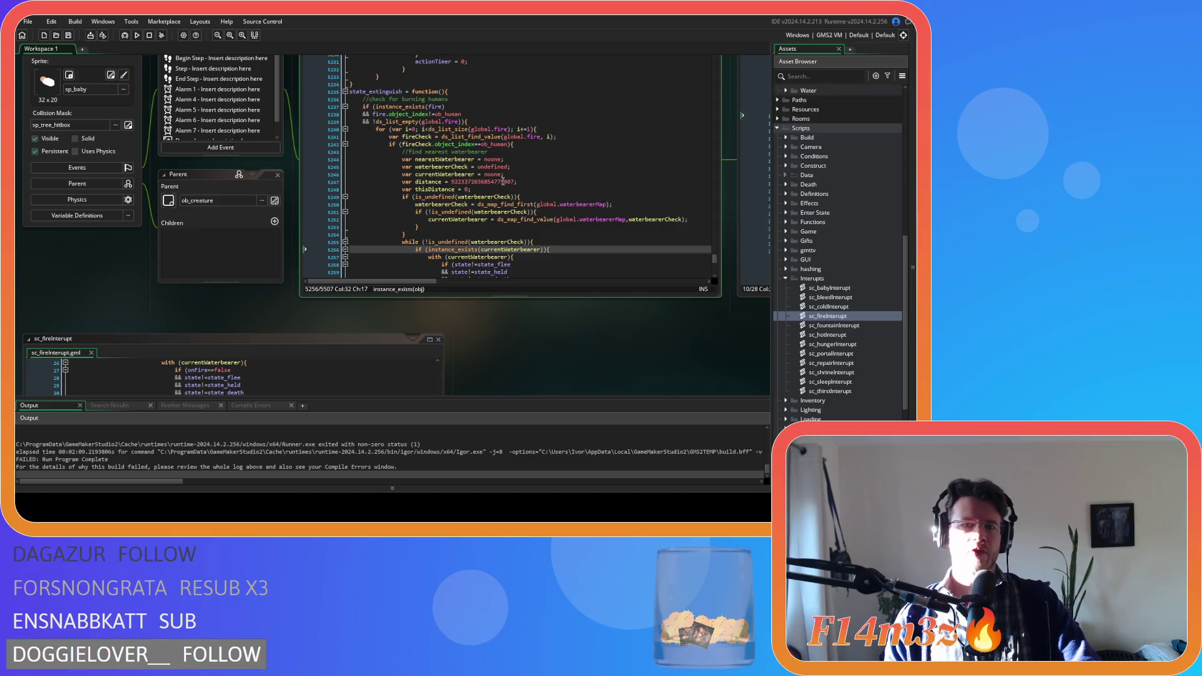
Scroll through the water-bearer loop code around lines 5238–5281
scroll(502, 180, "down", 6)
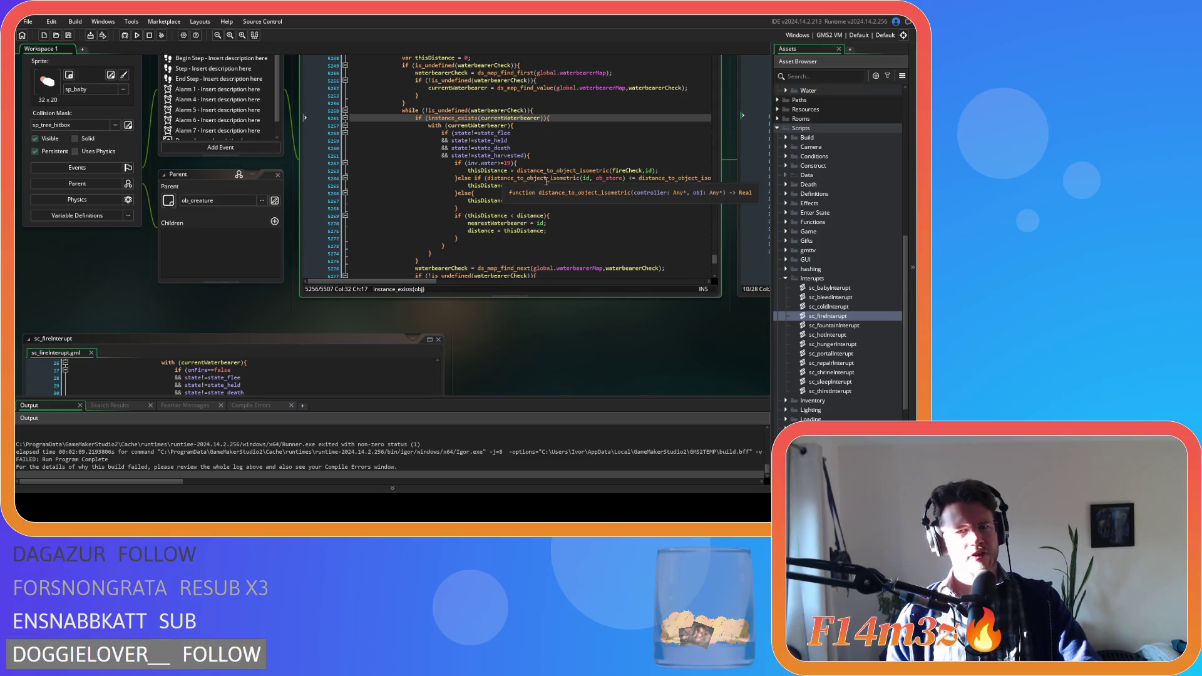
scroll(546, 181, "down", 5)
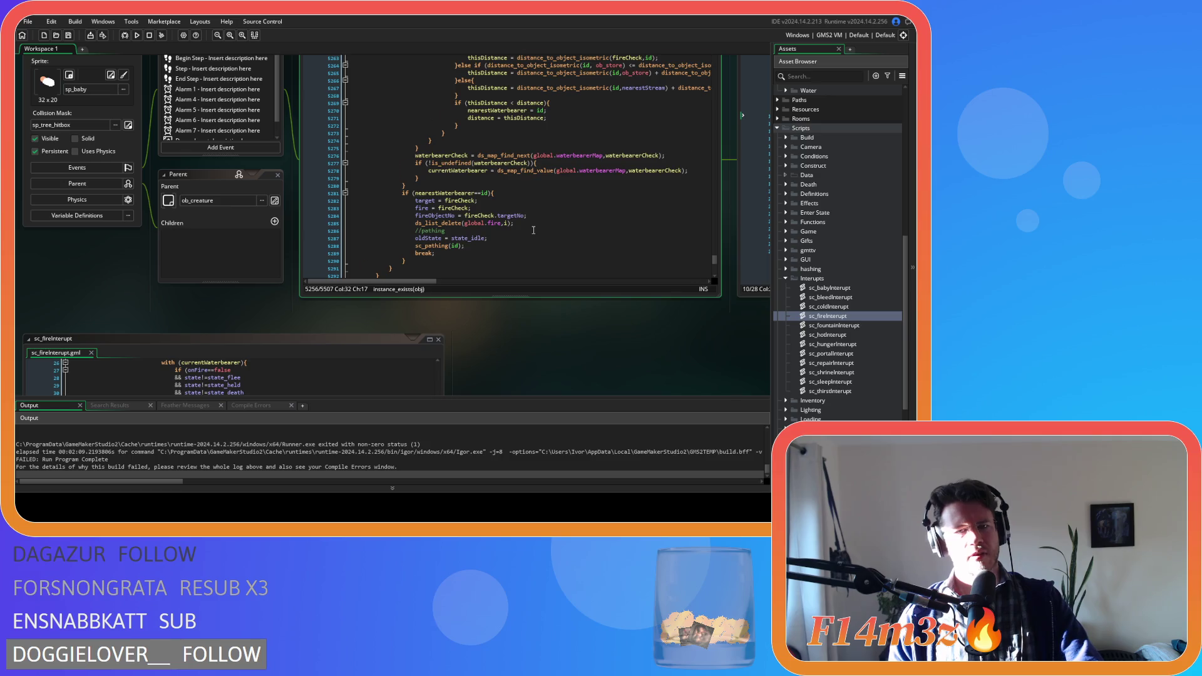
scroll(533, 230, "down", 1)
left_click(513, 189)
left_click(513, 181)
left_click(510, 174)
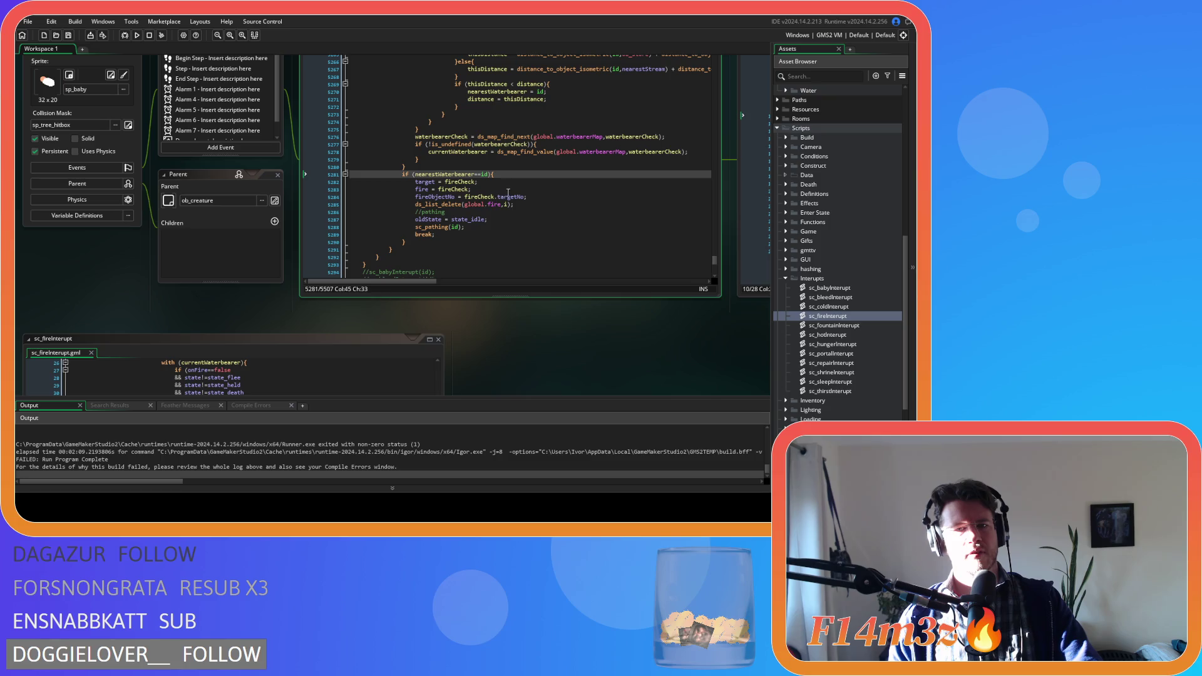
scroll(507, 201, "up", 12)
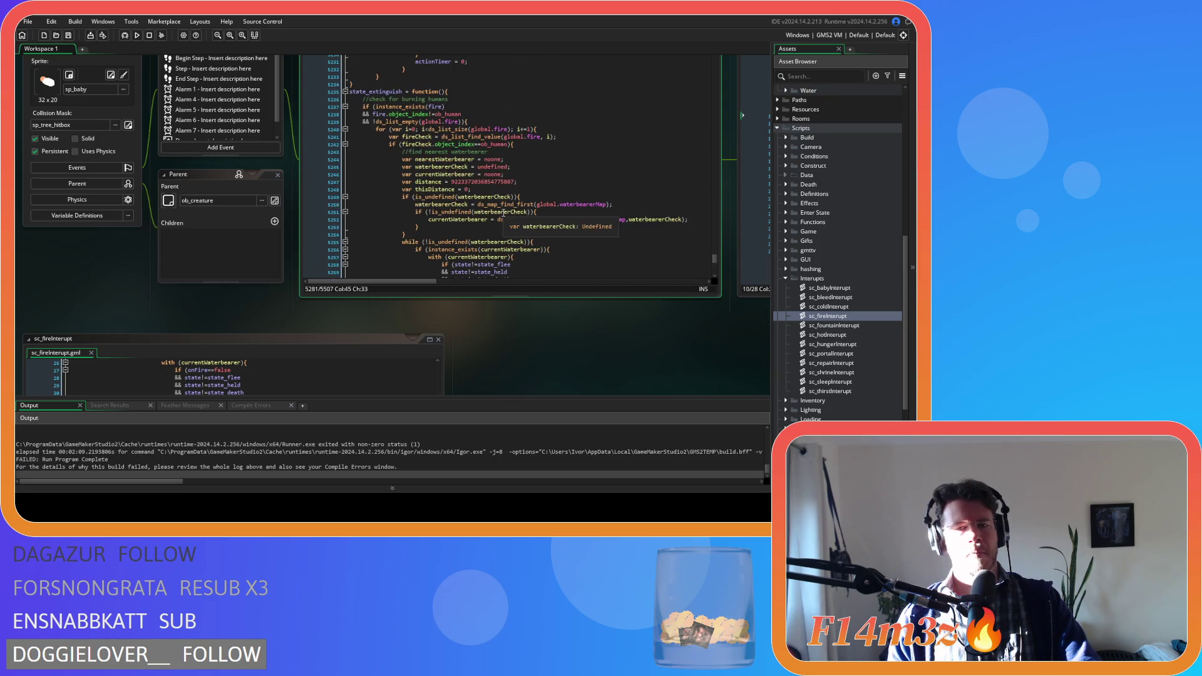
scroll(503, 213, "down", 3)
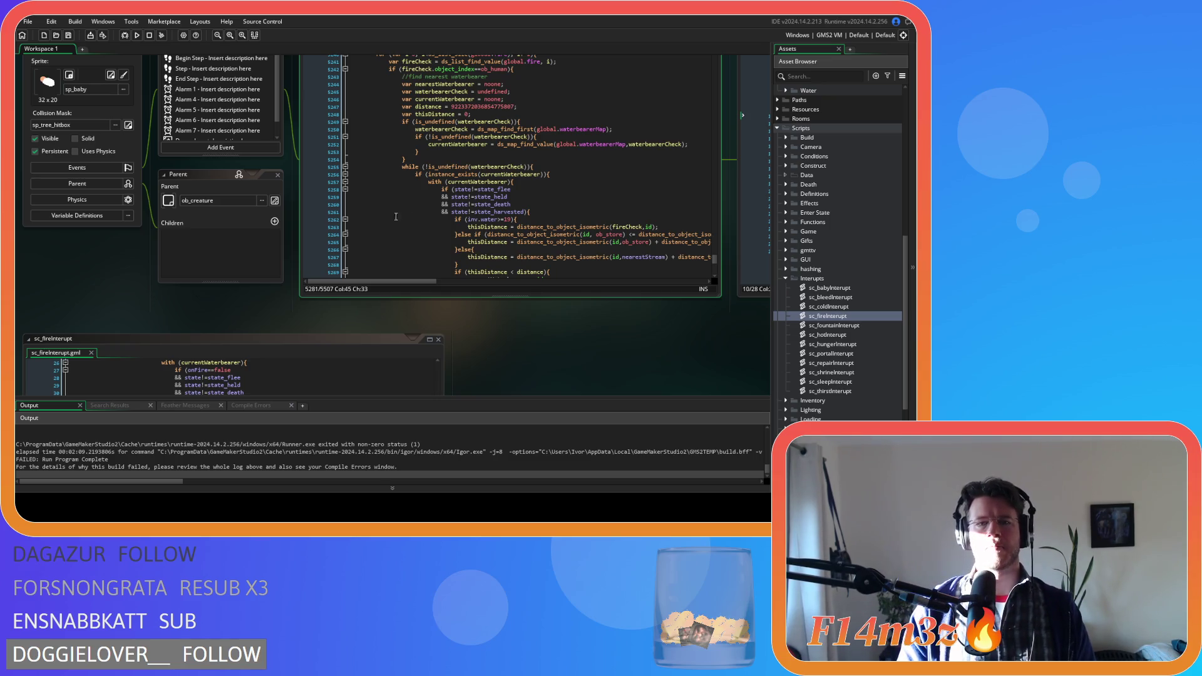
left_click(528, 196)
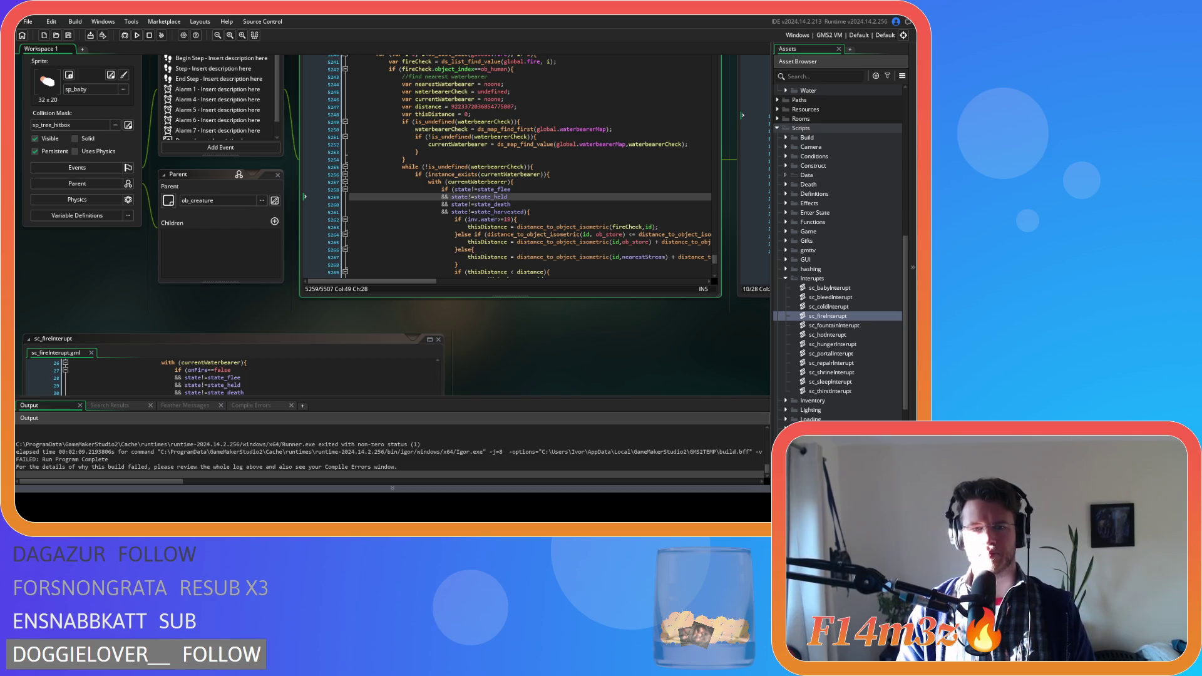
key("ctrl+z")
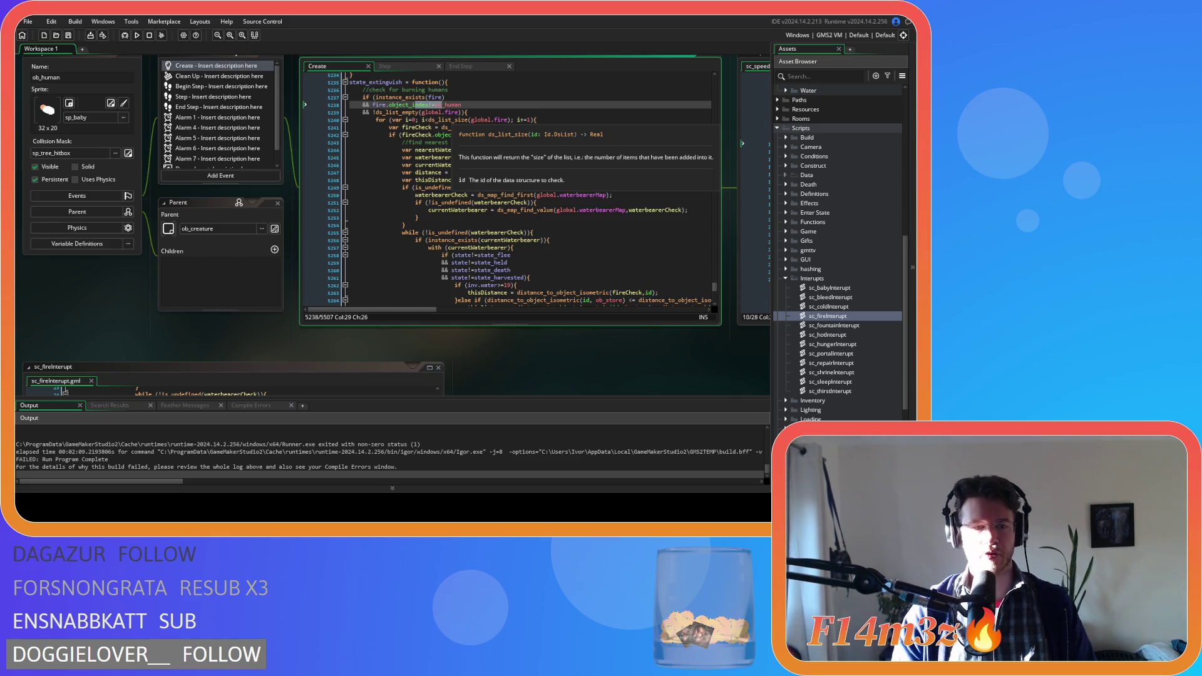
Pan the workspace to the sc_speedUpdate script and place the cursor at line 19
left_click(481, 240)
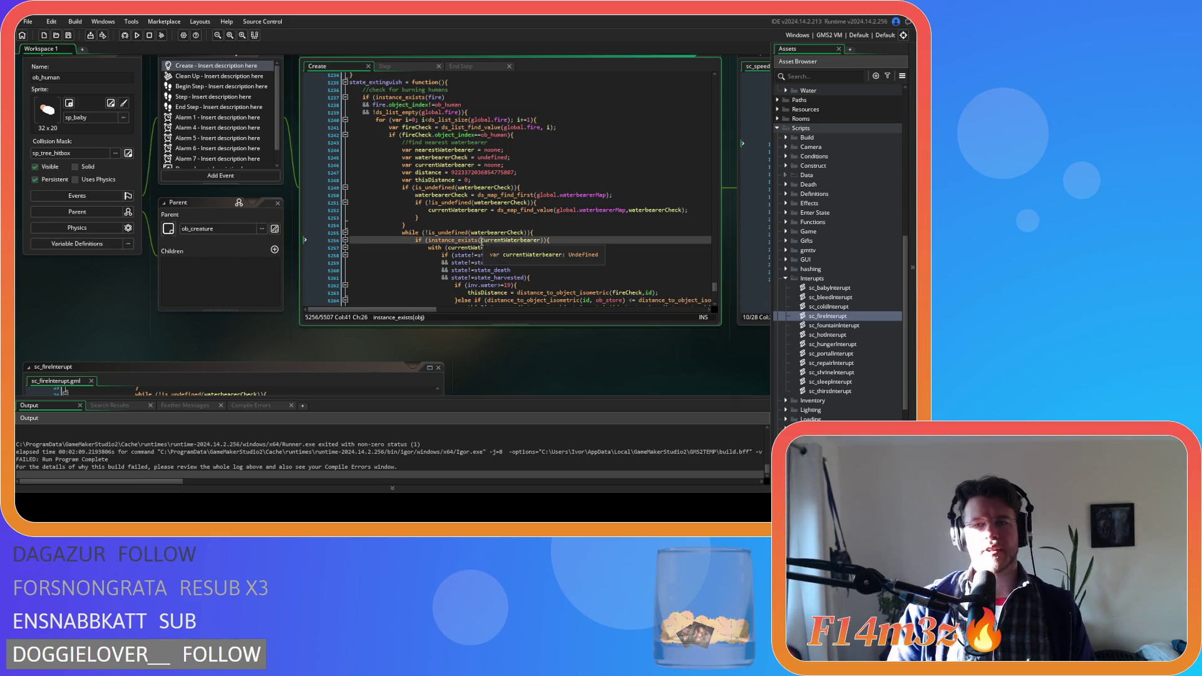
mouse_move(485, 328)
left_mouse_down()
mouse_move(471, 366)
mouse_move(28, 369)
left_mouse_up()
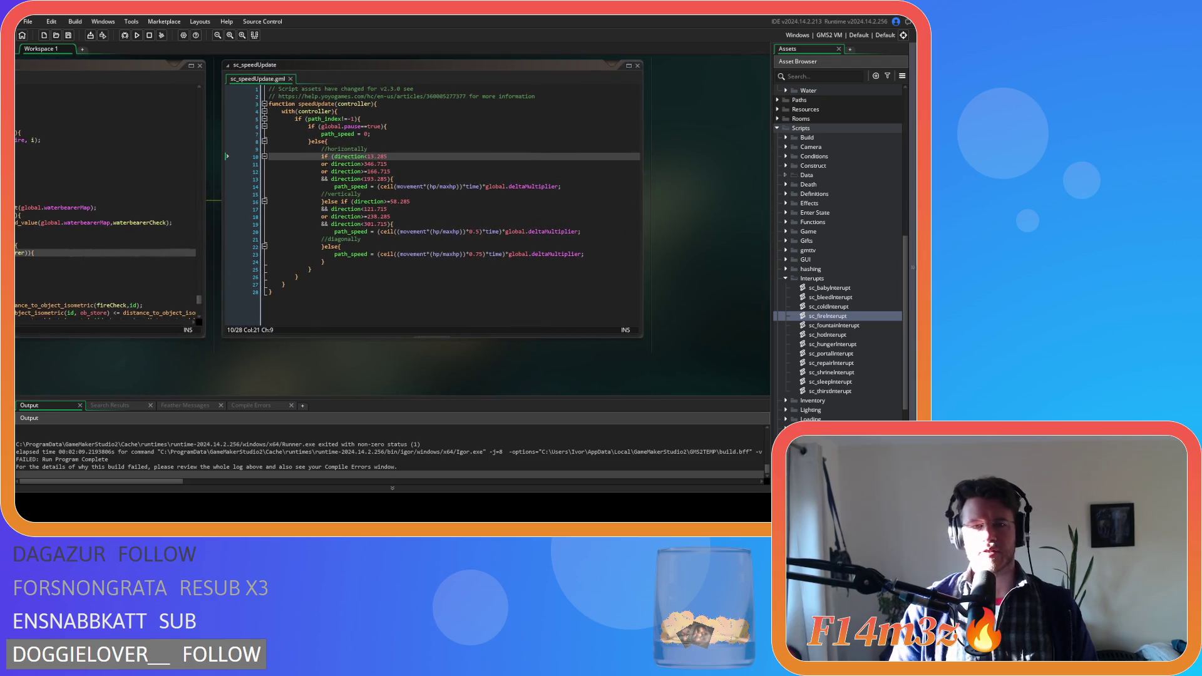
left_click_drag(711, 241, 716, 260)
left_click(636, 240)
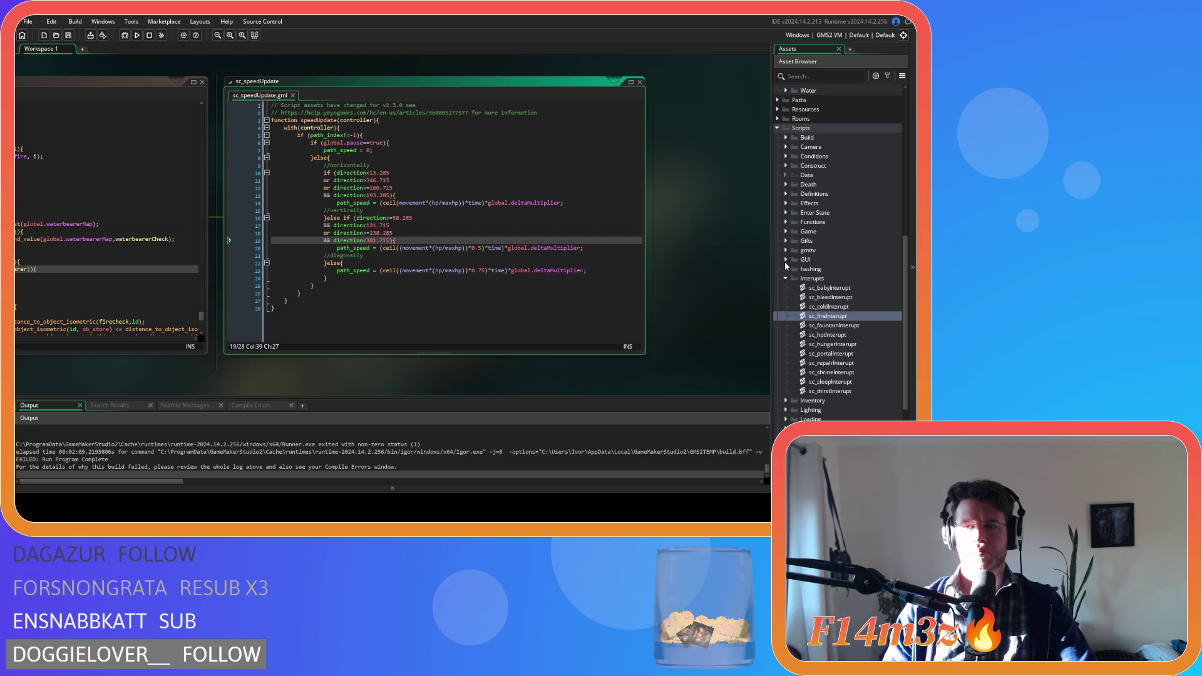
scroll(785, 211, "down", 5)
Collapse the Interupts folder, expand Conditions and open sc_stateConditions
scroll(821, 271, "up", 4)
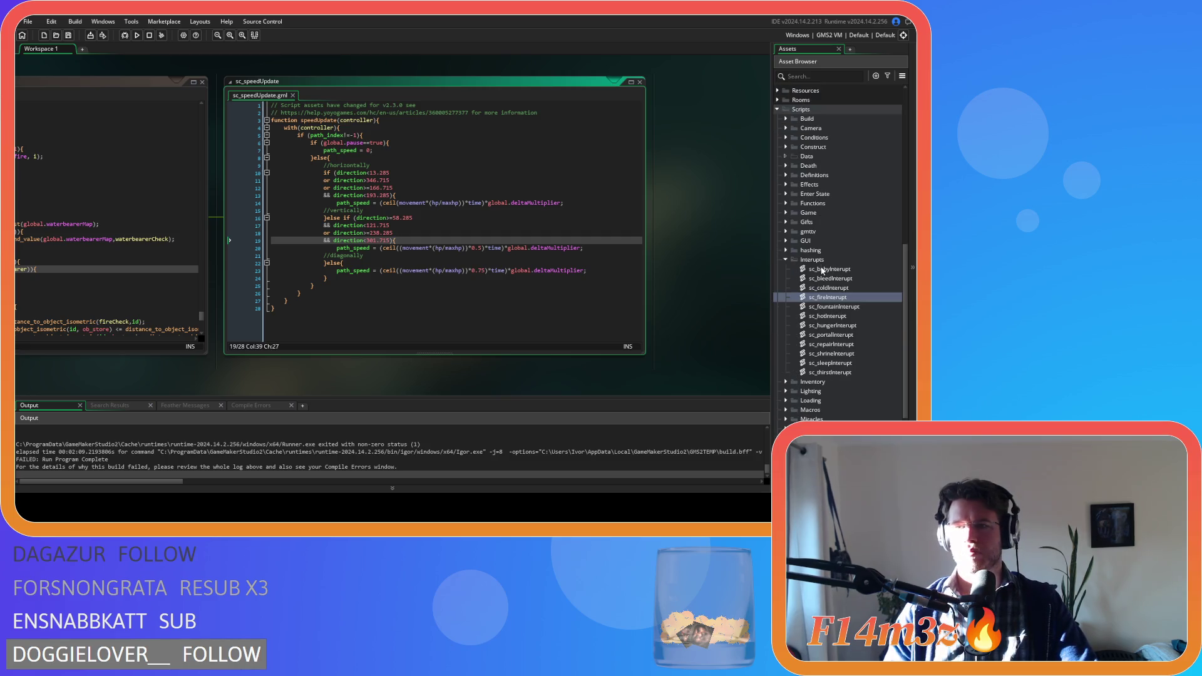
left_click(787, 260)
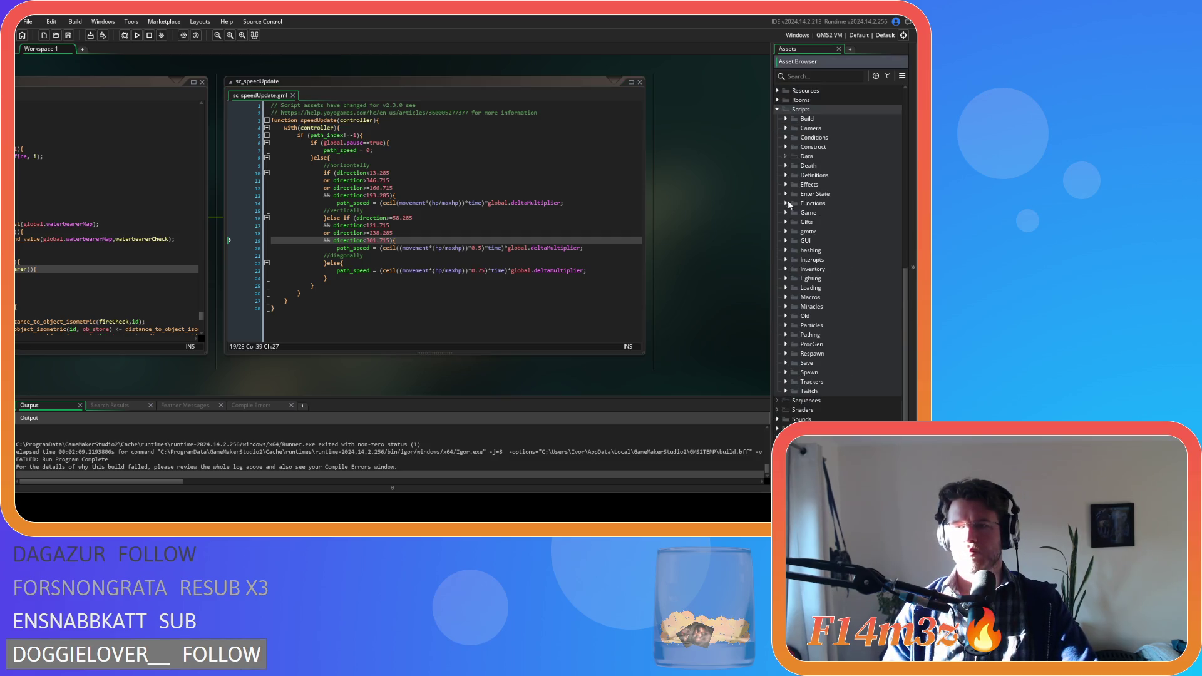
left_click(785, 138)
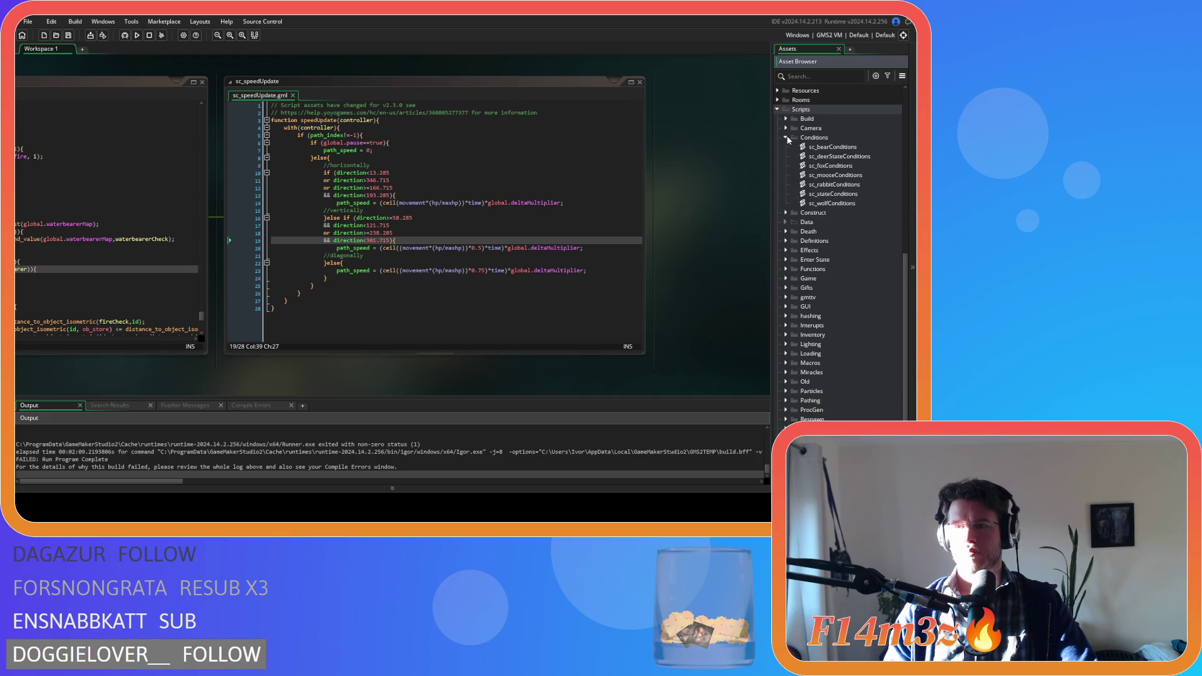
double_click(833, 195)
scroll(271, 177, "down", 9)
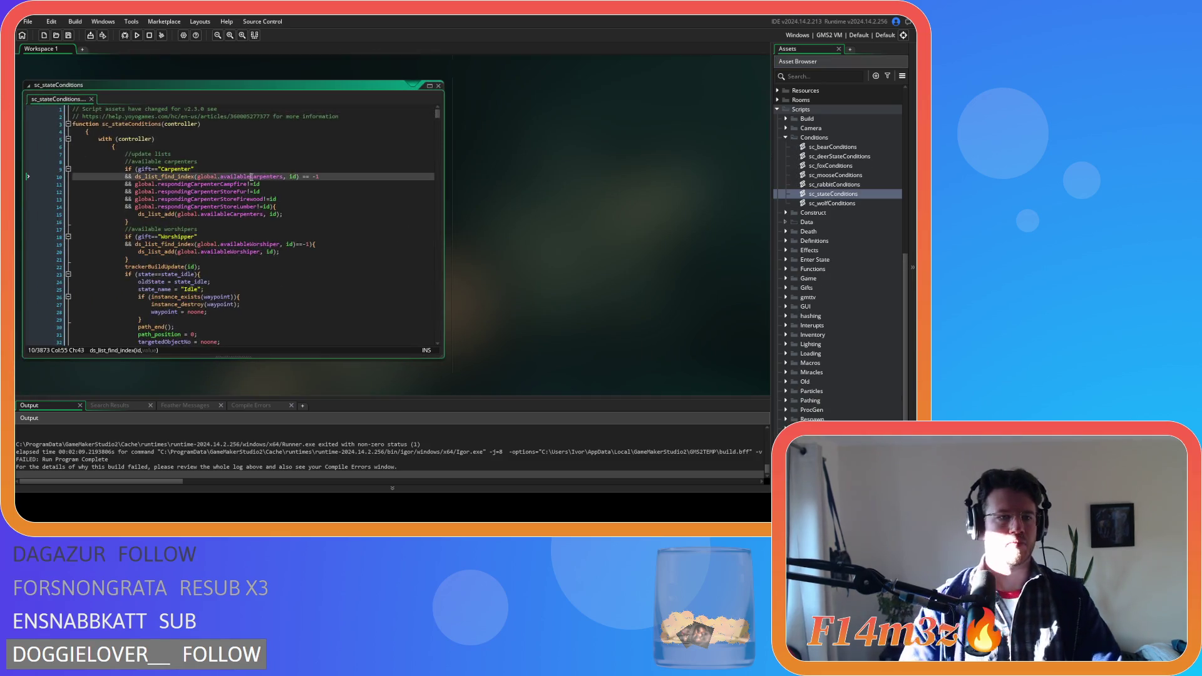
Search the script for 'movement' and step through every match with Find Next
key("ctrl+f")
type("movement")
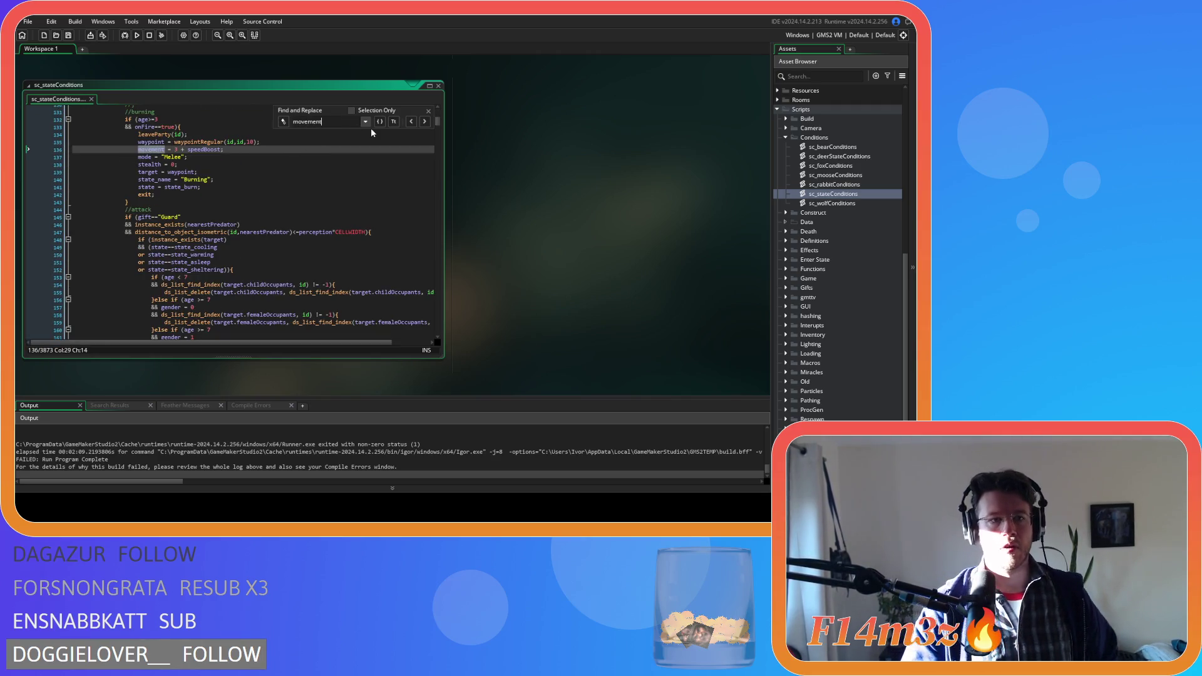
left_click(425, 122)
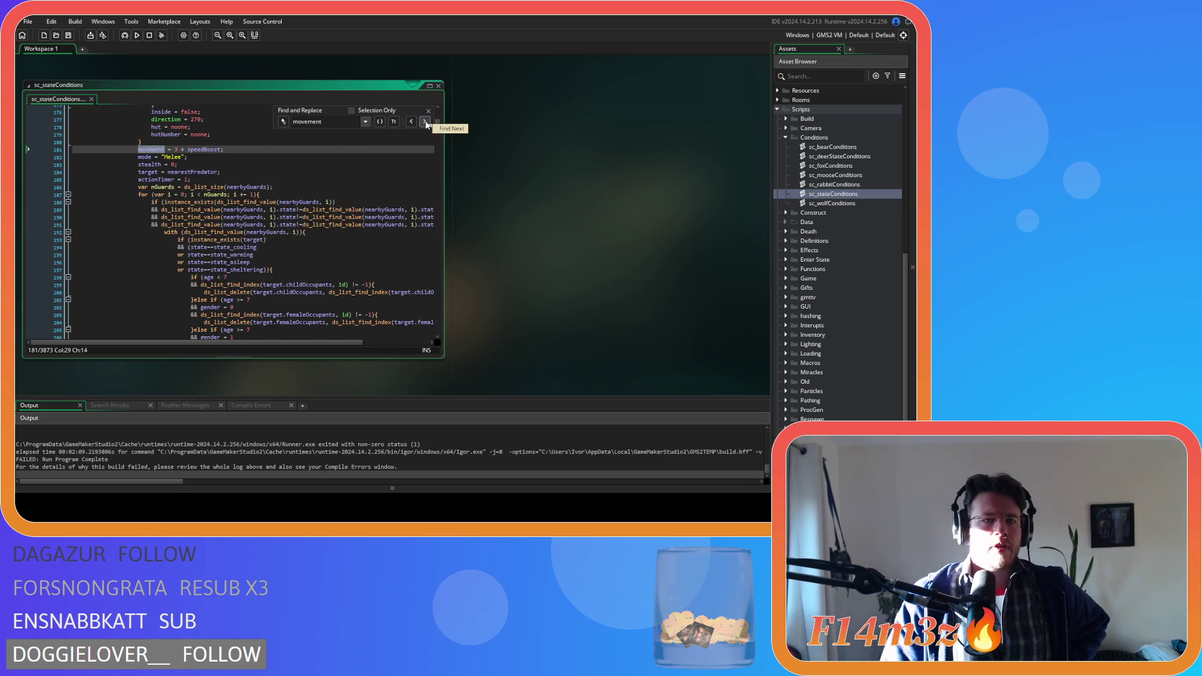
left_click(426, 123)
left_click(425, 122)
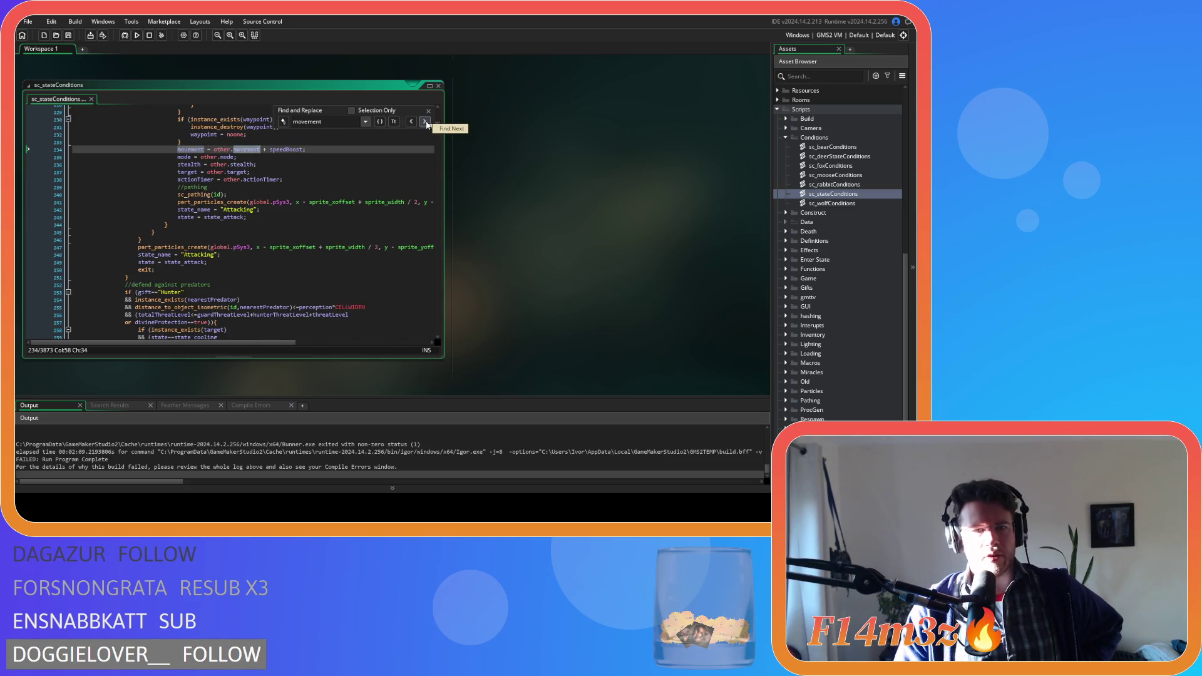
left_click(425, 123)
left_click(425, 122)
left_click(426, 123)
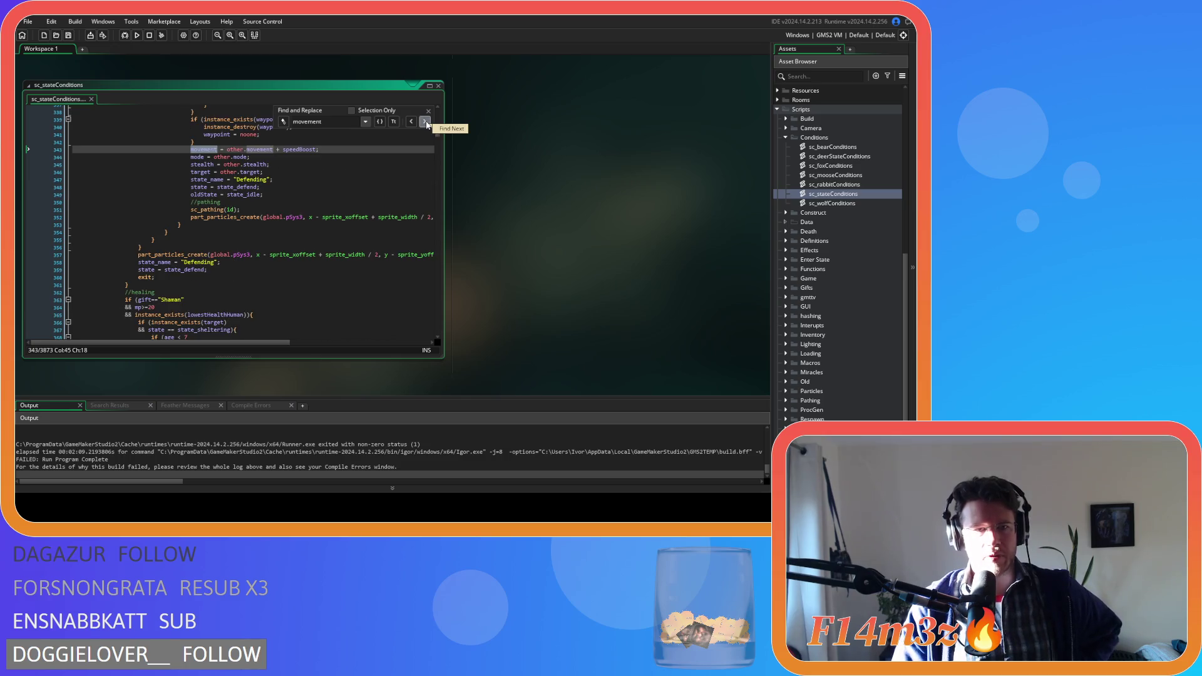
left_click(425, 123)
left_click(426, 123)
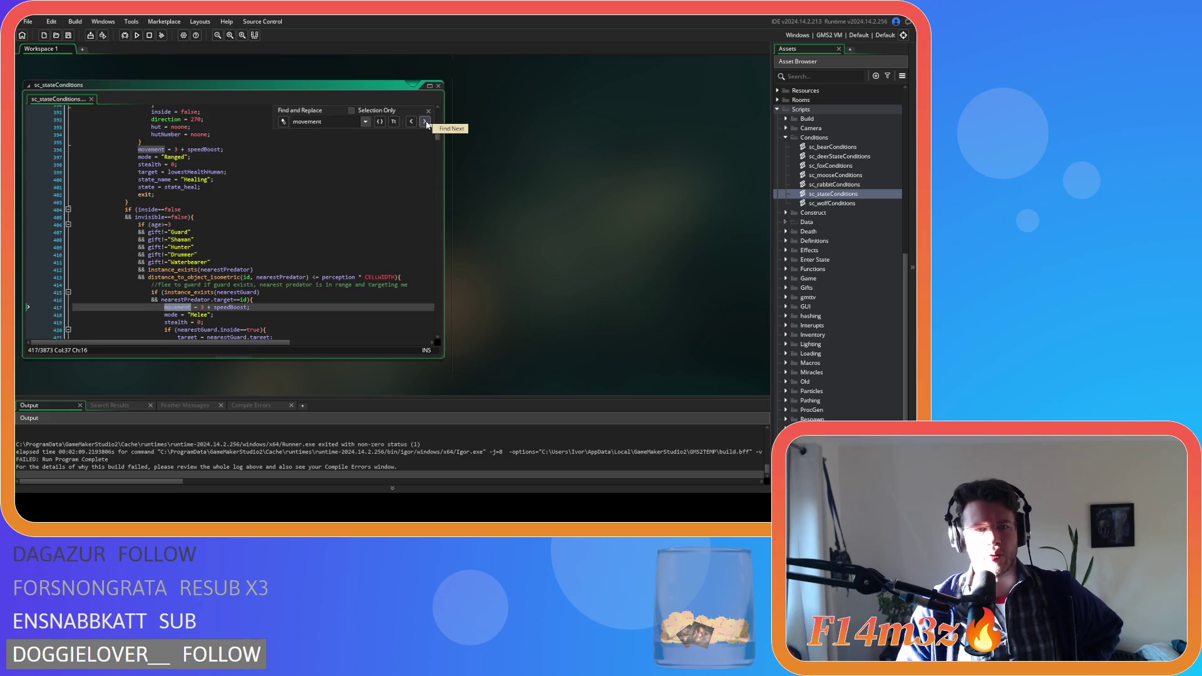
left_click(426, 122)
left_click(425, 123)
left_click(425, 123)
left_click(426, 122)
left_click(426, 122)
left_click(426, 122)
left_click(425, 123)
left_click(425, 123)
left_click(425, 123)
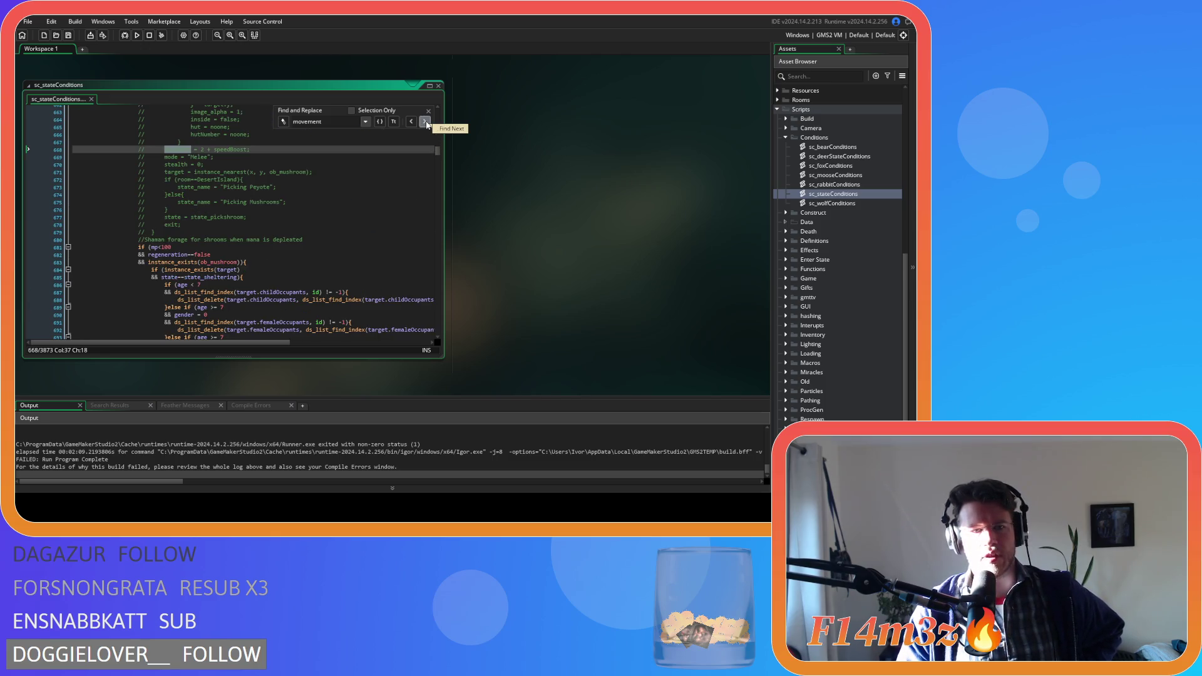
left_click(425, 122)
left_click(426, 122)
left_click(426, 123)
left_click(426, 122)
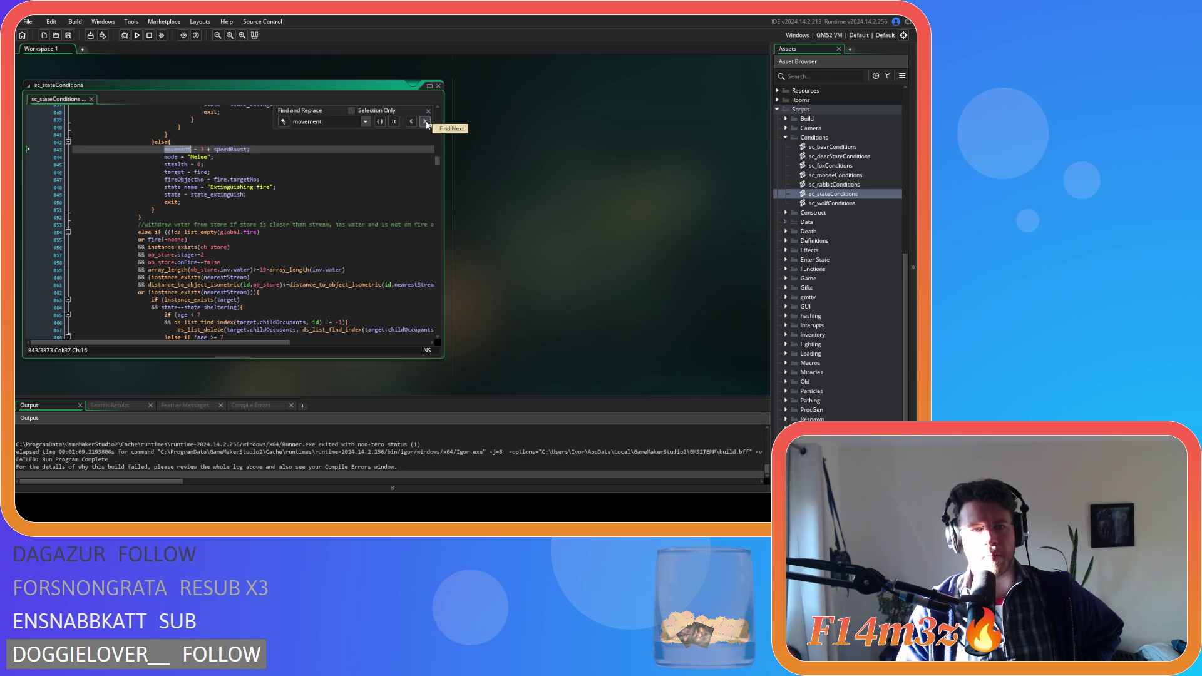
left_click(425, 123)
left_click(426, 123)
left_click(425, 123)
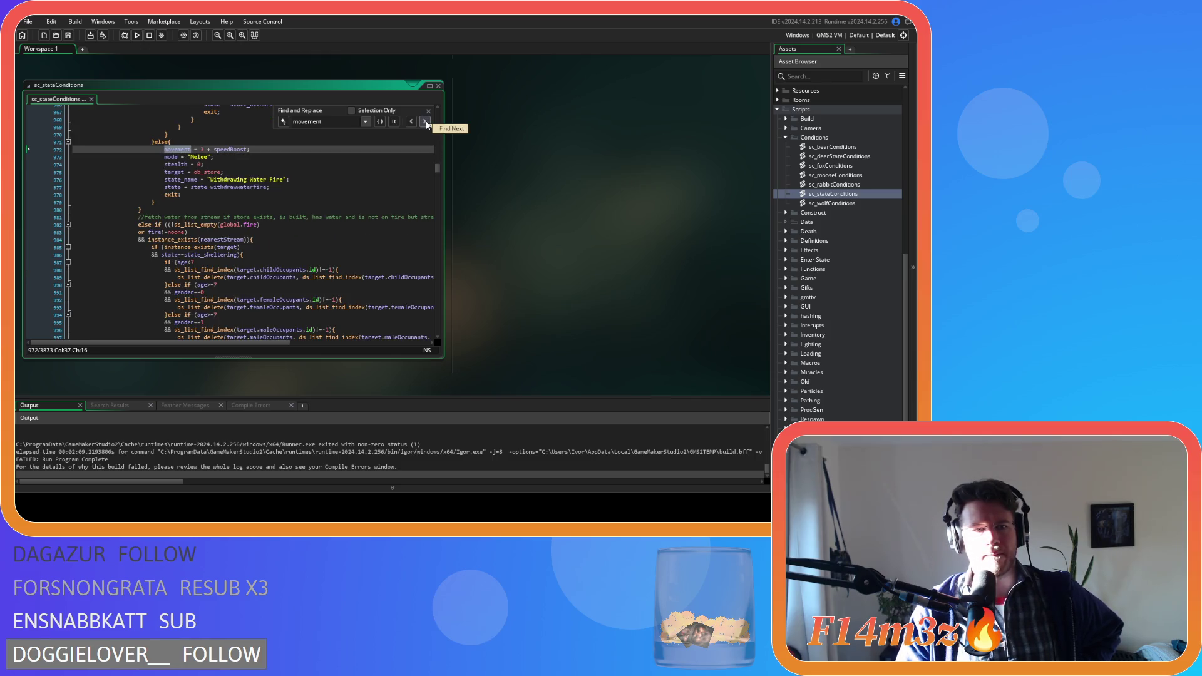
scroll(432, 144, "up", 4)
scroll(437, 146, "down", 4)
left_click(426, 123)
left_click(426, 123)
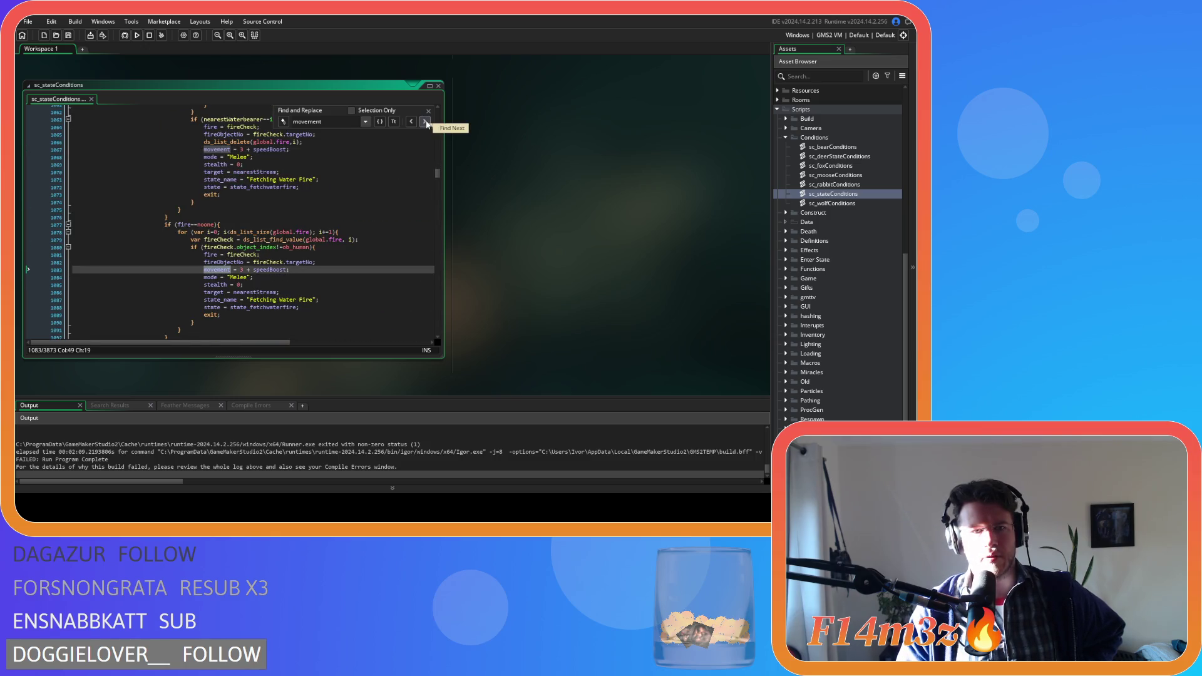
left_click(425, 123)
left_click(425, 123)
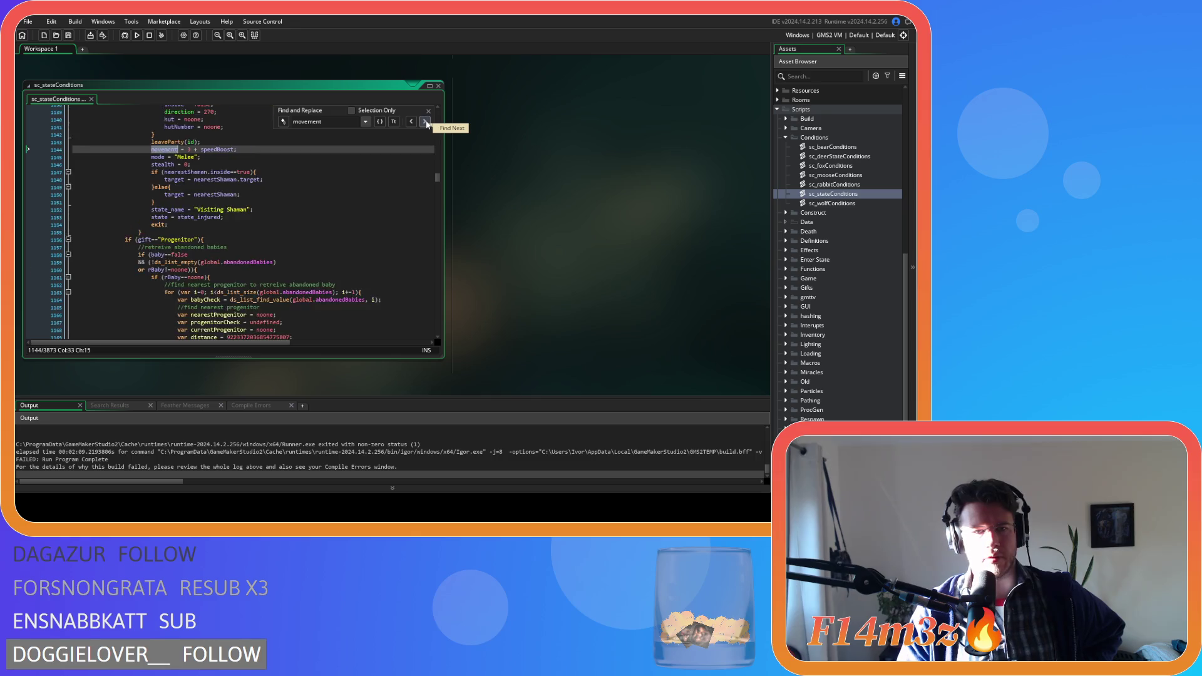
left_click(425, 122)
left_click(426, 122)
left_click(426, 123)
left_click(426, 123)
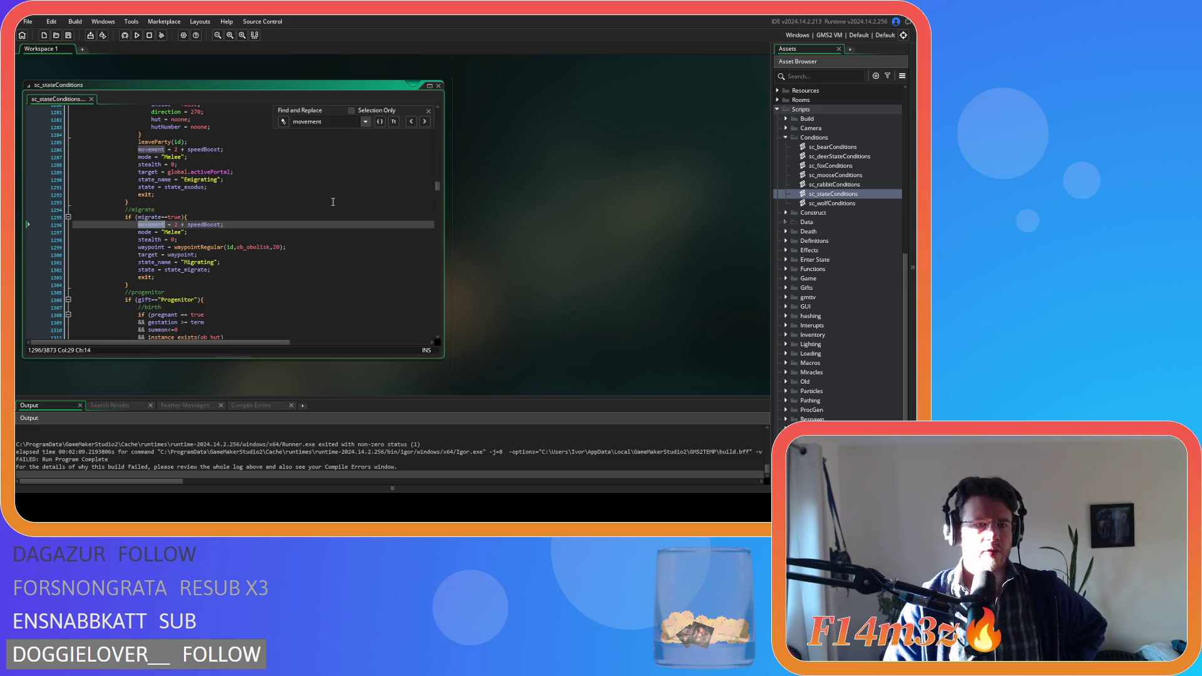
left_click(331, 123)
key("Return")
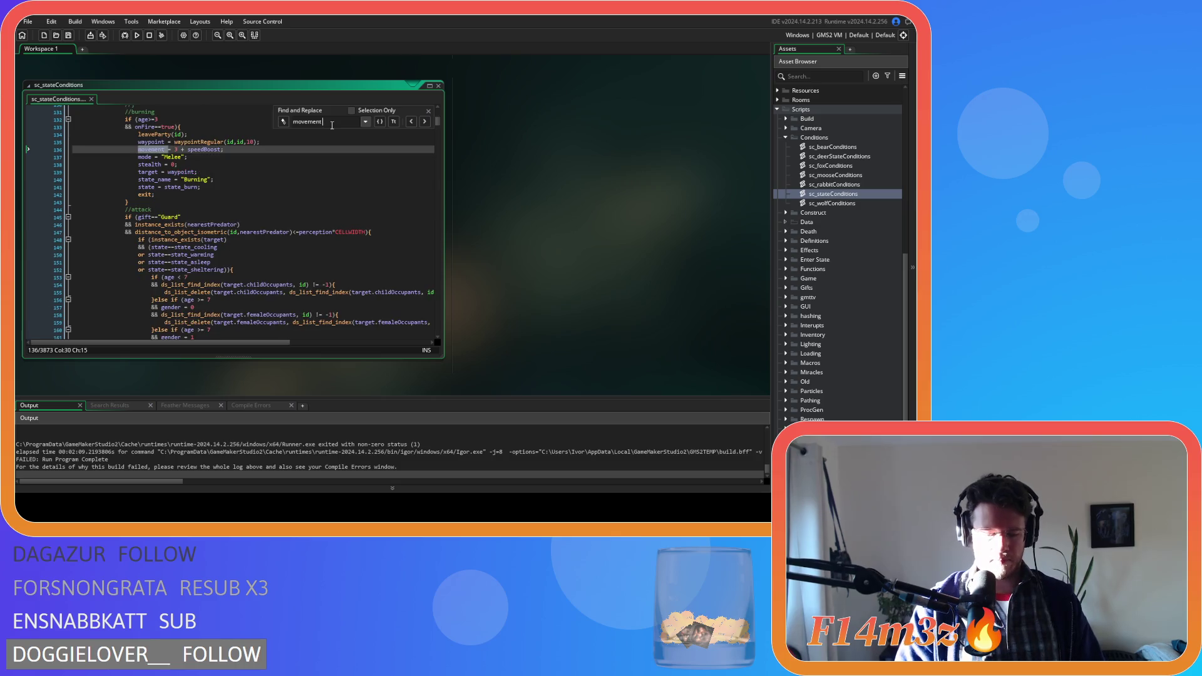
Narrow the search to 'movement = 1' to reach the hunters' movement = 1 + speedBoost line
type("= 1")
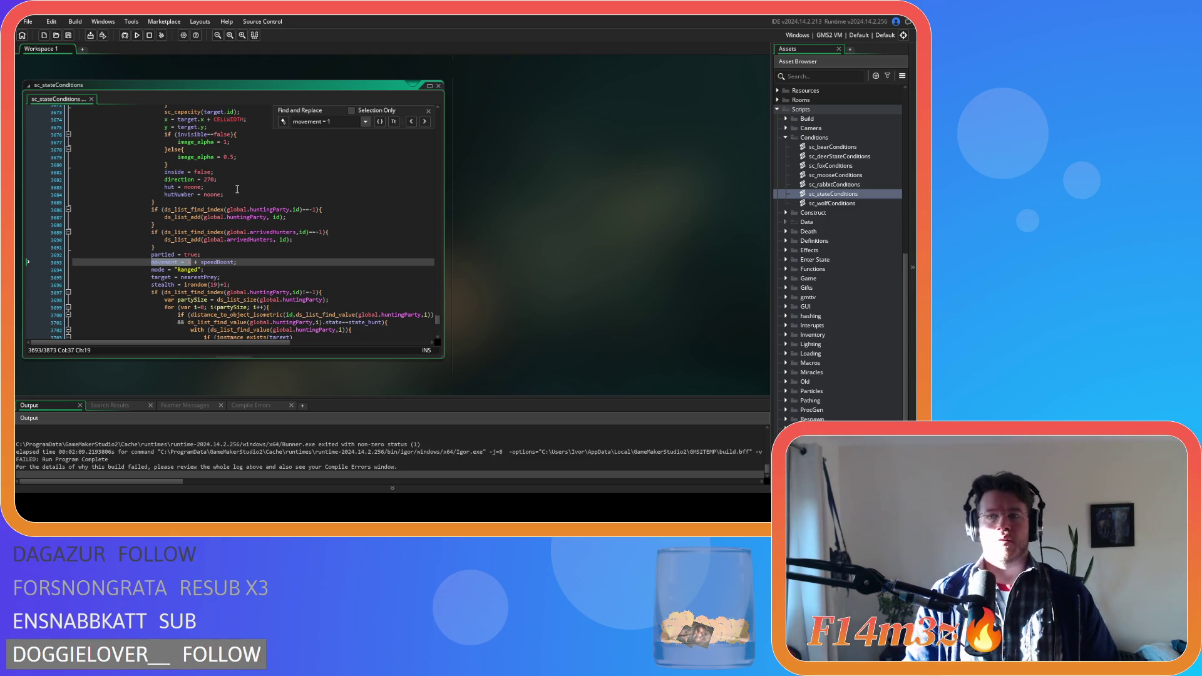
left_click(429, 111)
left_click(402, 211)
Delete ceil from the path_speed lines 14, 20 and 23 of sc_speedUpdate, then run with F5
key("alt+Left")
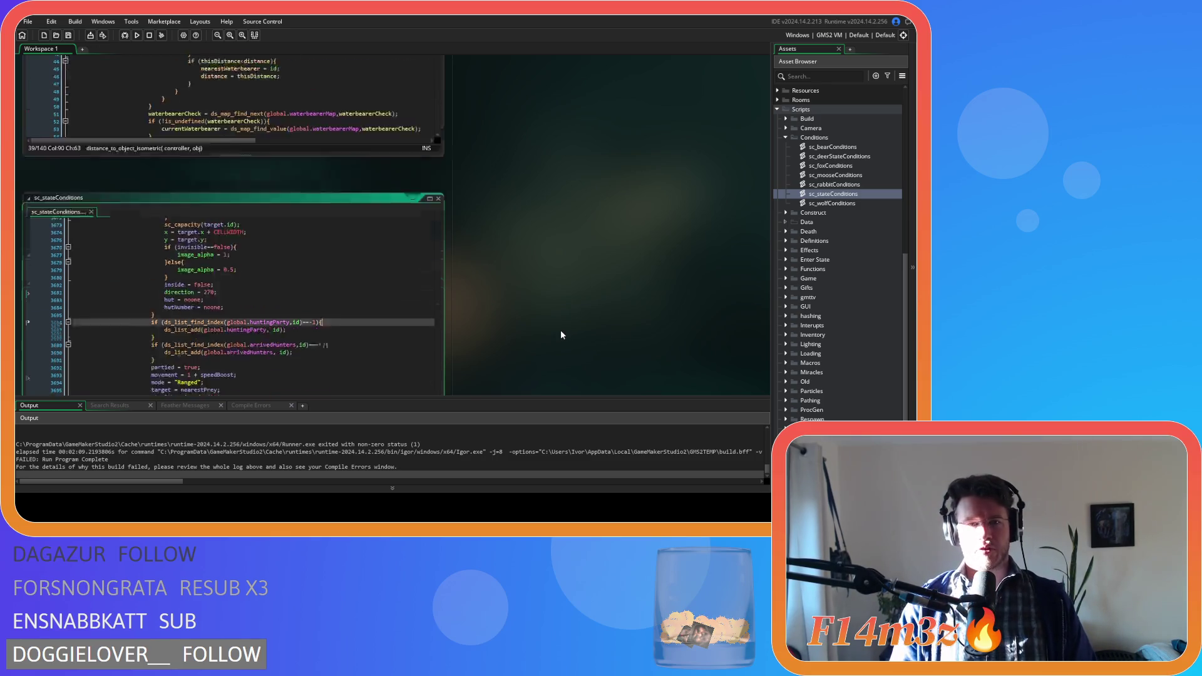
key("alt+Left")
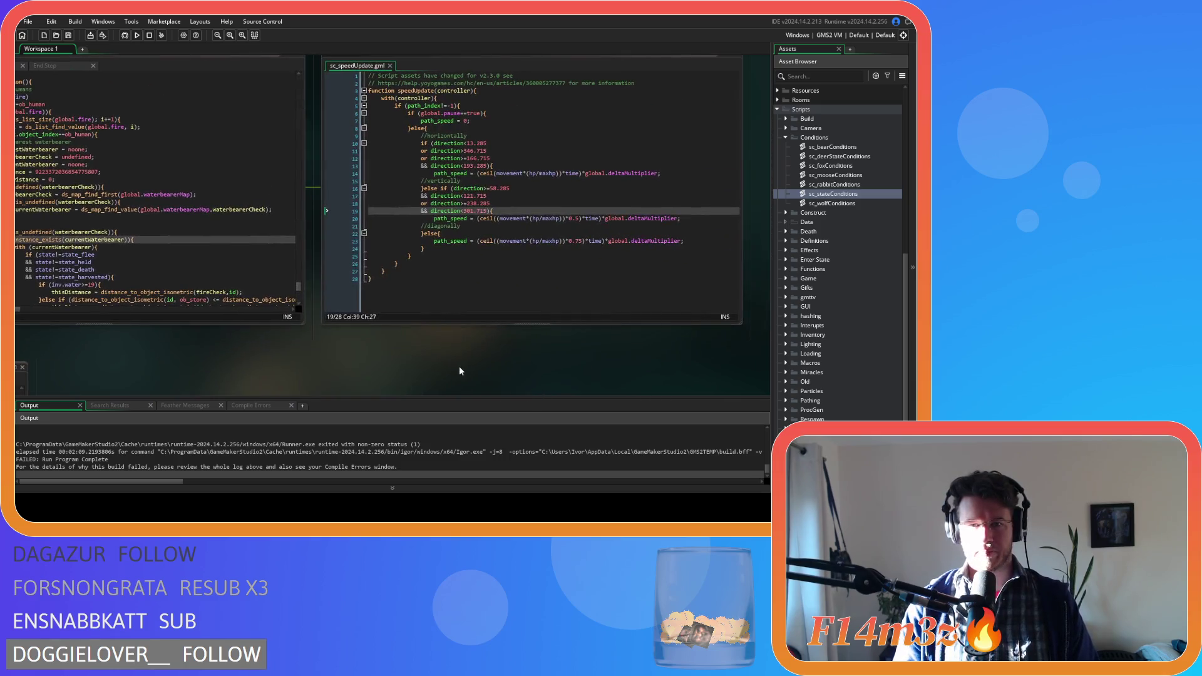
double_click(487, 177)
key("BackSpace")
left_click(452, 219)
double_click(485, 218)
key("BackSpace")
left_click(435, 242)
double_click(487, 241)
key("BackSpace")
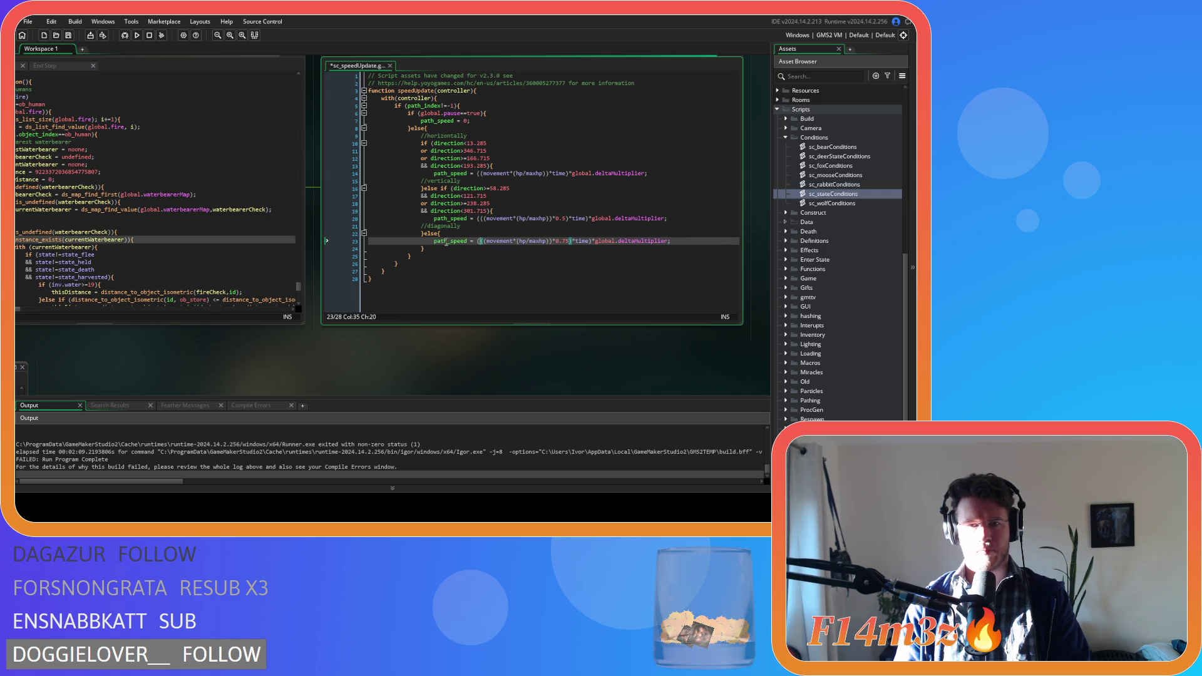
left_click(570, 203)
key("F5")
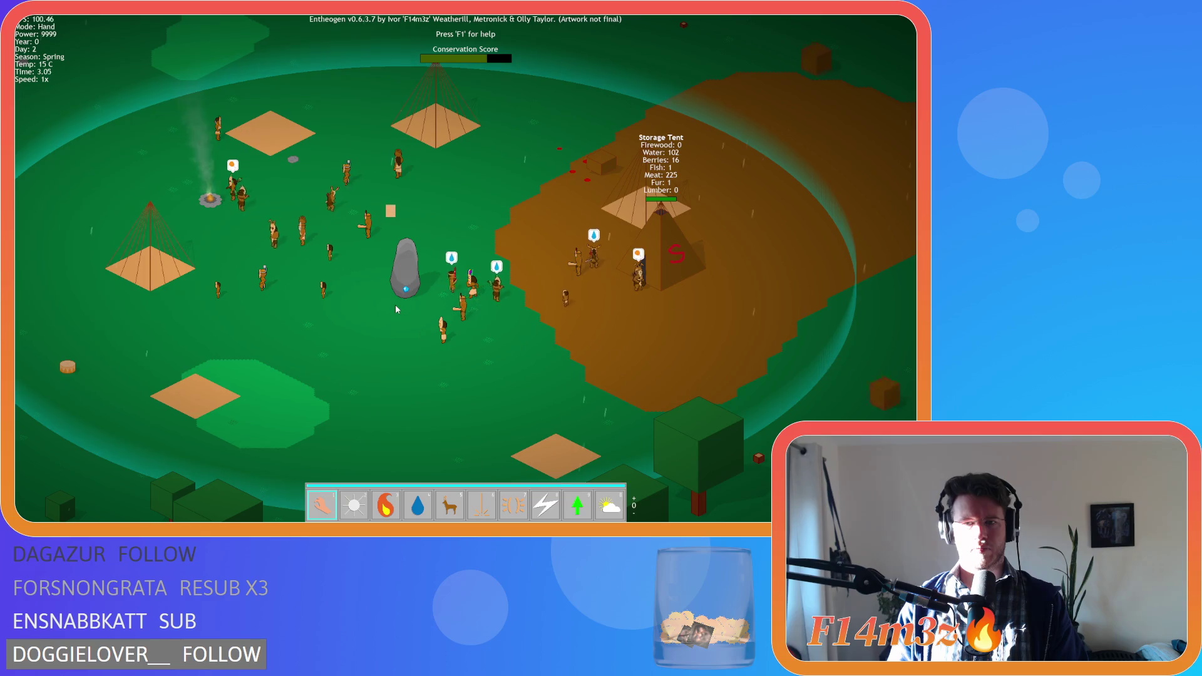
key("d")
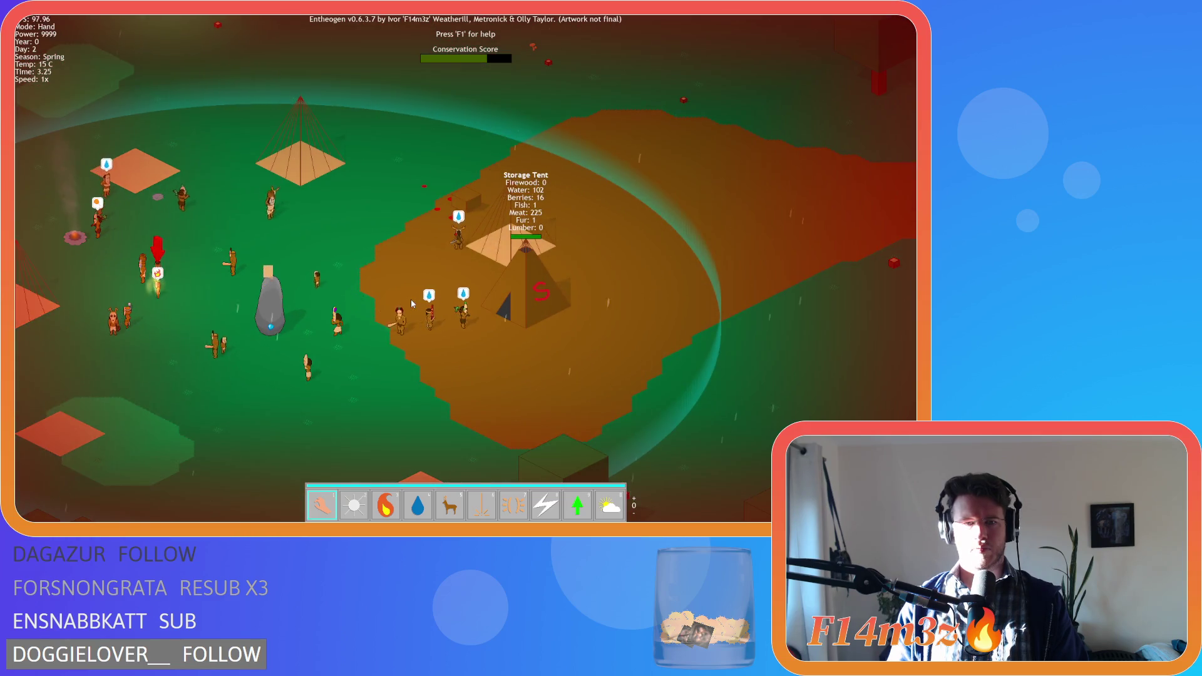
key("a")
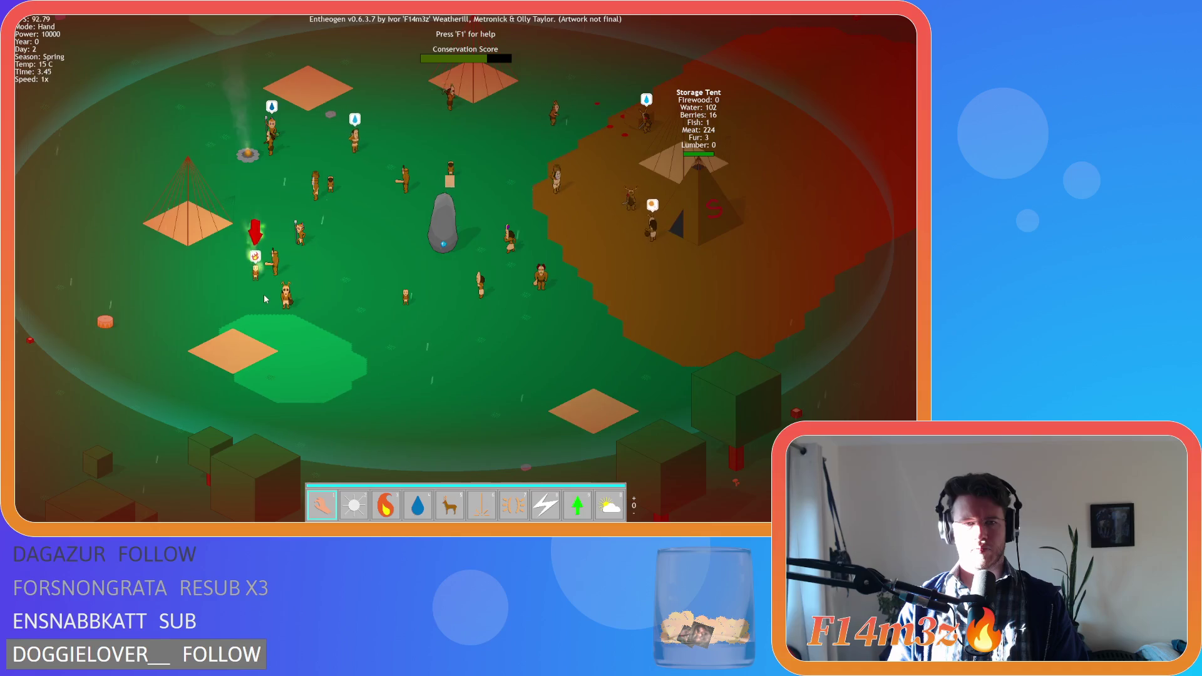
left_click(257, 295)
scroll(452, 281, "up", 5)
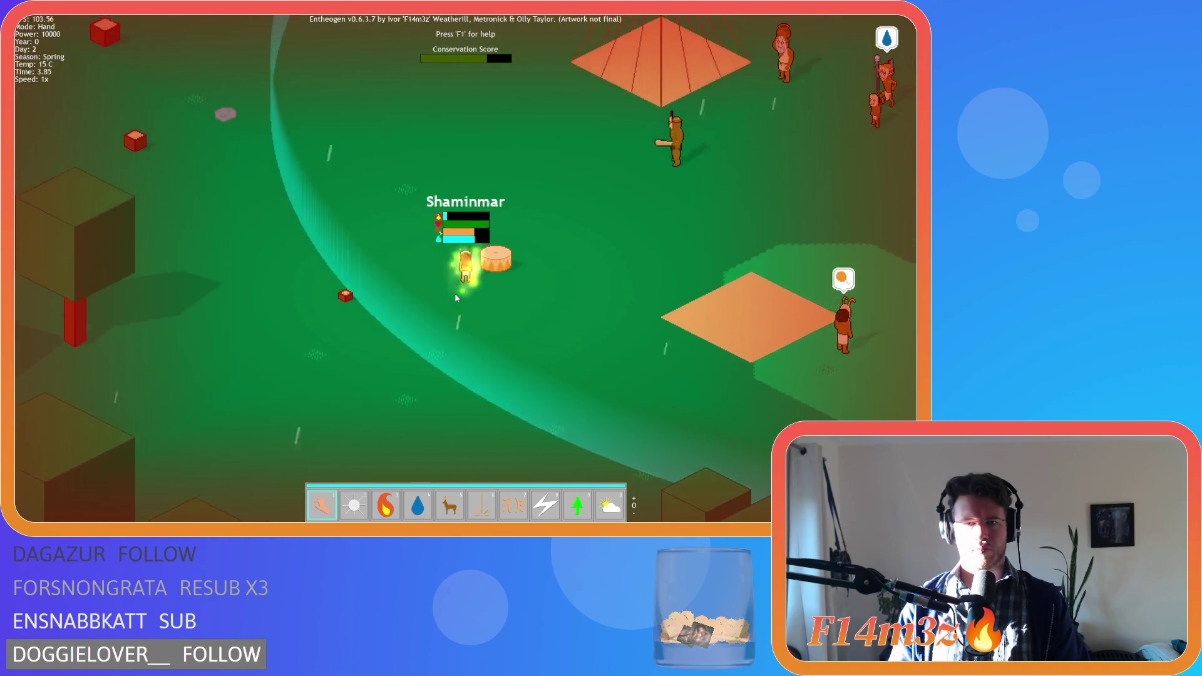
scroll(456, 297, "down", 3)
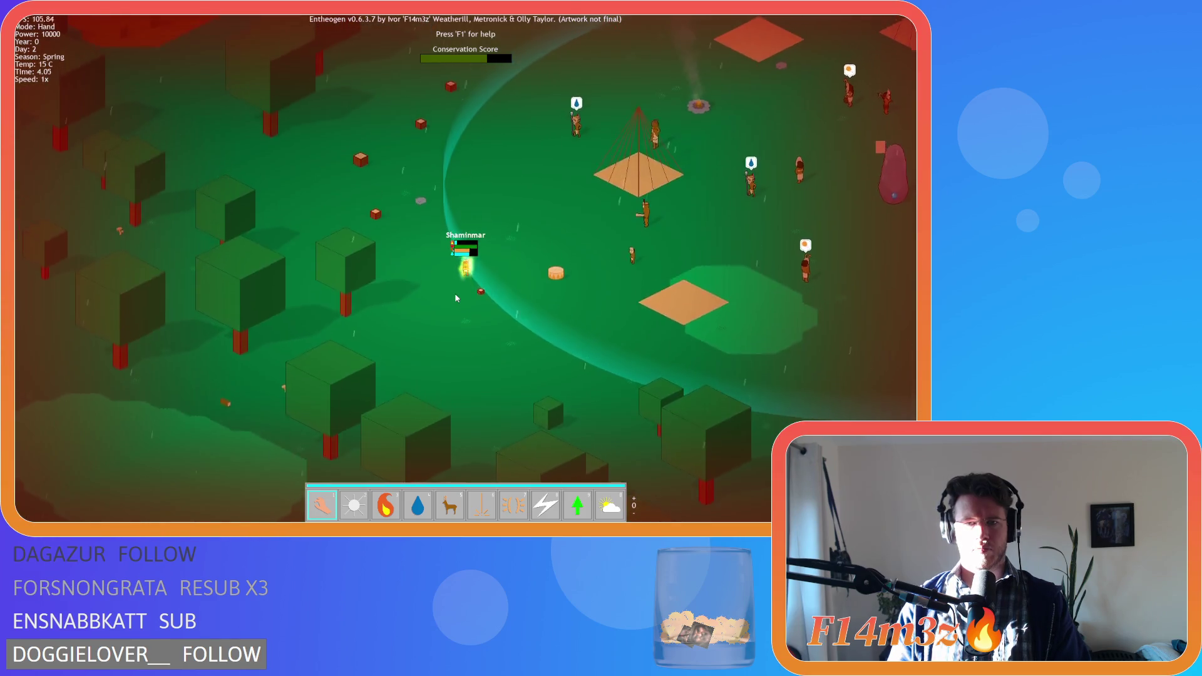
scroll(456, 298, "down", 5)
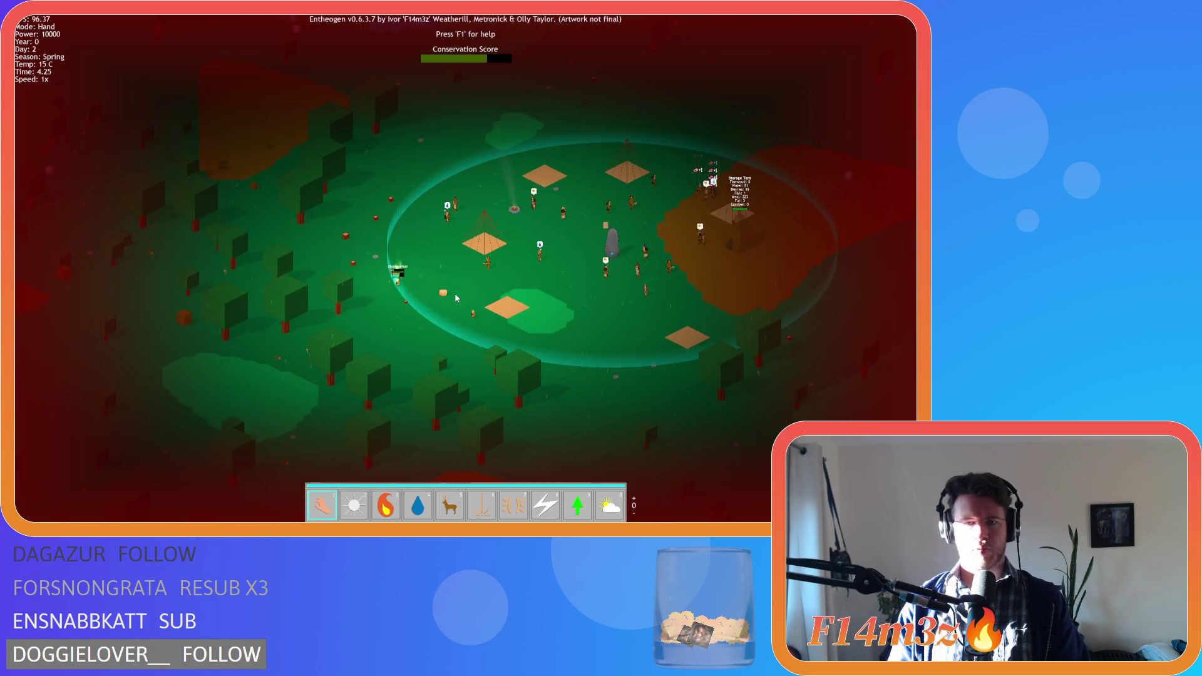
scroll(456, 298, "up", 5)
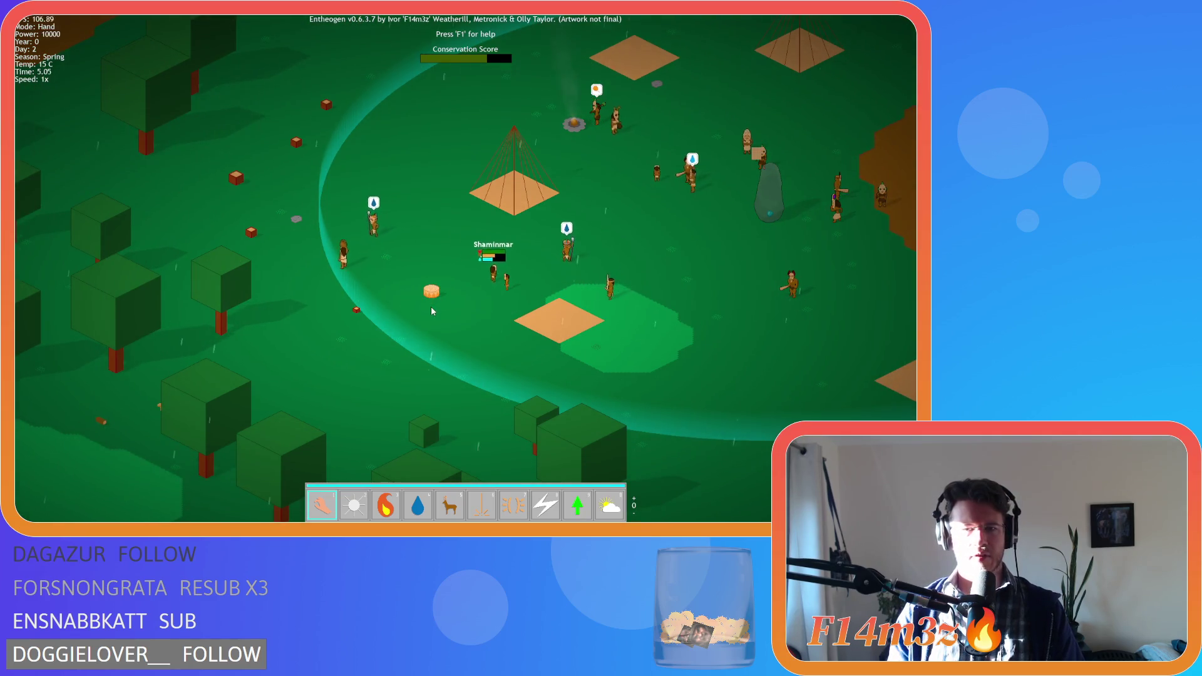
key("d")
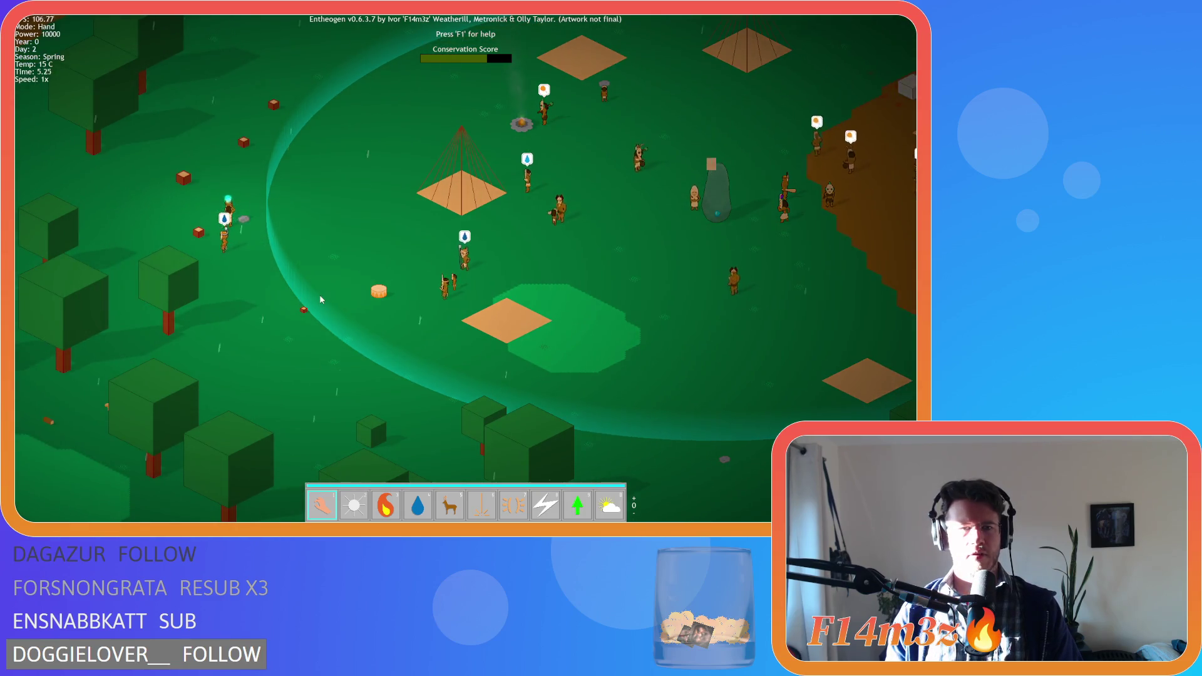
key("w")
key("a")
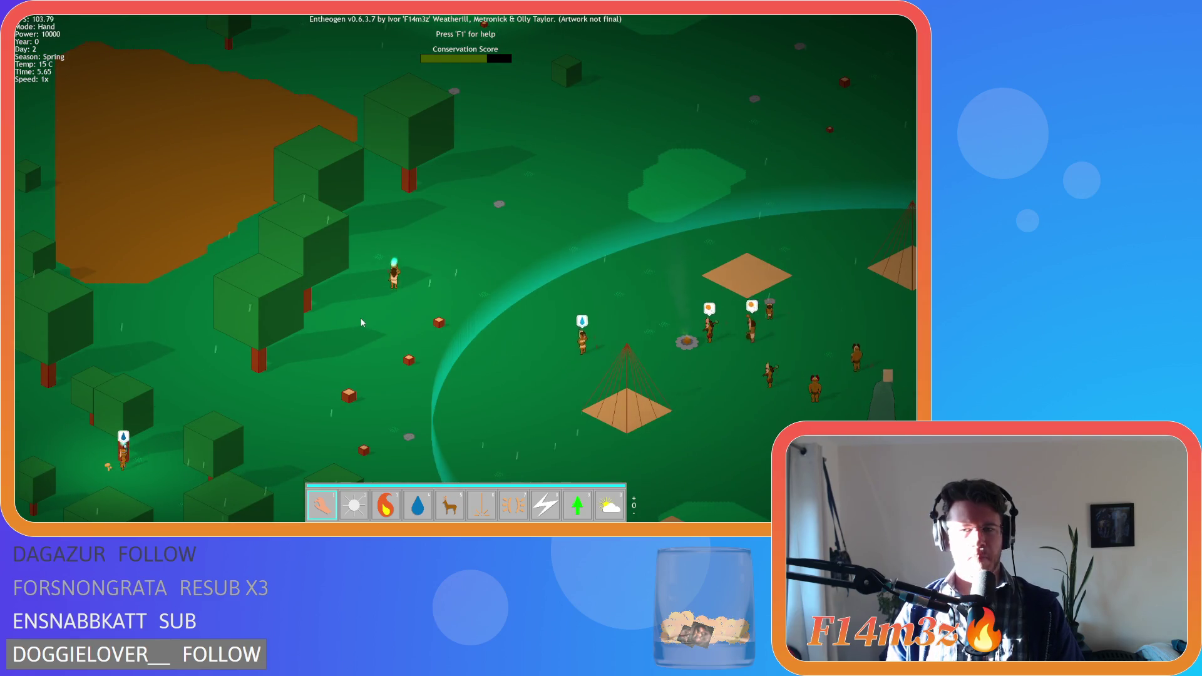
key("s")
key("d")
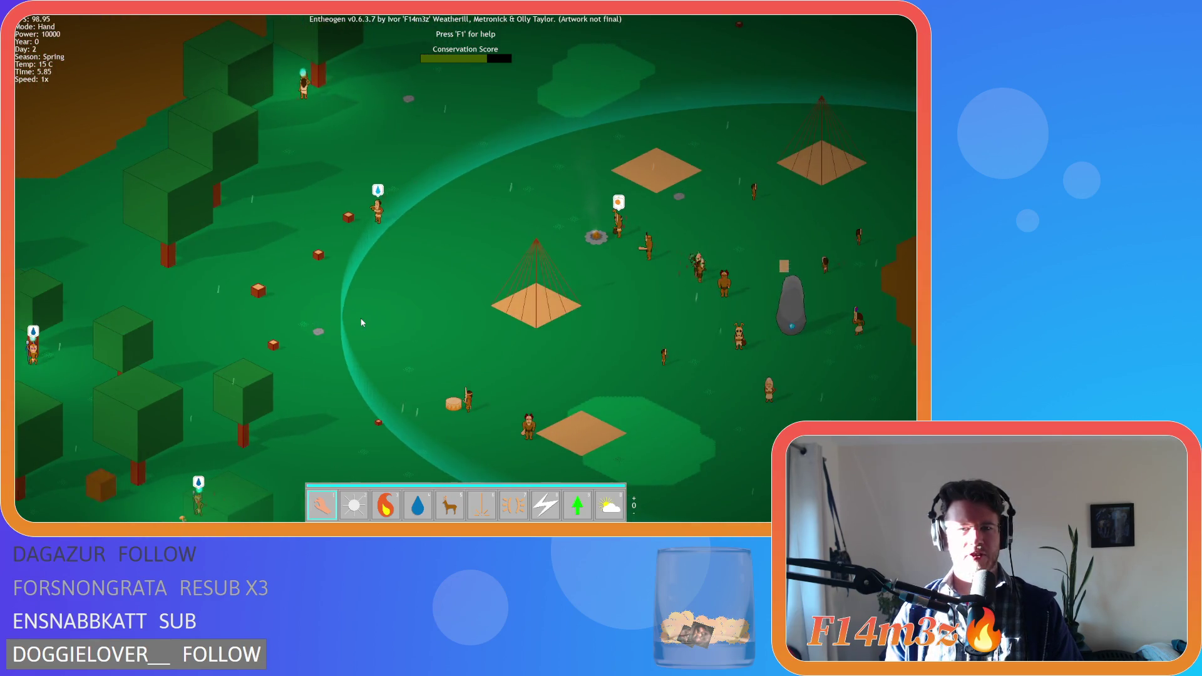
key("a")
key("s")
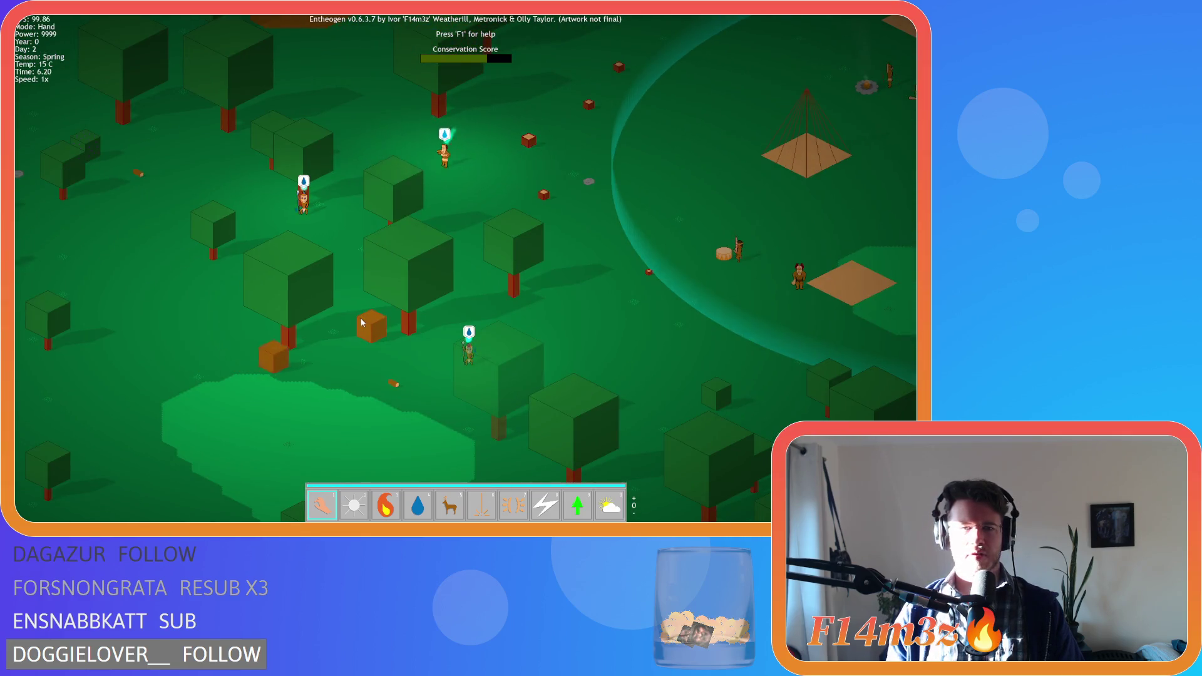
key("d")
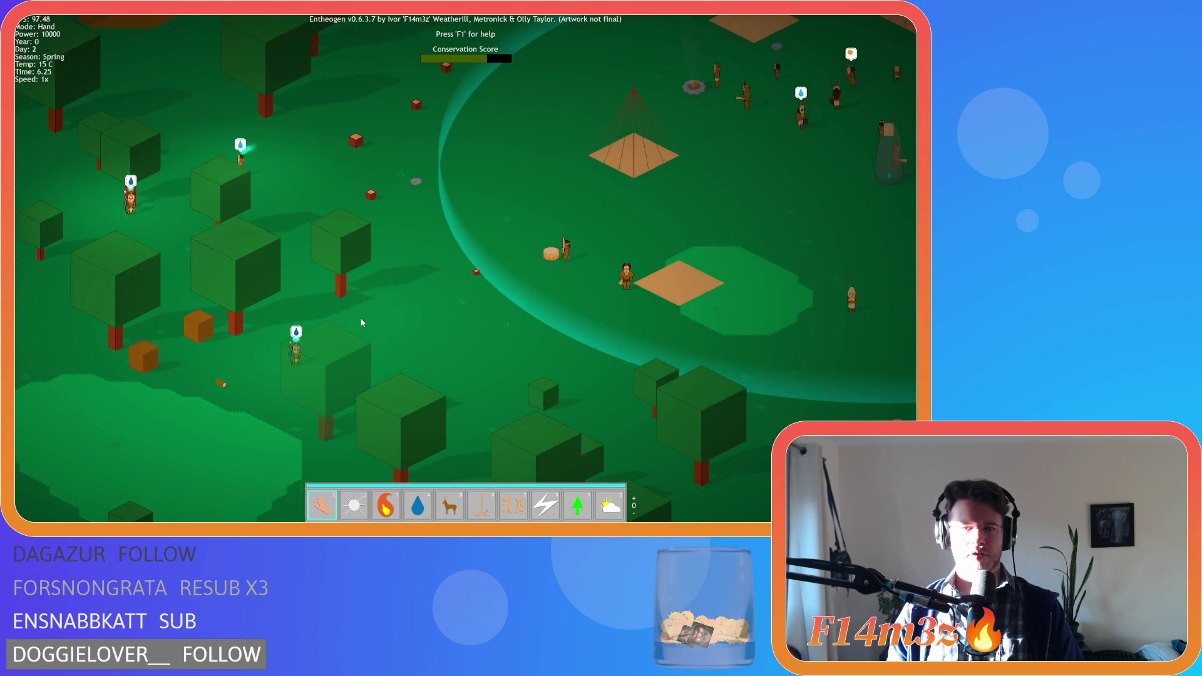
key("d")
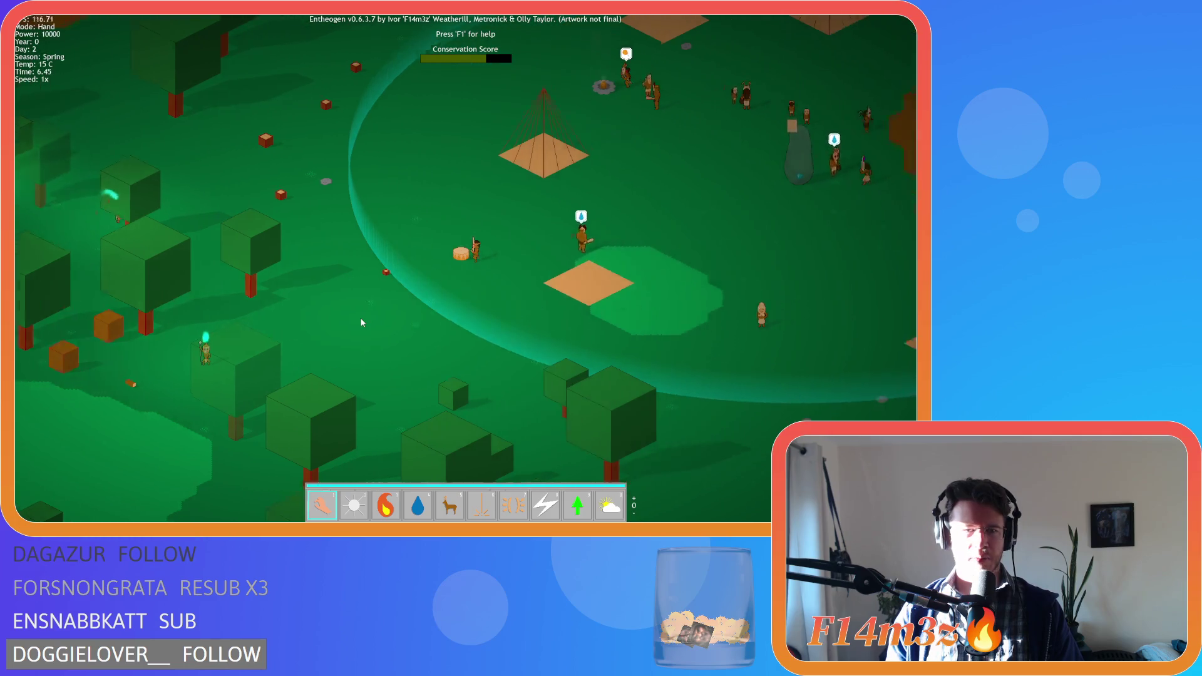
key("a")
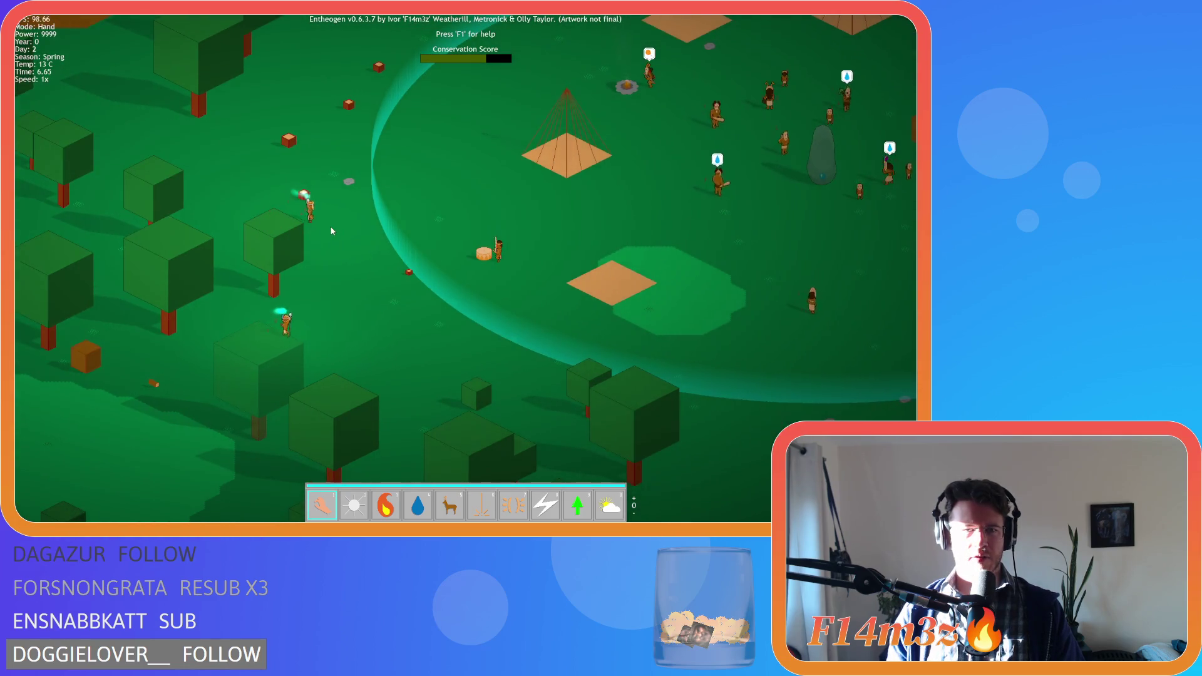
scroll(360, 233, "down", 3)
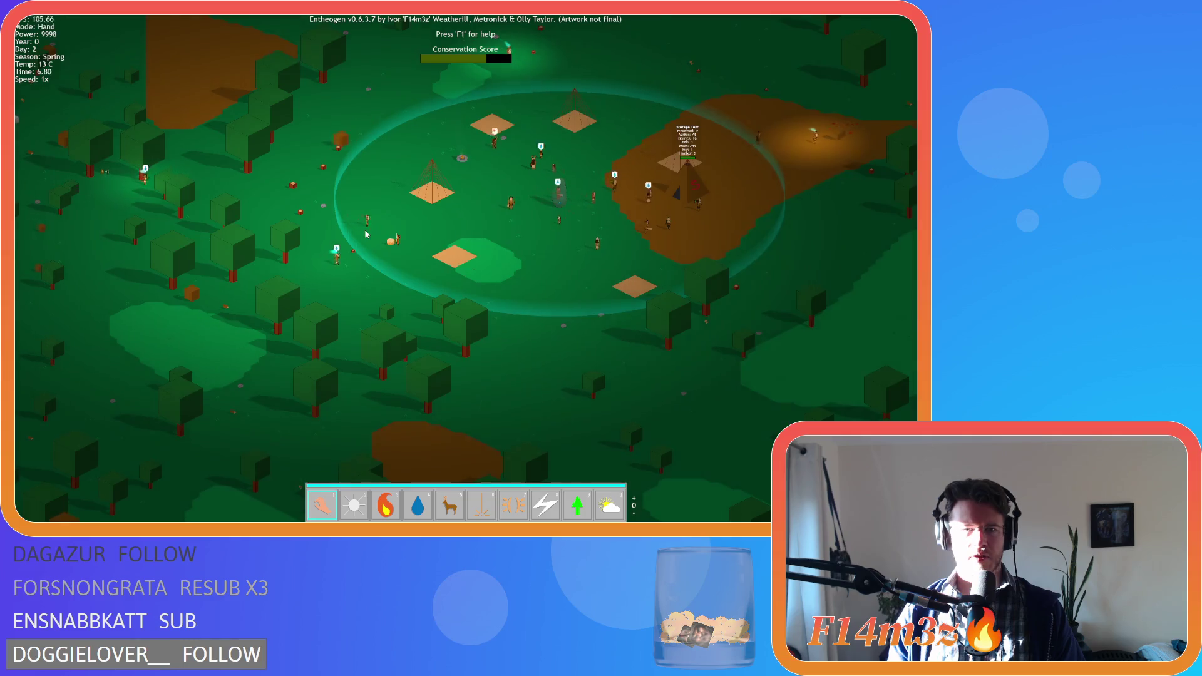
key("w")
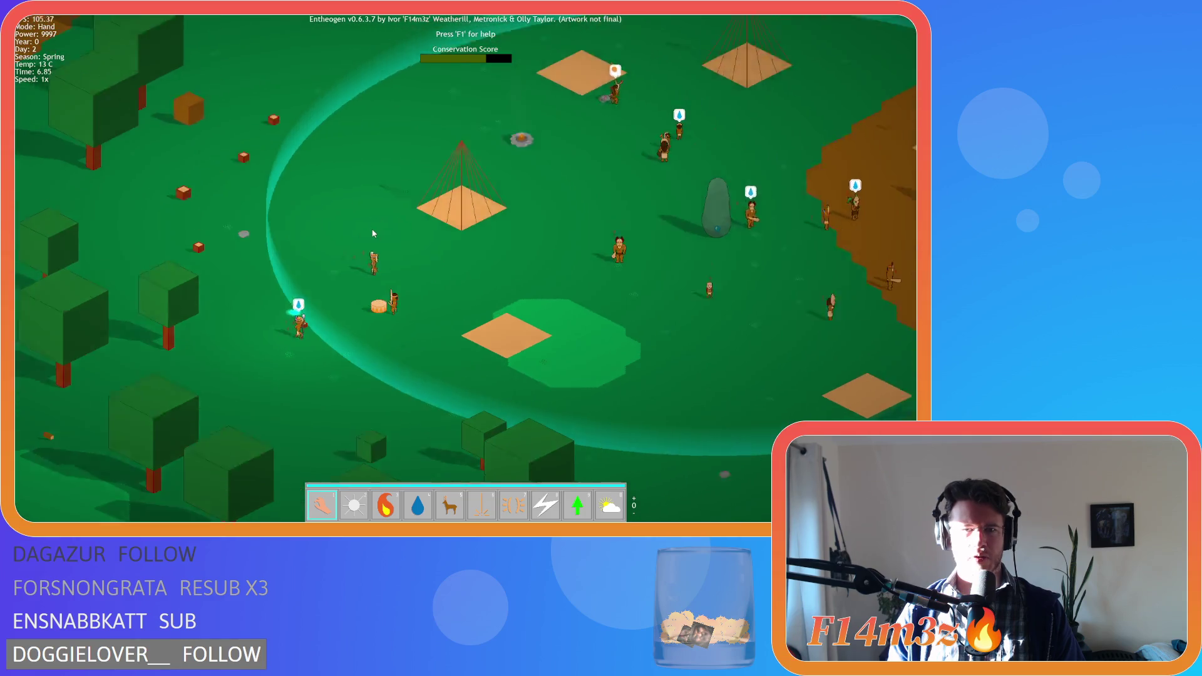
key("d")
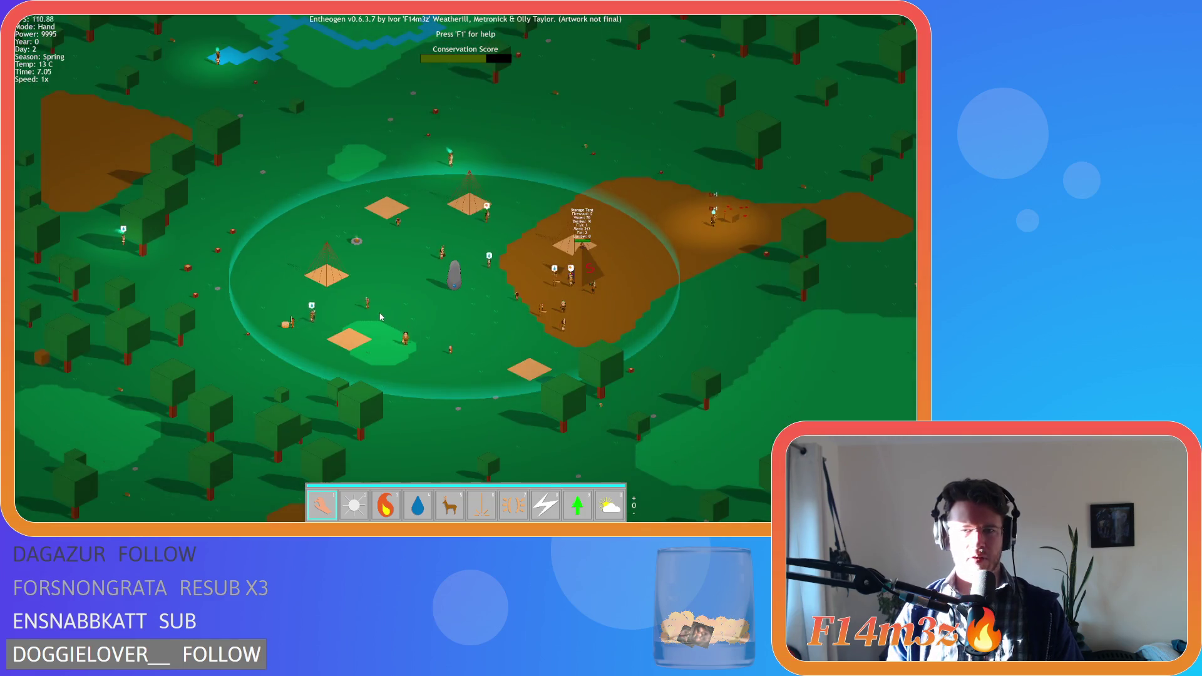
scroll(381, 317, "down", 3)
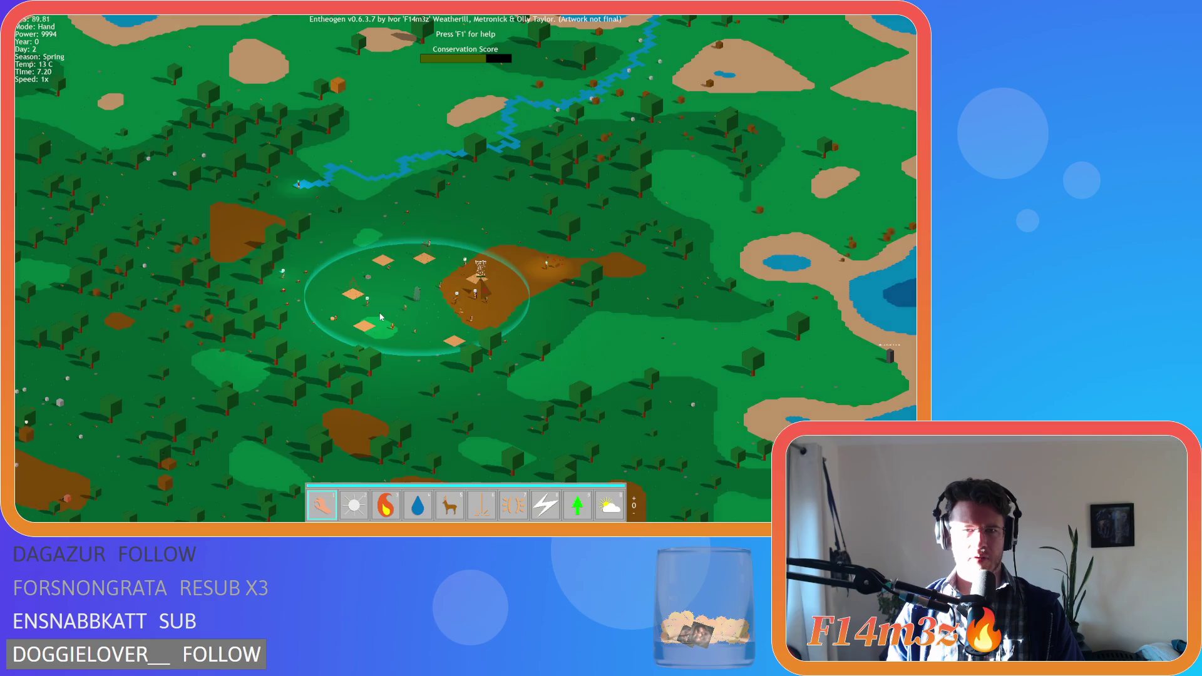
scroll(380, 316, "up", 3)
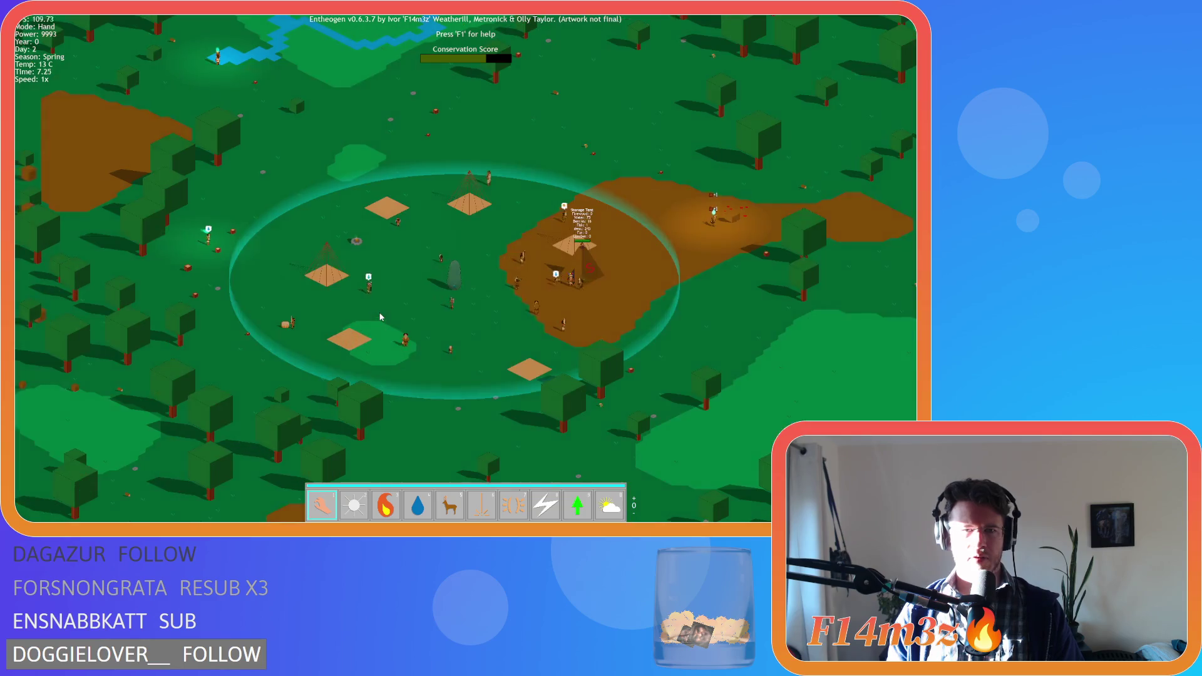
key("d")
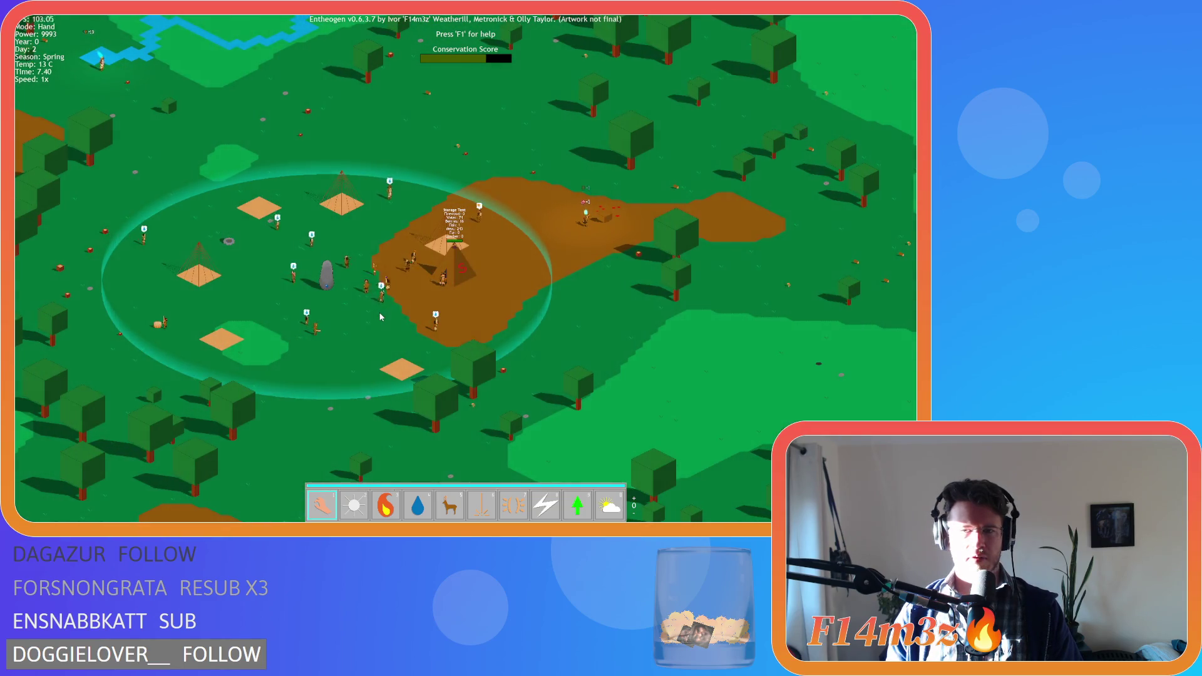
scroll(381, 317, "up", 3)
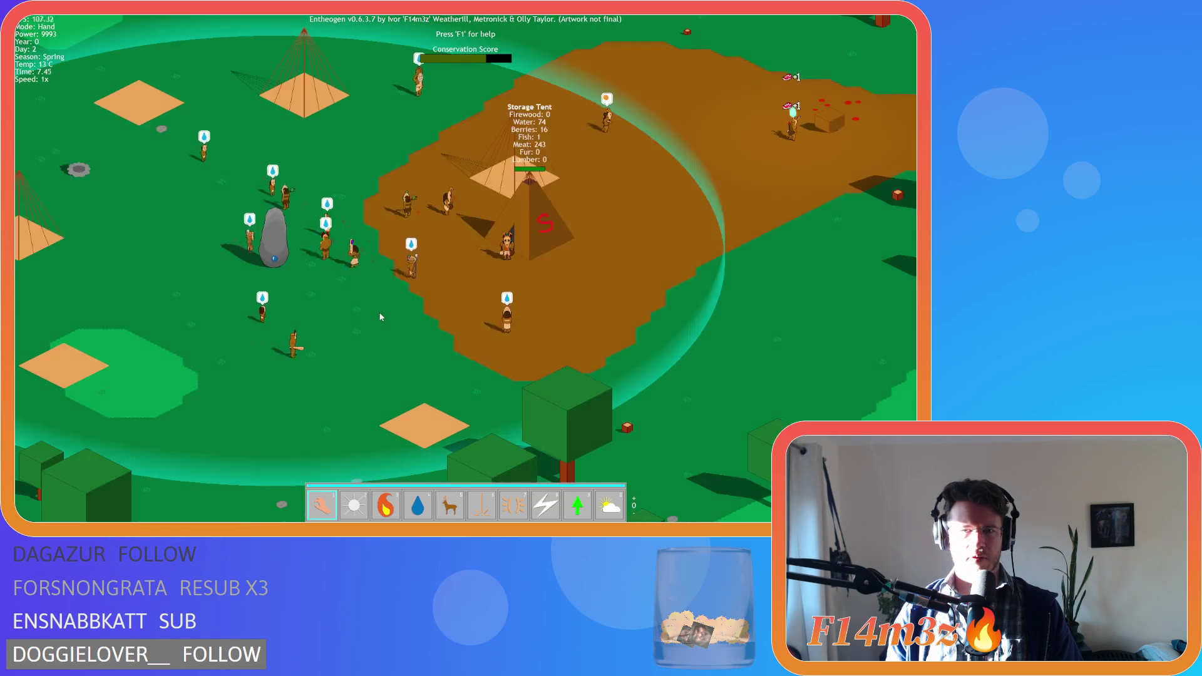
scroll(381, 317, "down", 3)
scroll(381, 317, "up", 3)
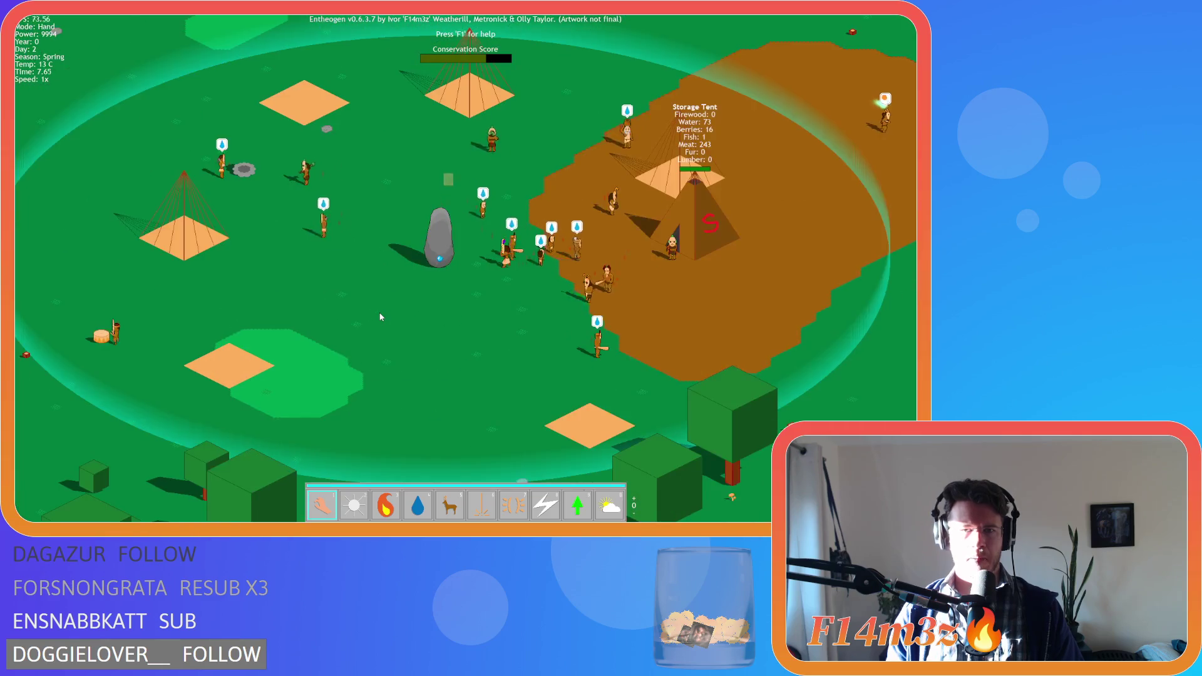
key("a")
scroll(381, 316, "down", 3)
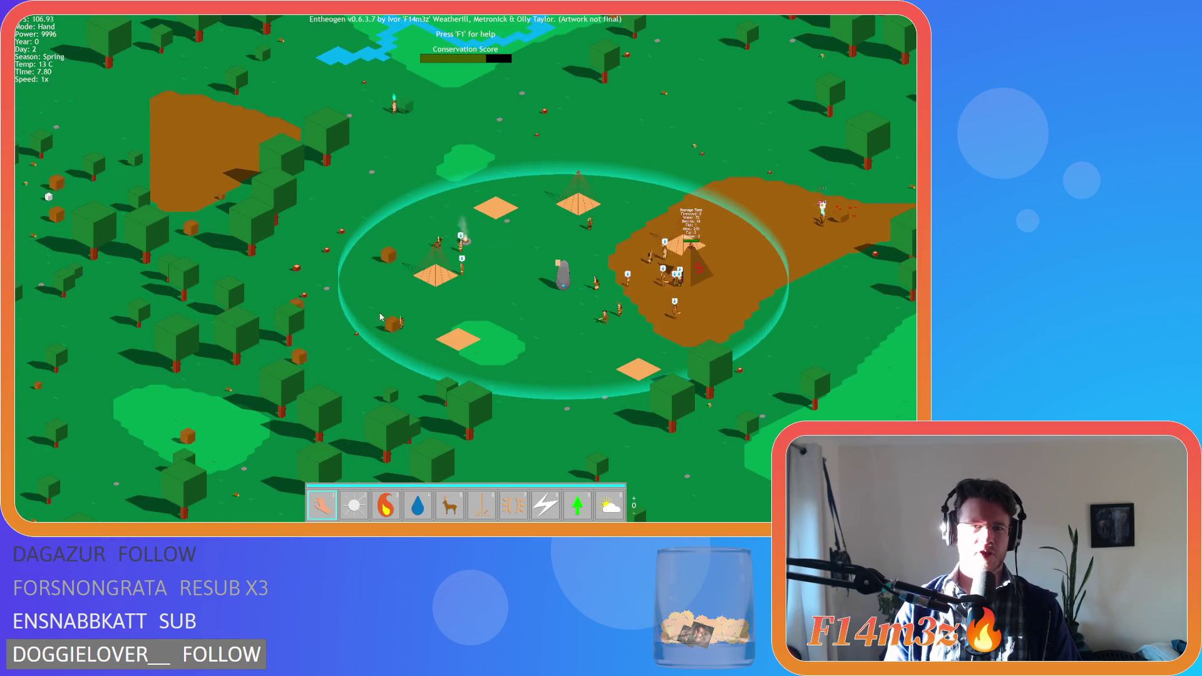
key("a")
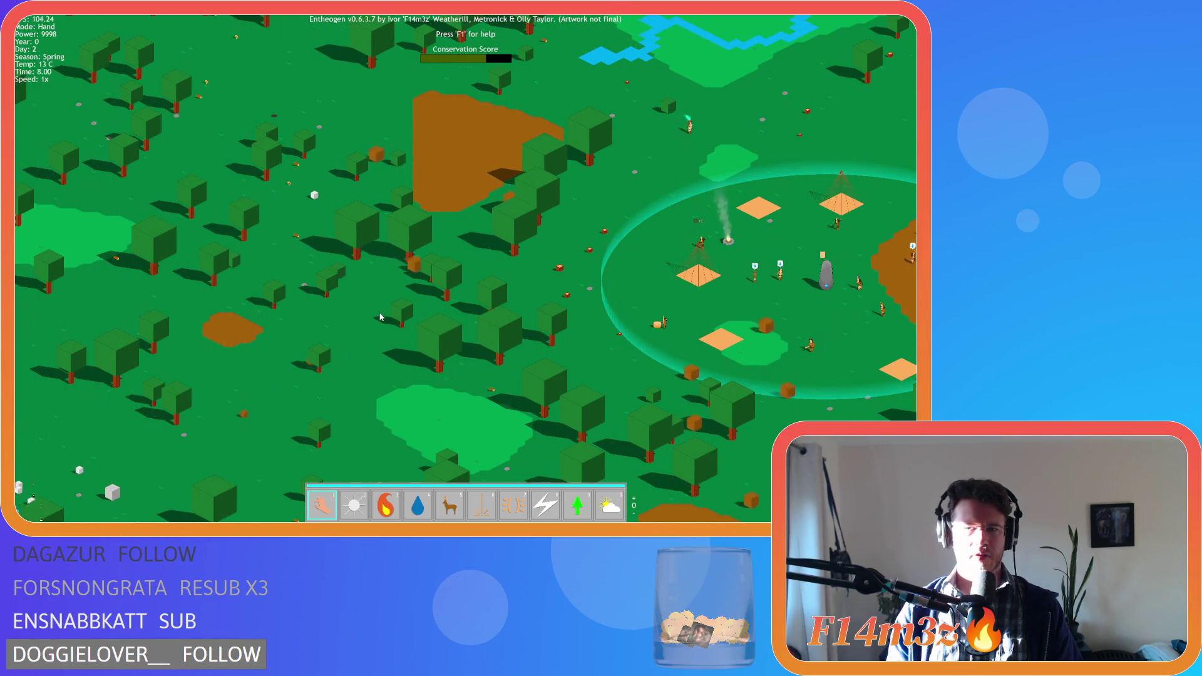
scroll(381, 317, "down", 4)
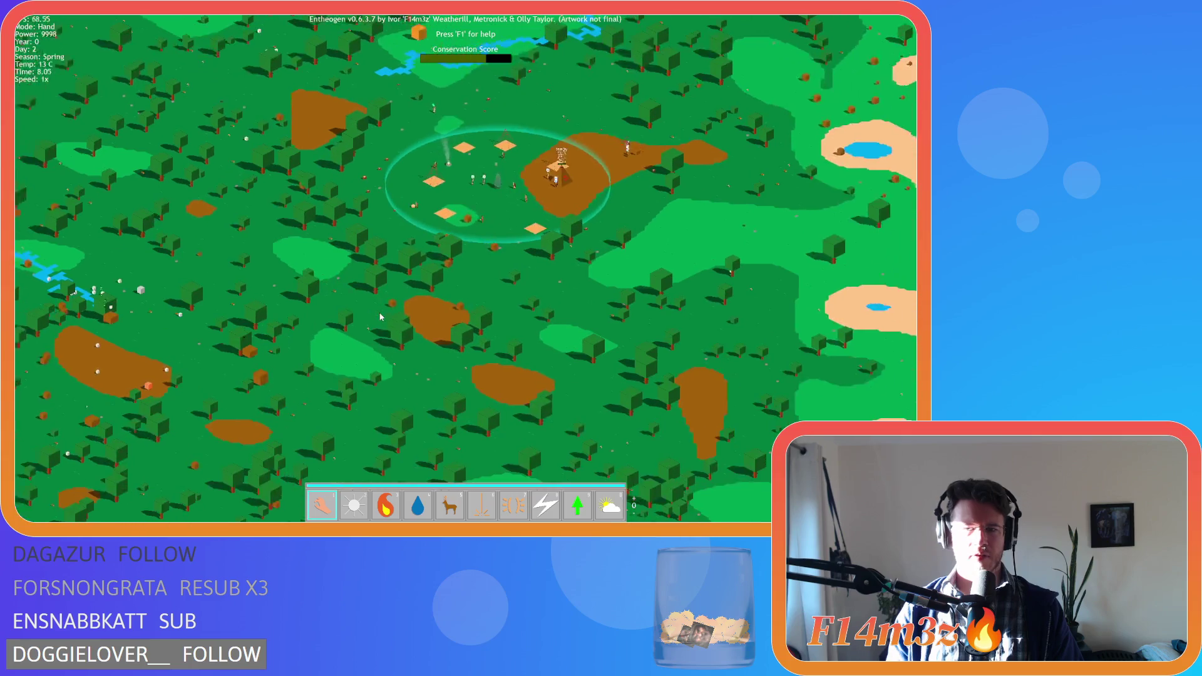
scroll(381, 317, "up", 2)
key("a")
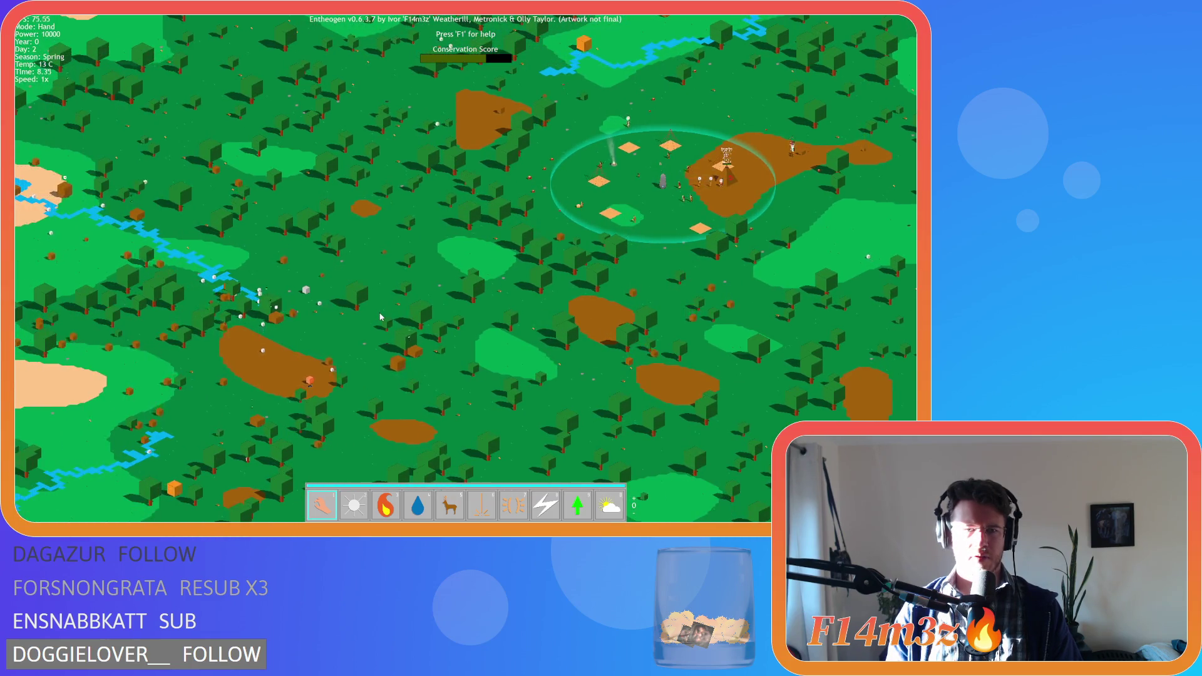
scroll(380, 317, "up", 2)
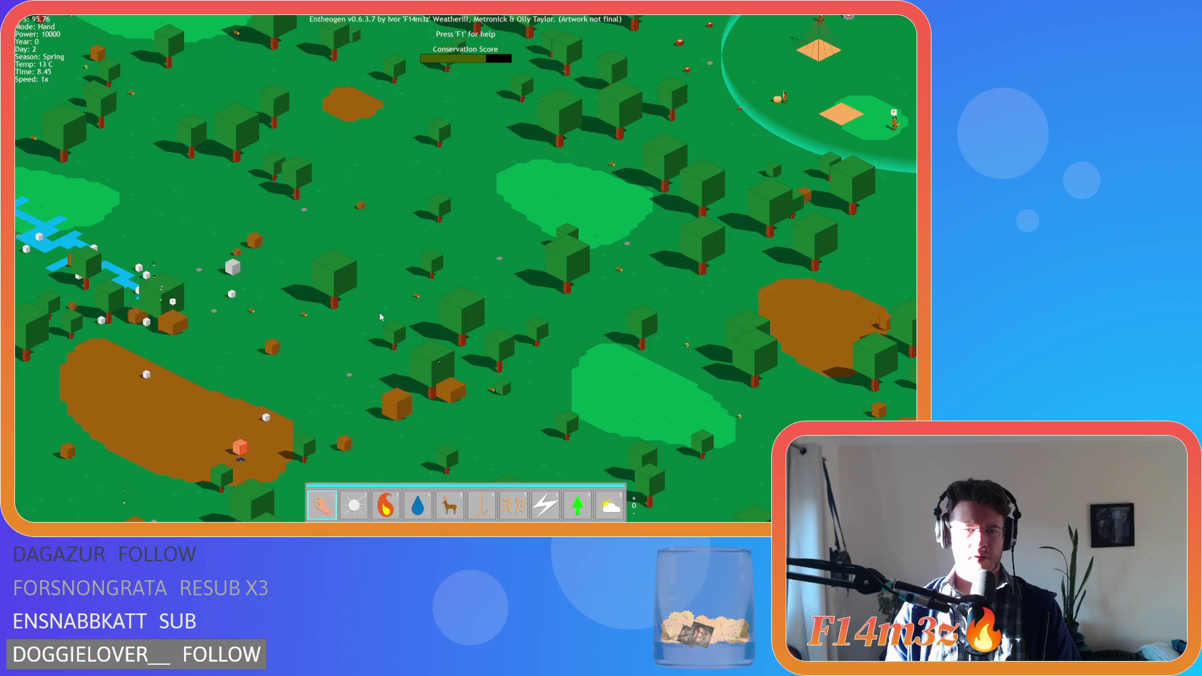
scroll(380, 316, "down", 3)
key("w")
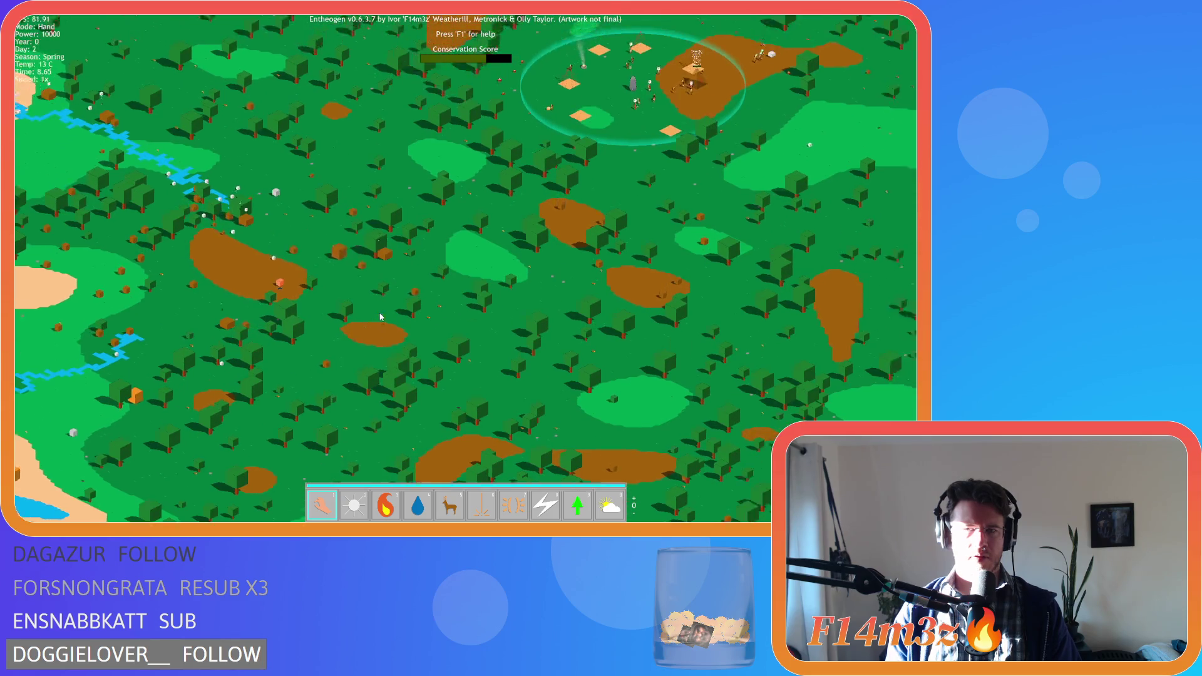
scroll(380, 317, "up", 3)
scroll(380, 316, "up", 3)
key("d")
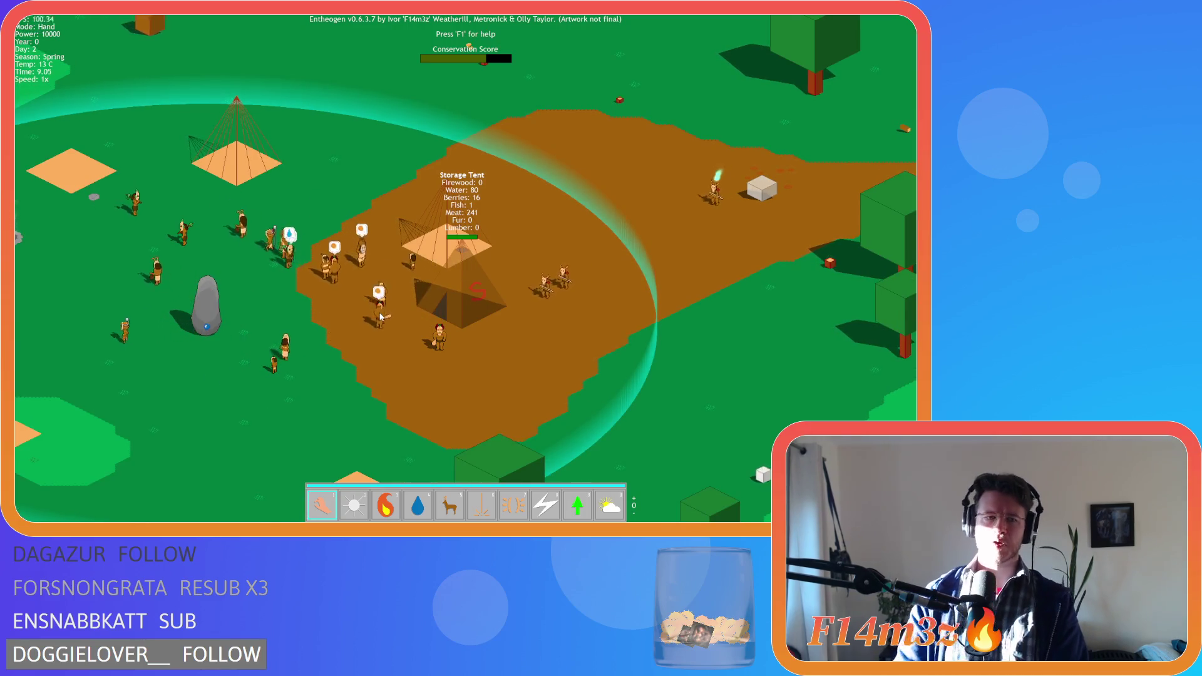
key("a")
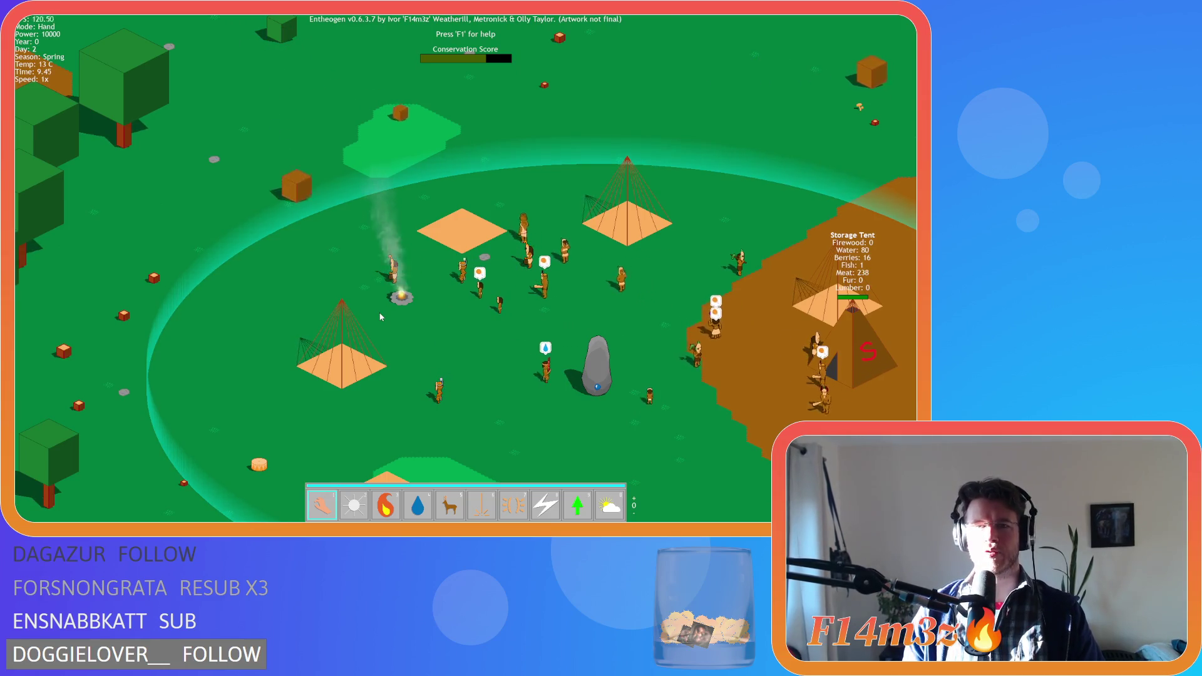
key("w")
key("d")
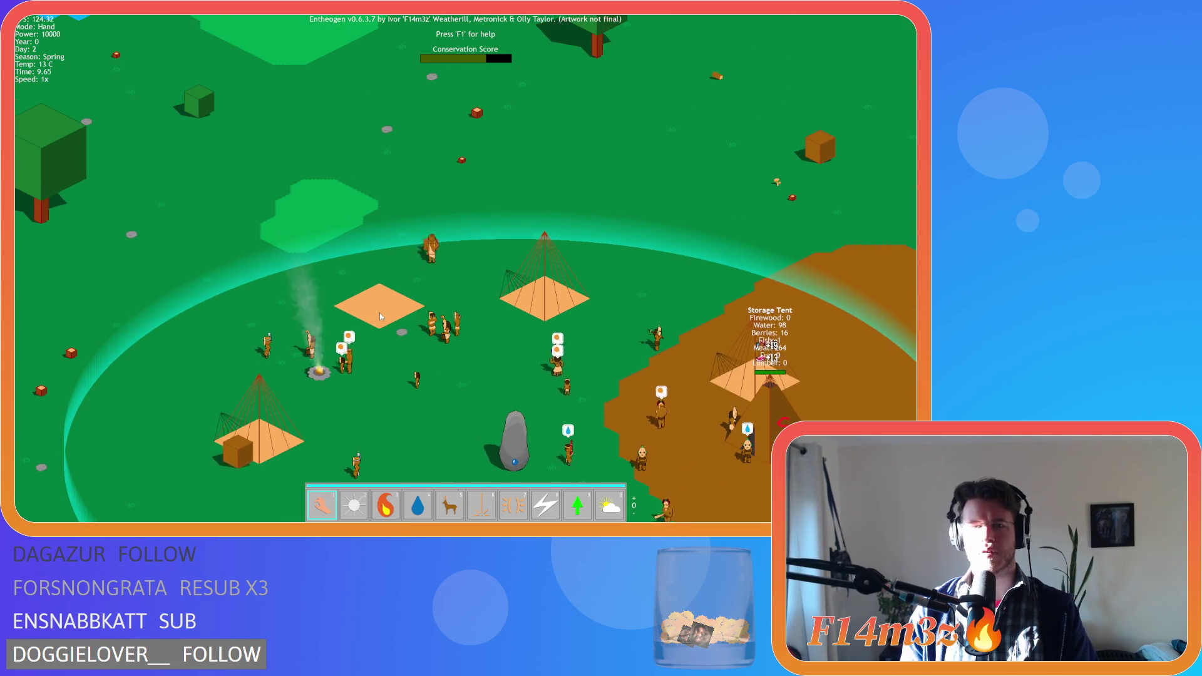
key("w")
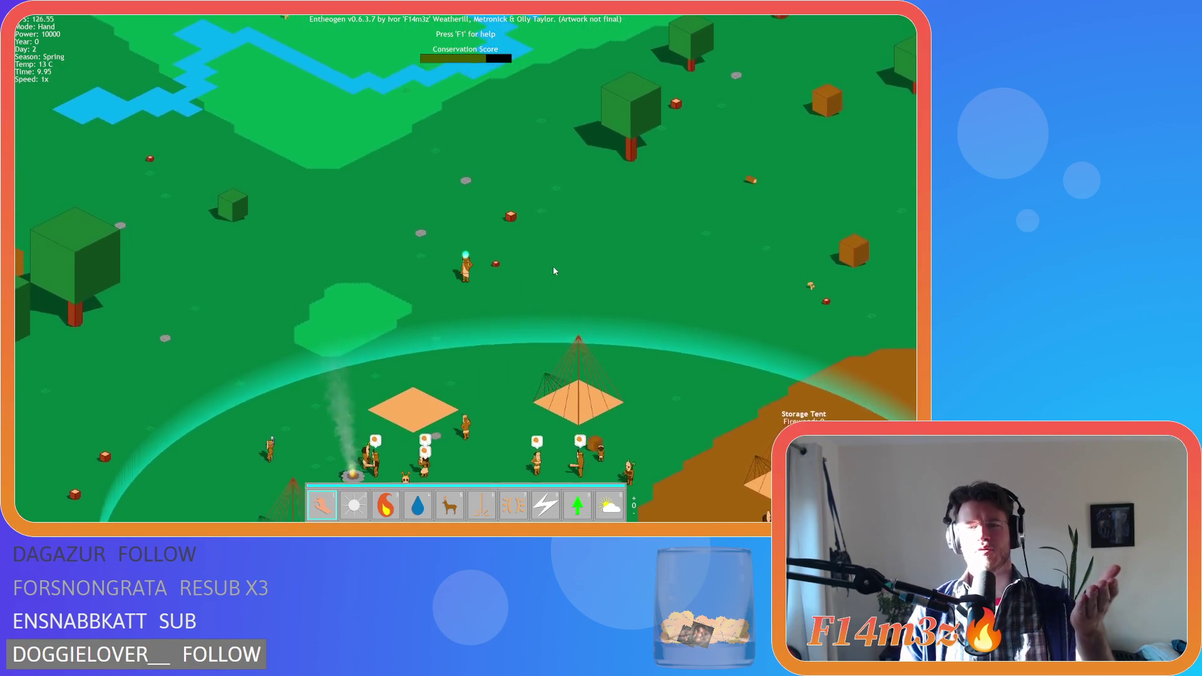
Pan north over the river and trees, then zoom out and back in on the camp
key("w")
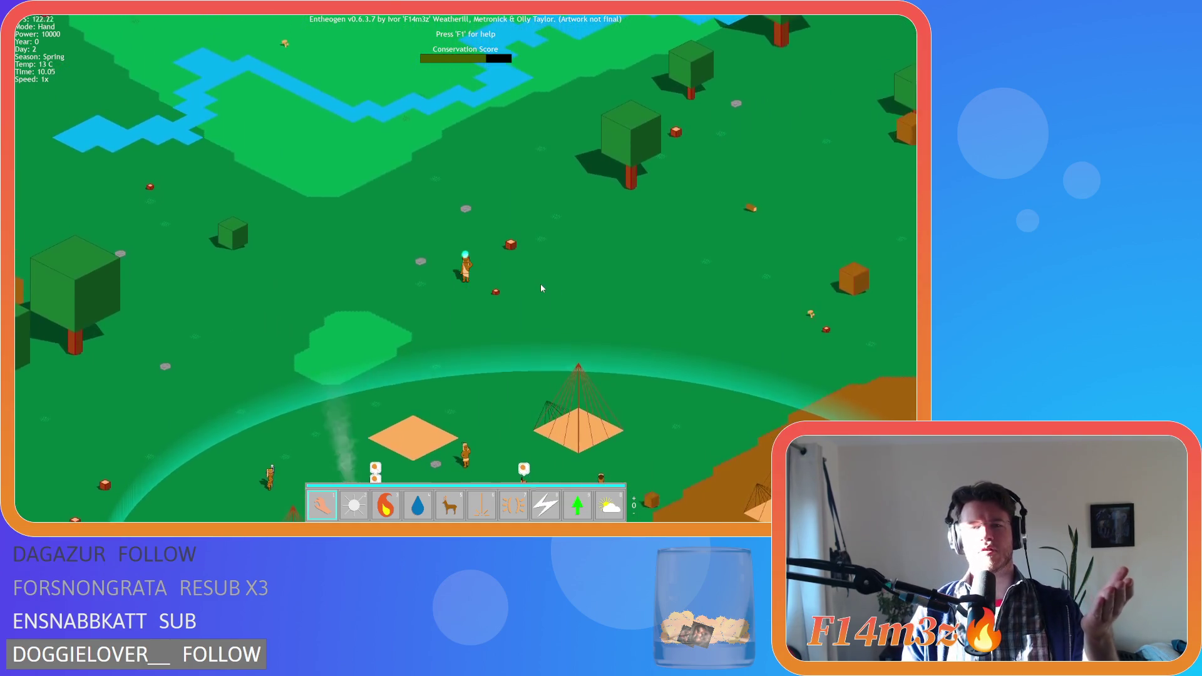
key("w")
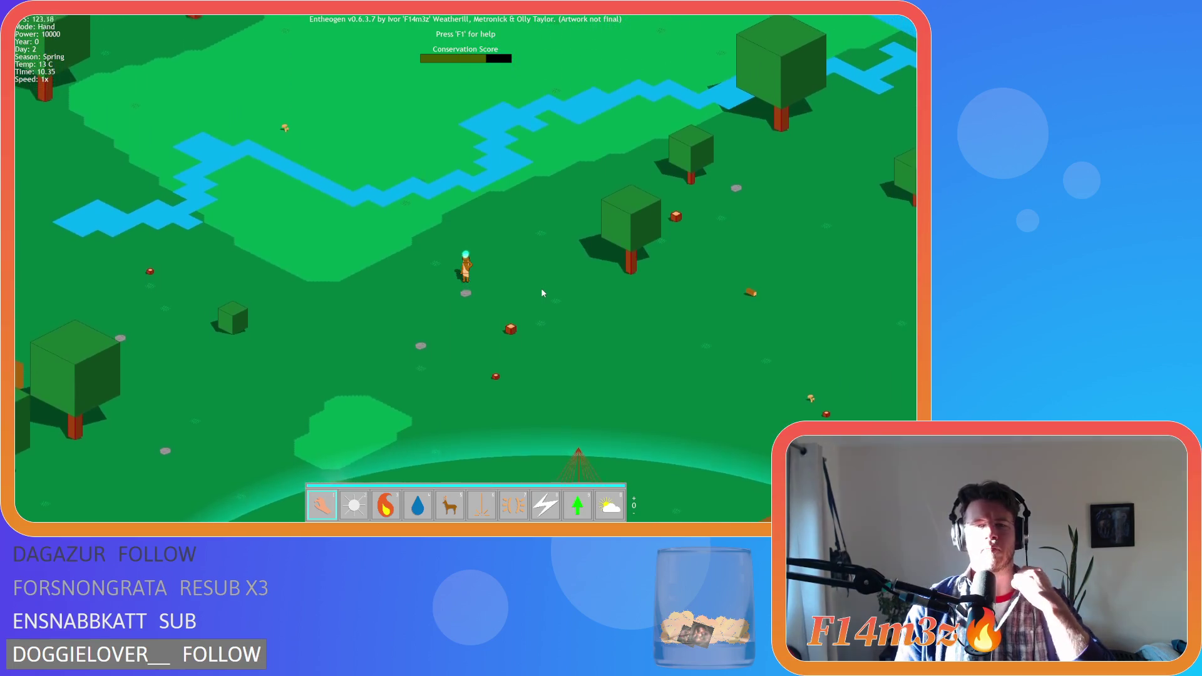
scroll(542, 291, "down", 5)
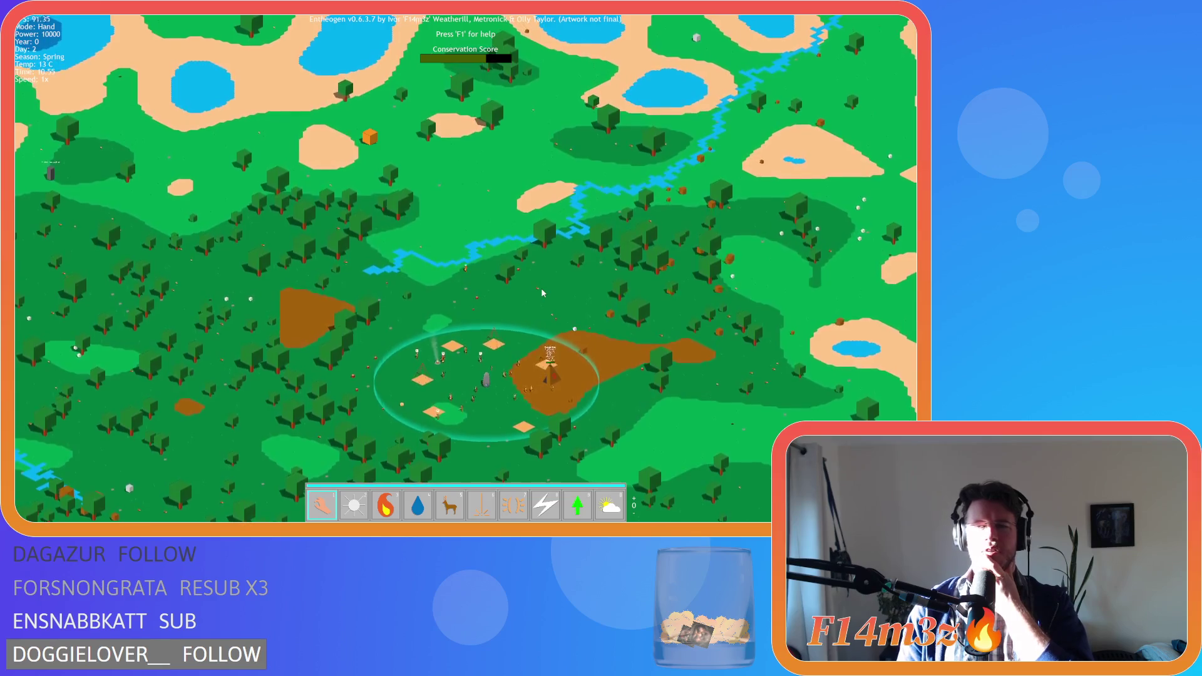
scroll(542, 292, "up", 5)
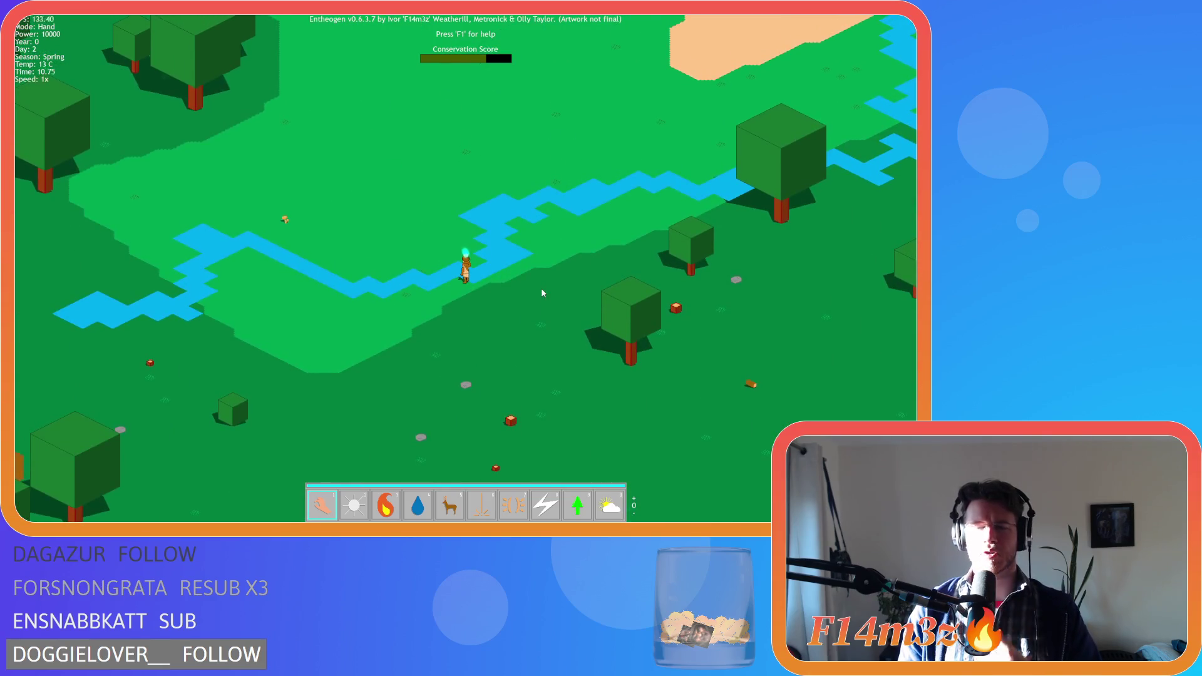
scroll(542, 292, "down", 5)
scroll(541, 291, "up", 3)
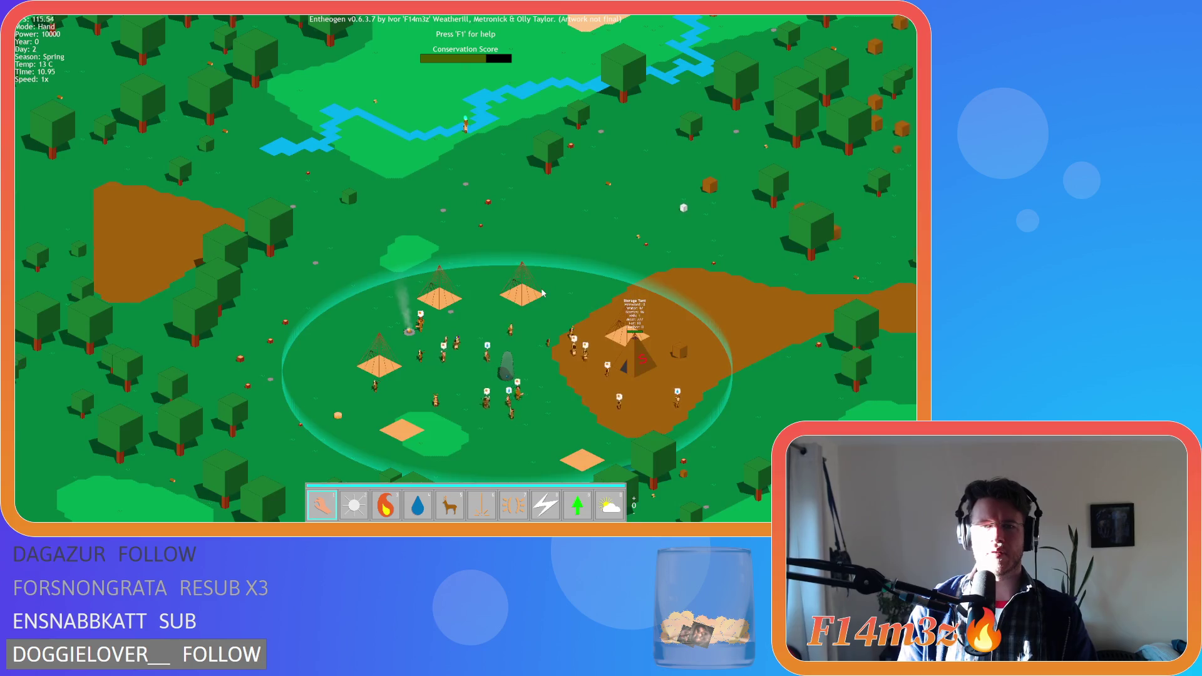
scroll(542, 292, "down", 5)
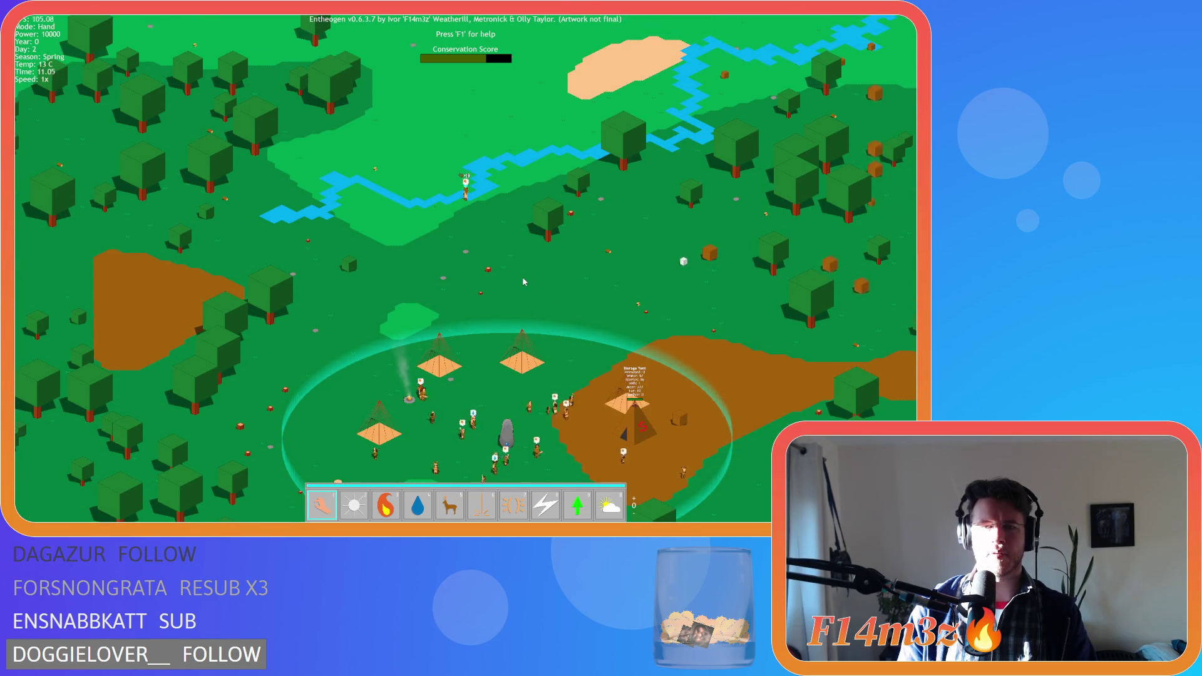
scroll(525, 282, "up", 5)
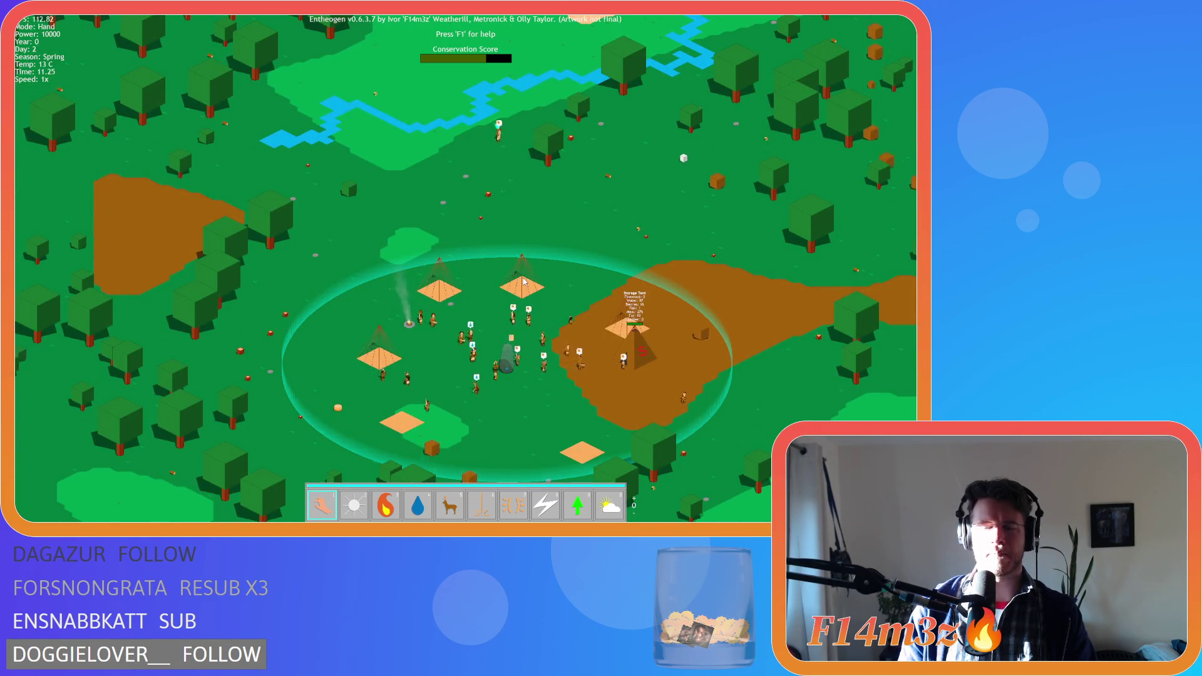
scroll(524, 281, "up", 3)
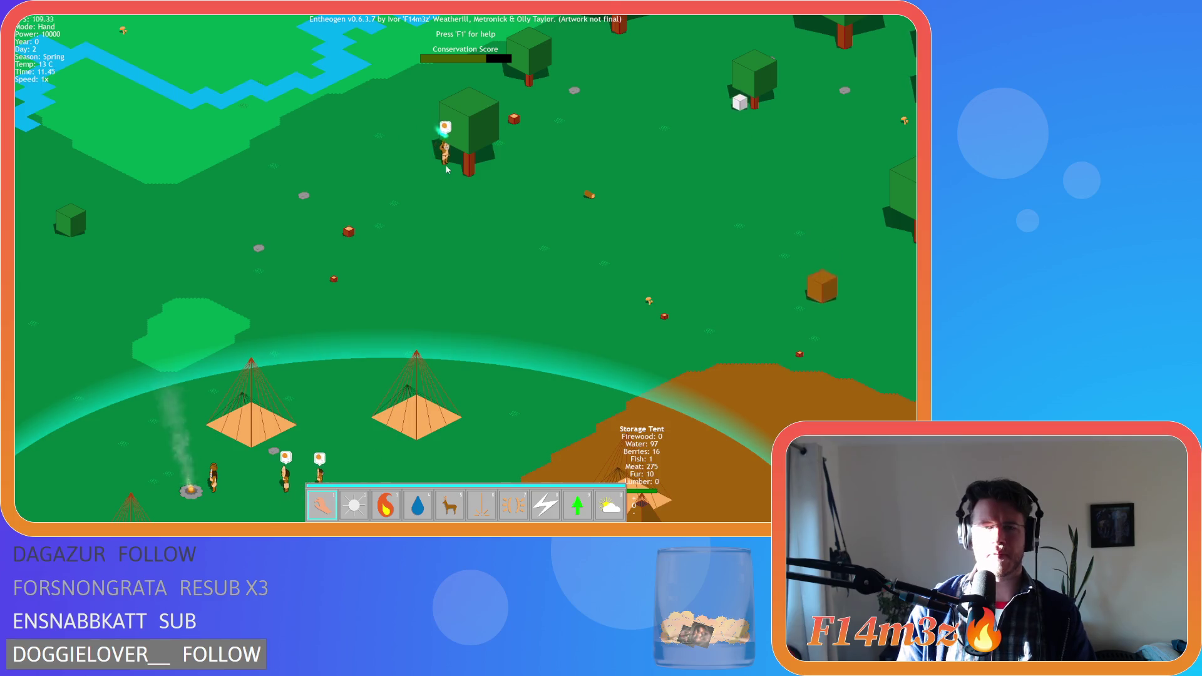
scroll(447, 169, "down", 4)
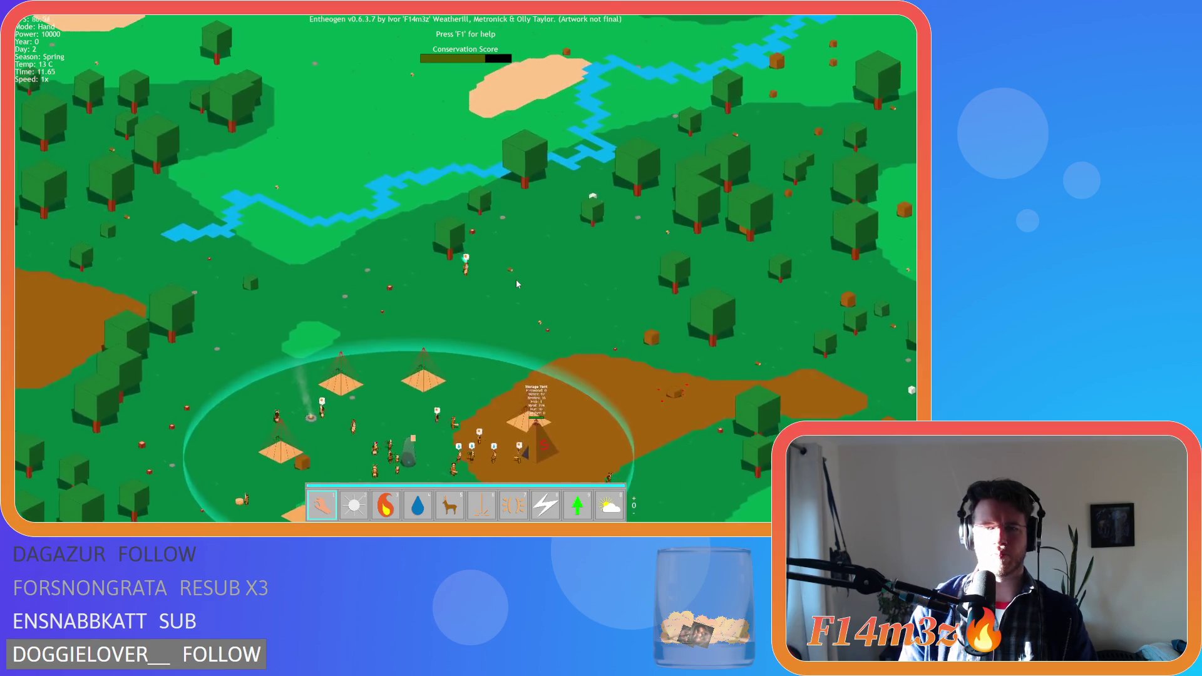
scroll(517, 283, "up", 4)
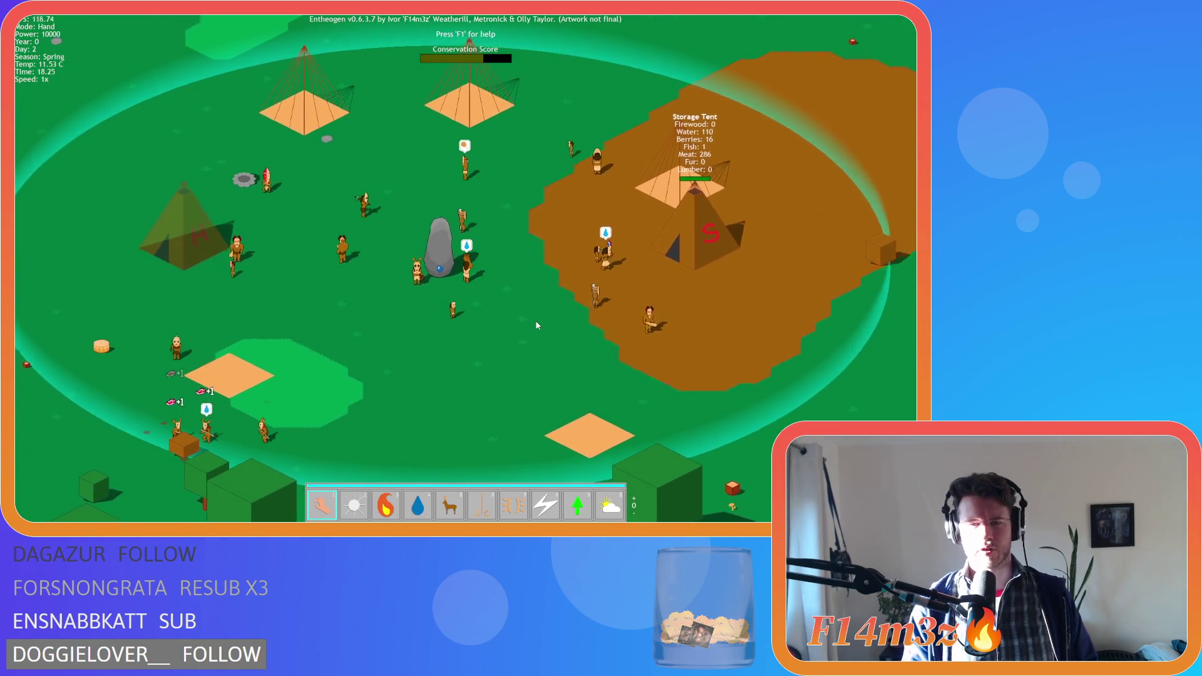
key("Right")
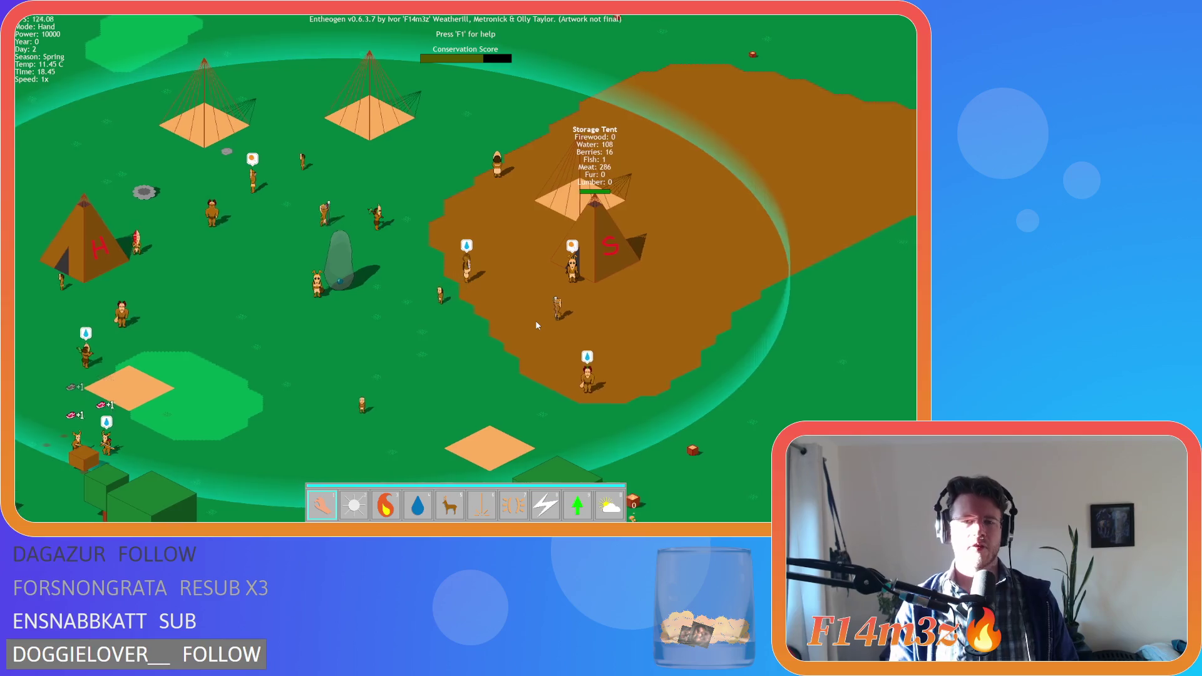
key("Right")
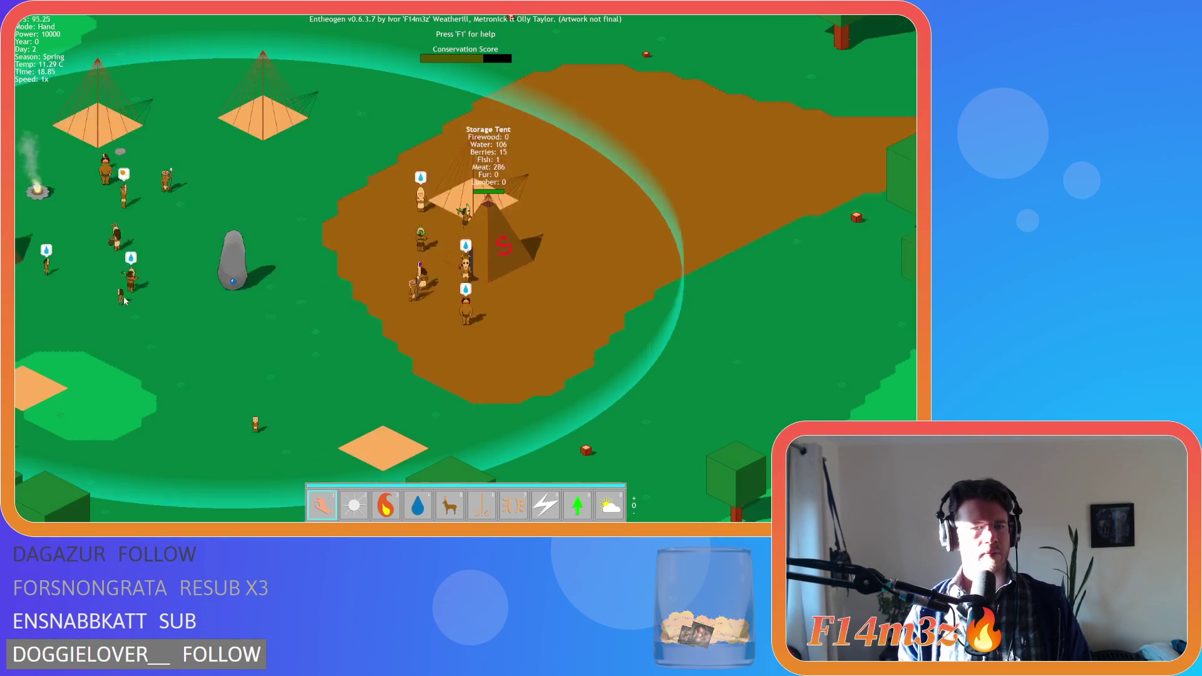
key("Left")
key("Right")
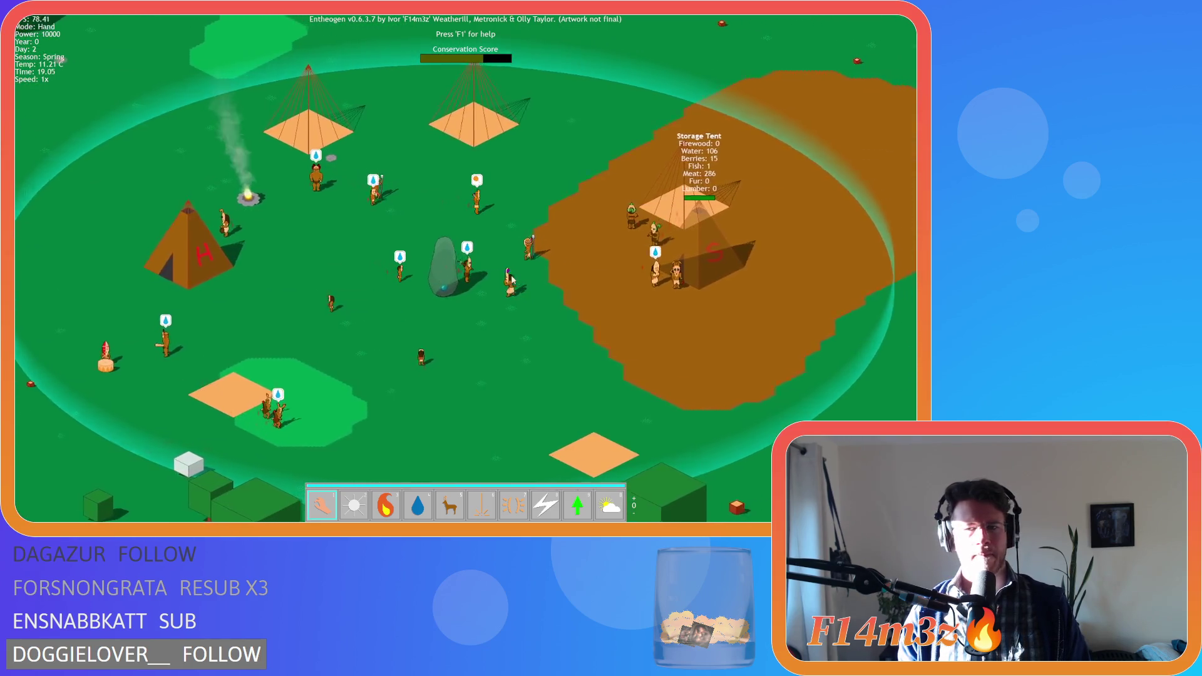
key("Down")
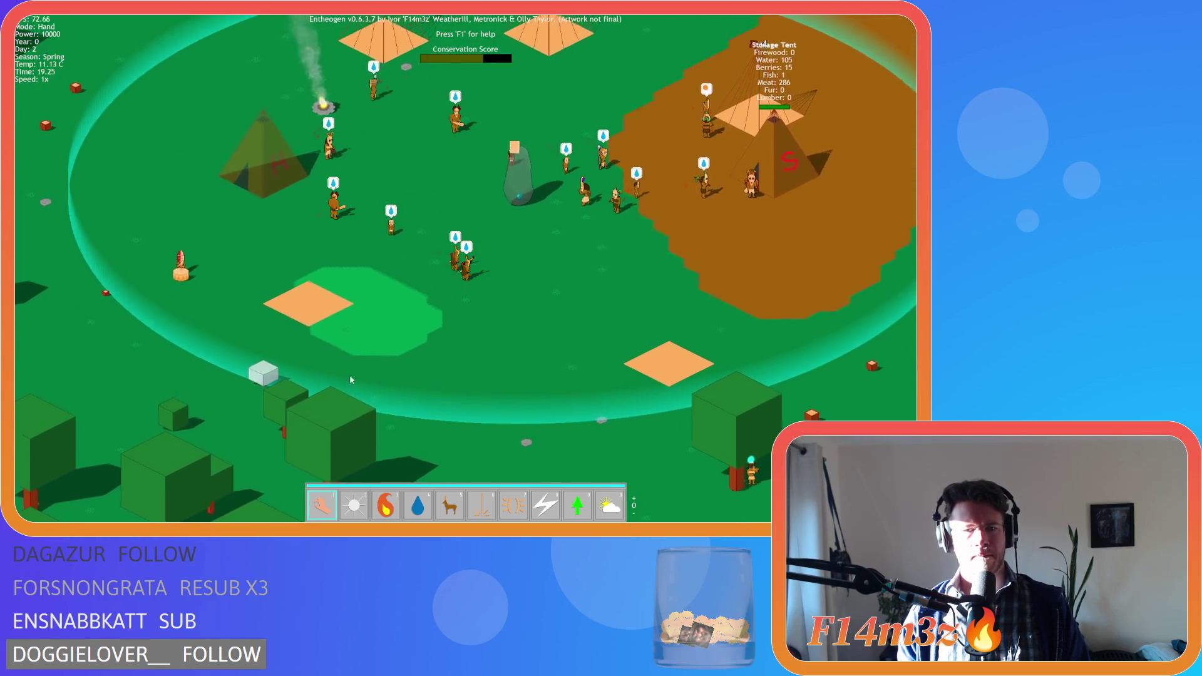
key("Up")
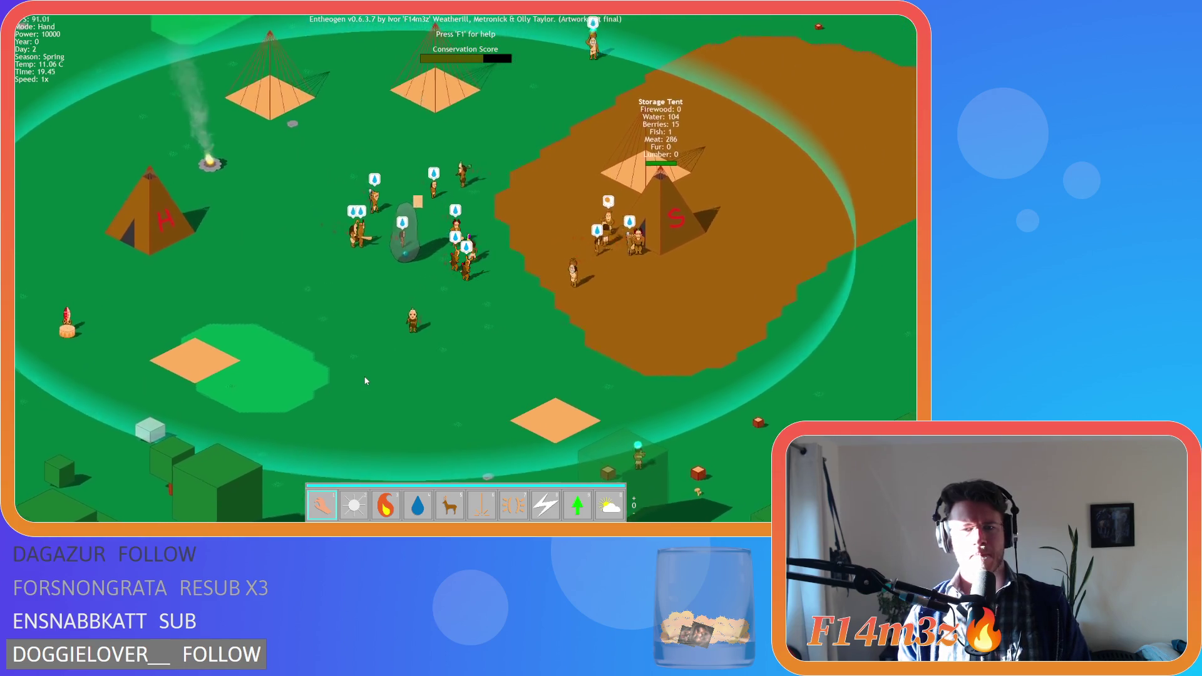
key("Right")
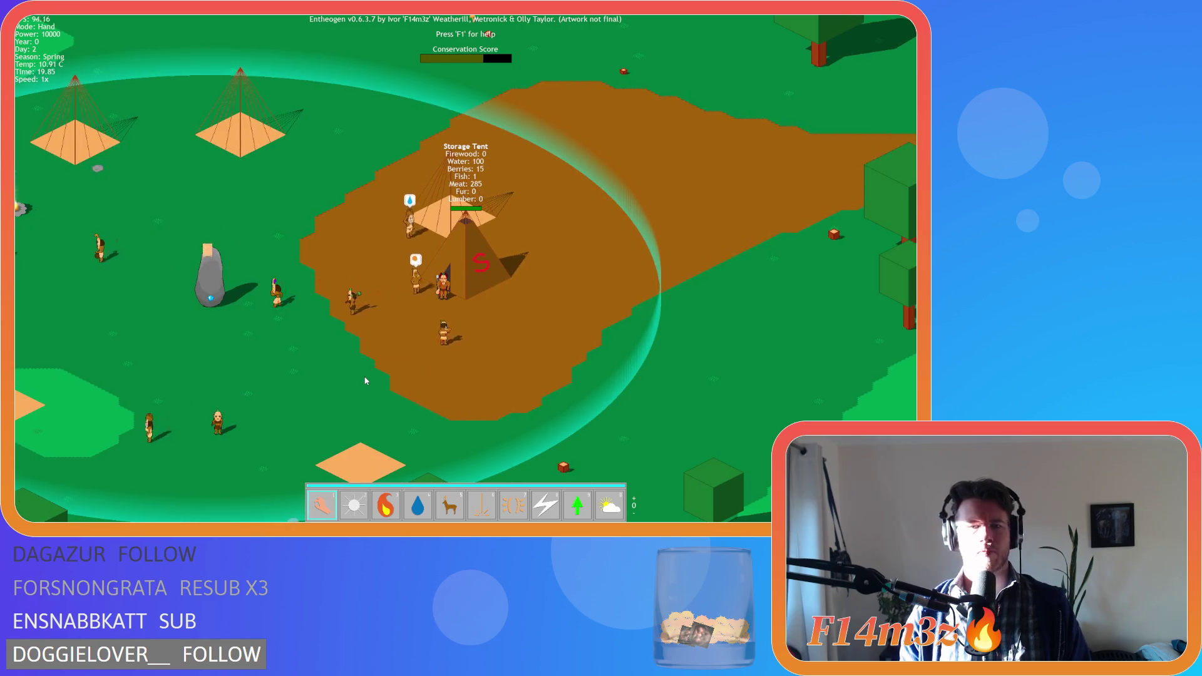
key("Down")
key("Left")
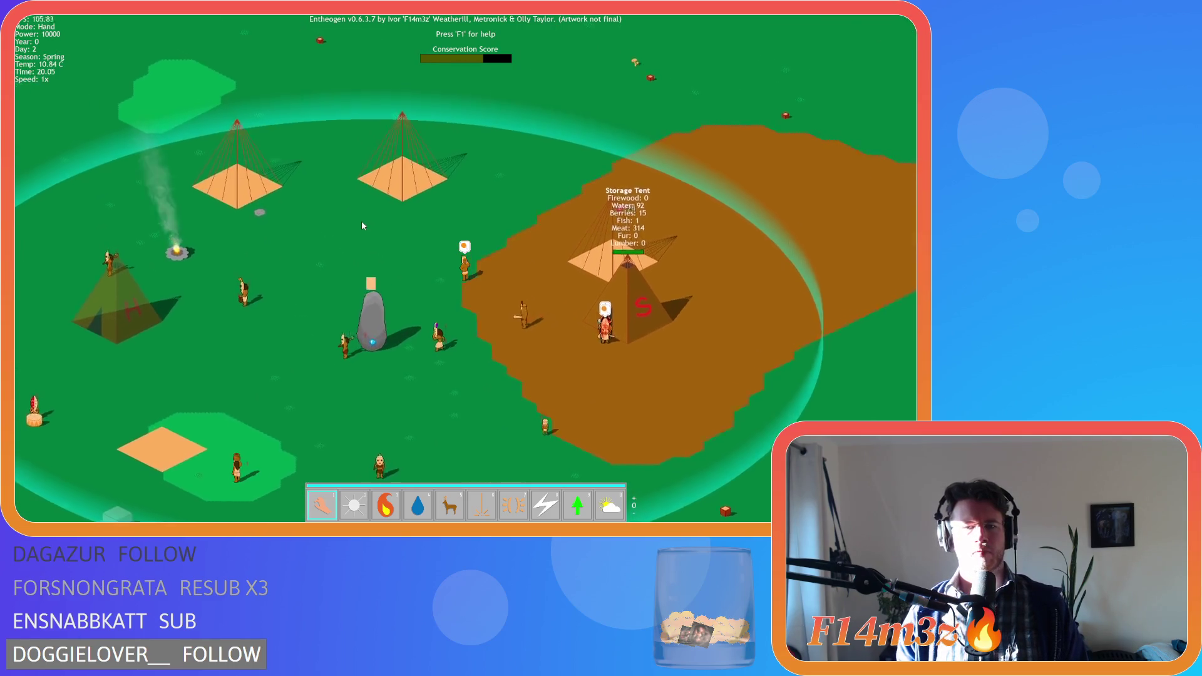
key("Left")
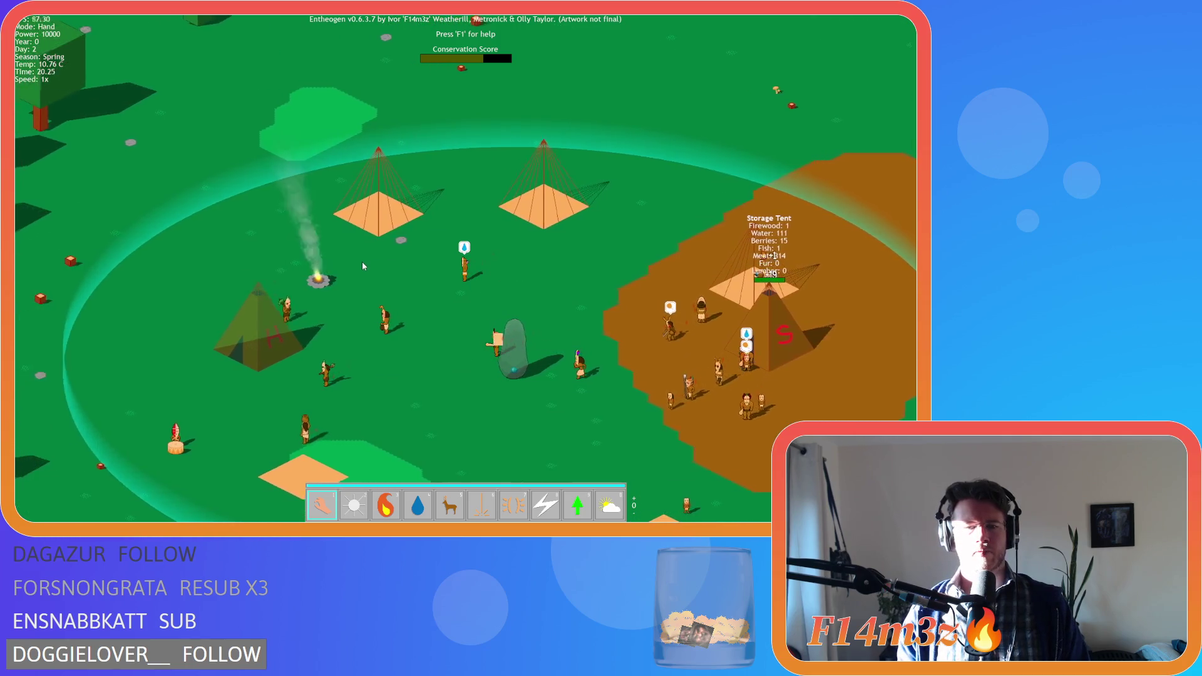
key("Left")
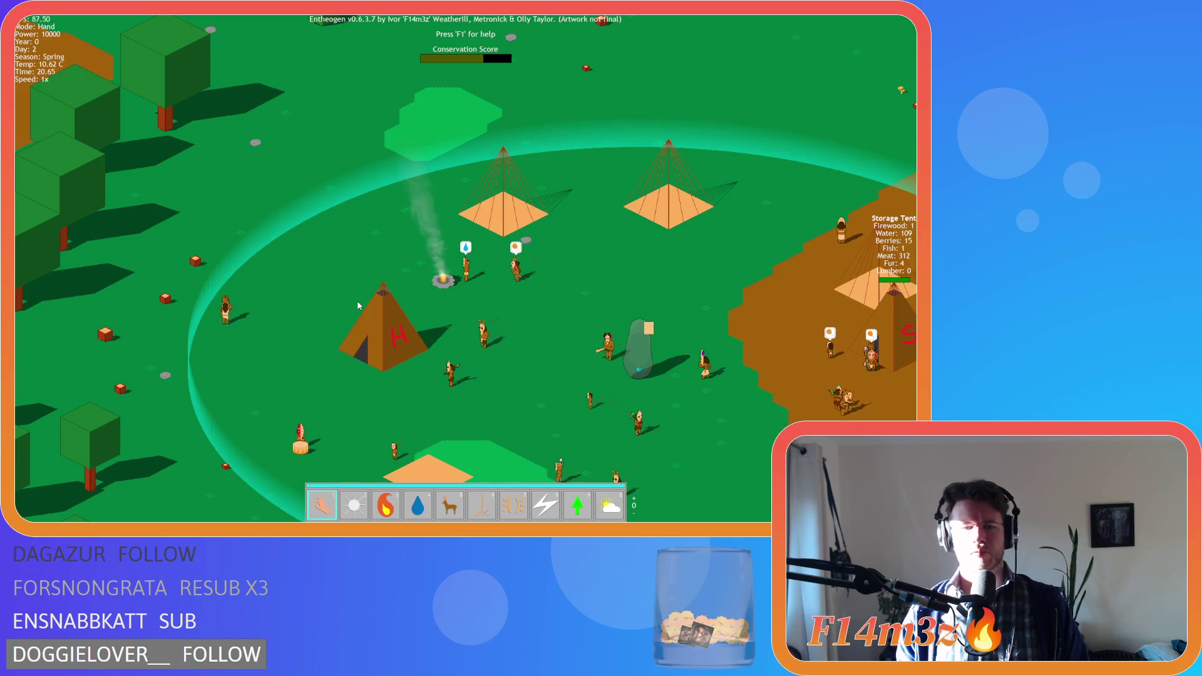
key("Right")
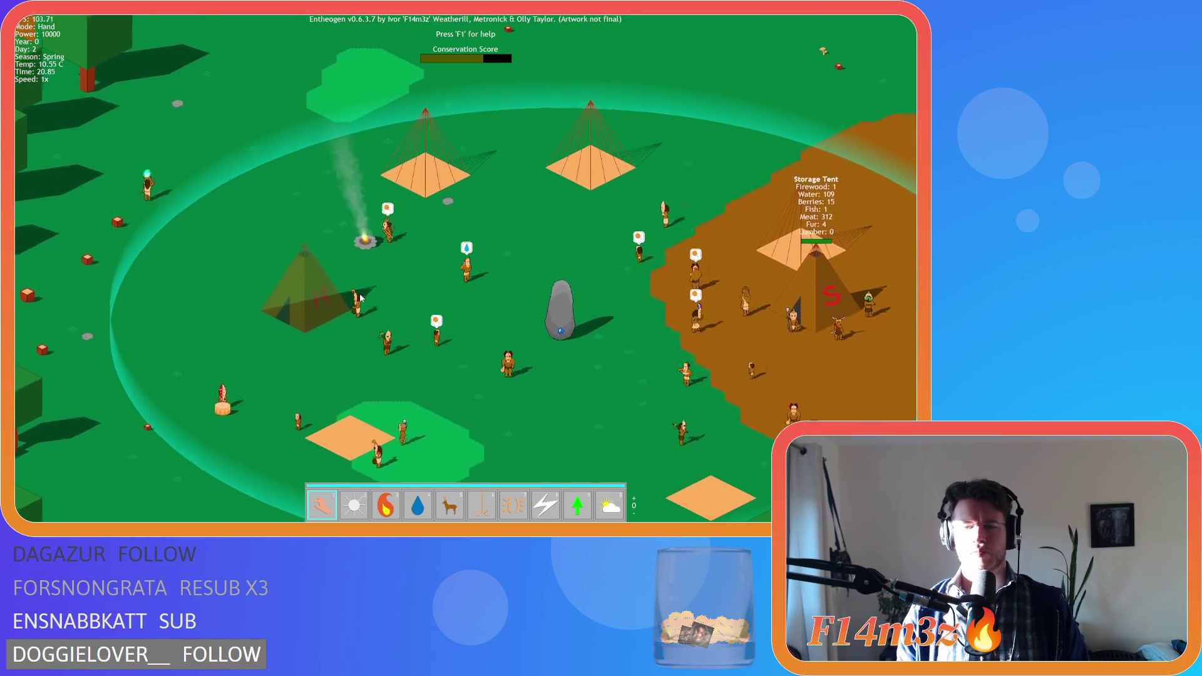
scroll(360, 295, "down", 8)
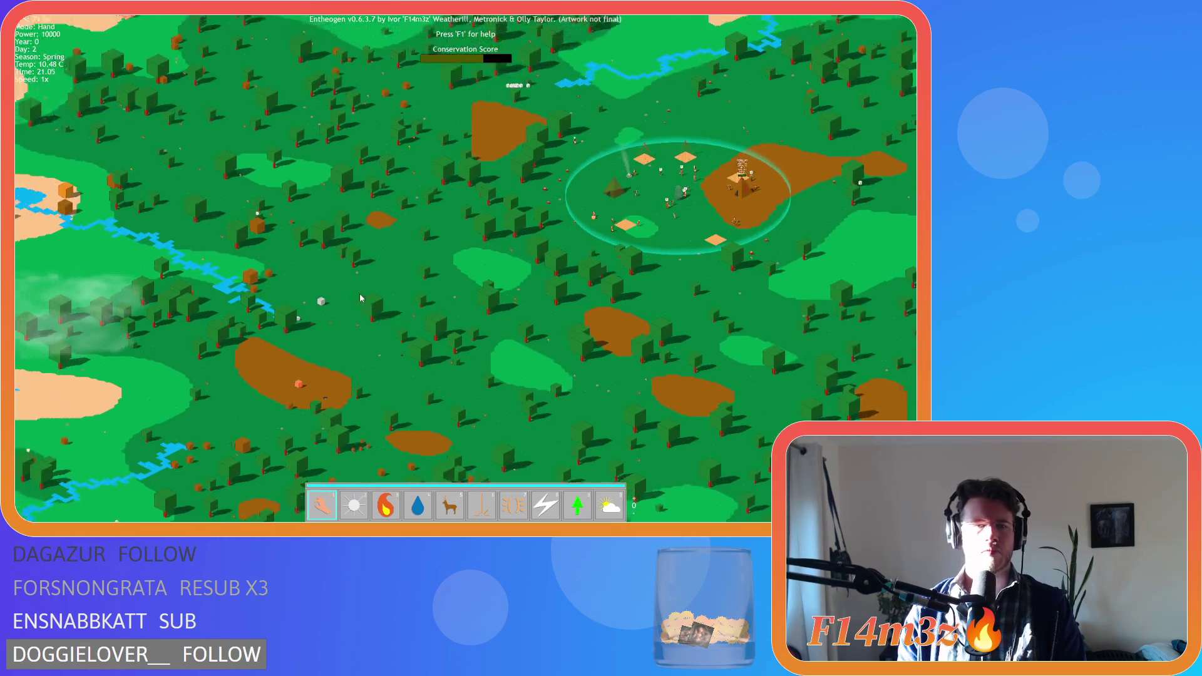
Pan south, west and north over the forest away from the village, zooming in and out
key("Down")
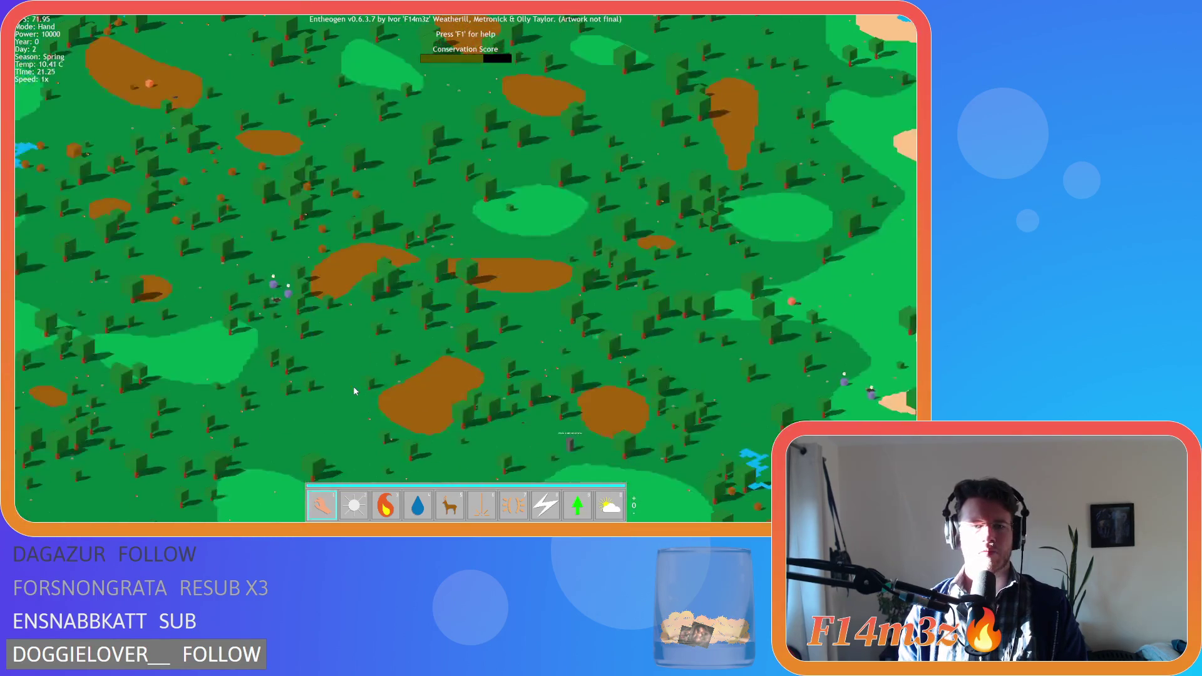
scroll(353, 386, "up", 5)
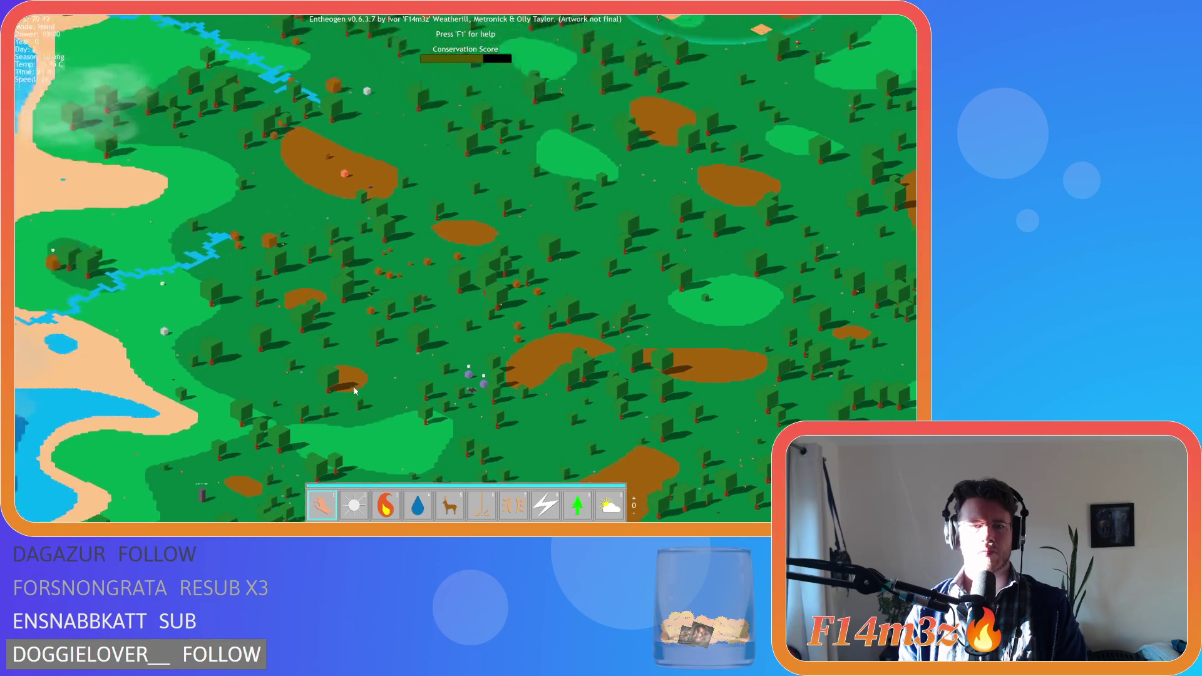
scroll(353, 389, "up", 4)
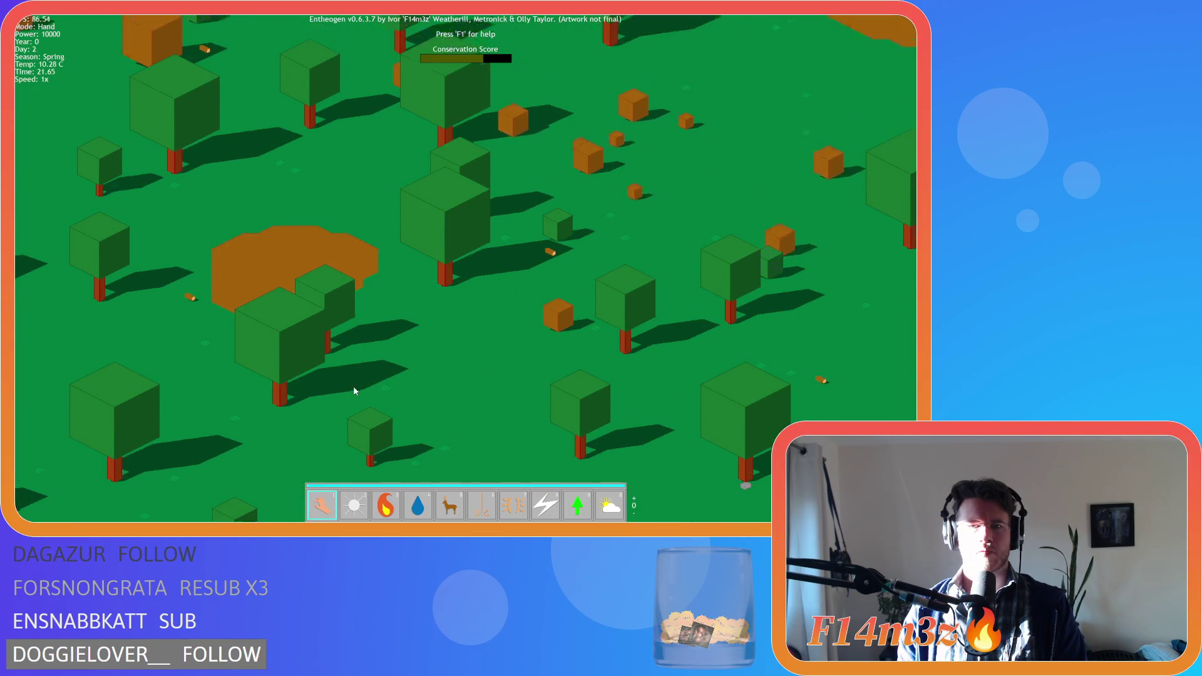
scroll(354, 391, "down", 3)
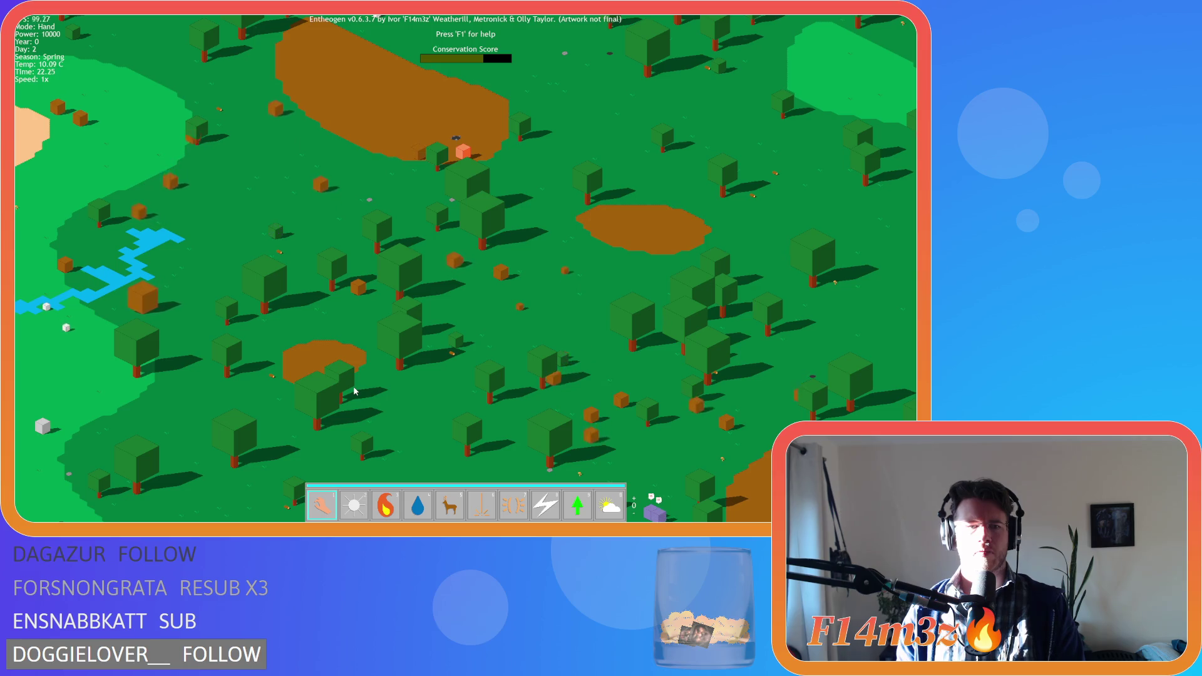
key("Left")
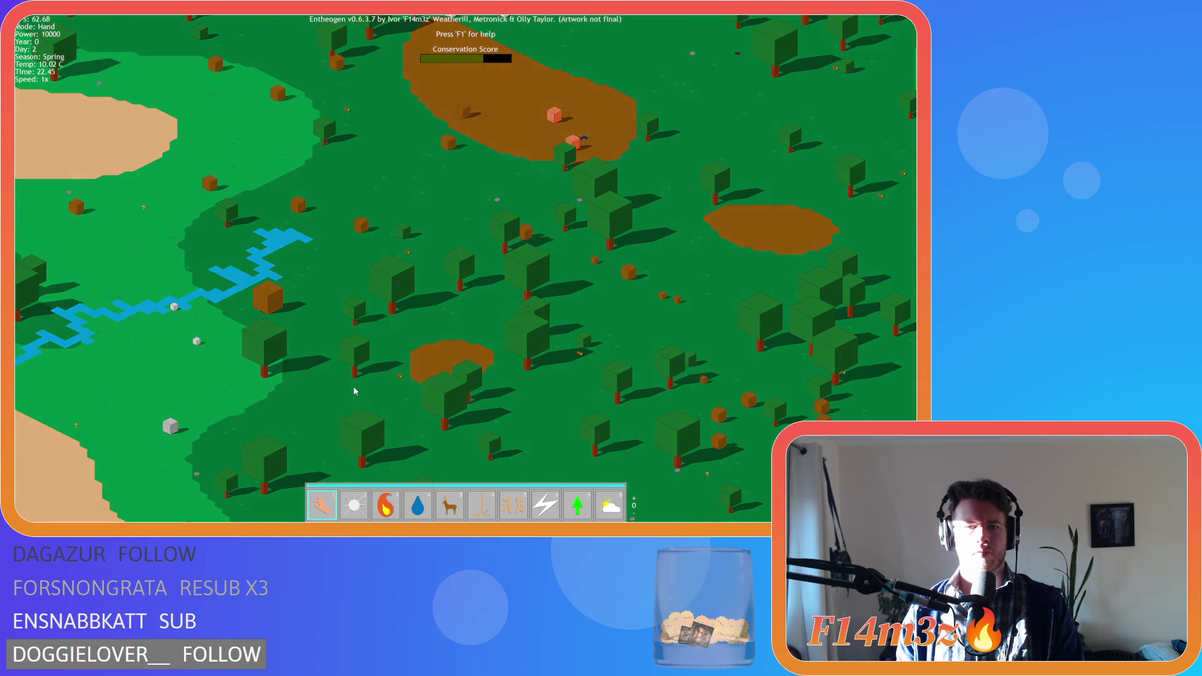
key("w")
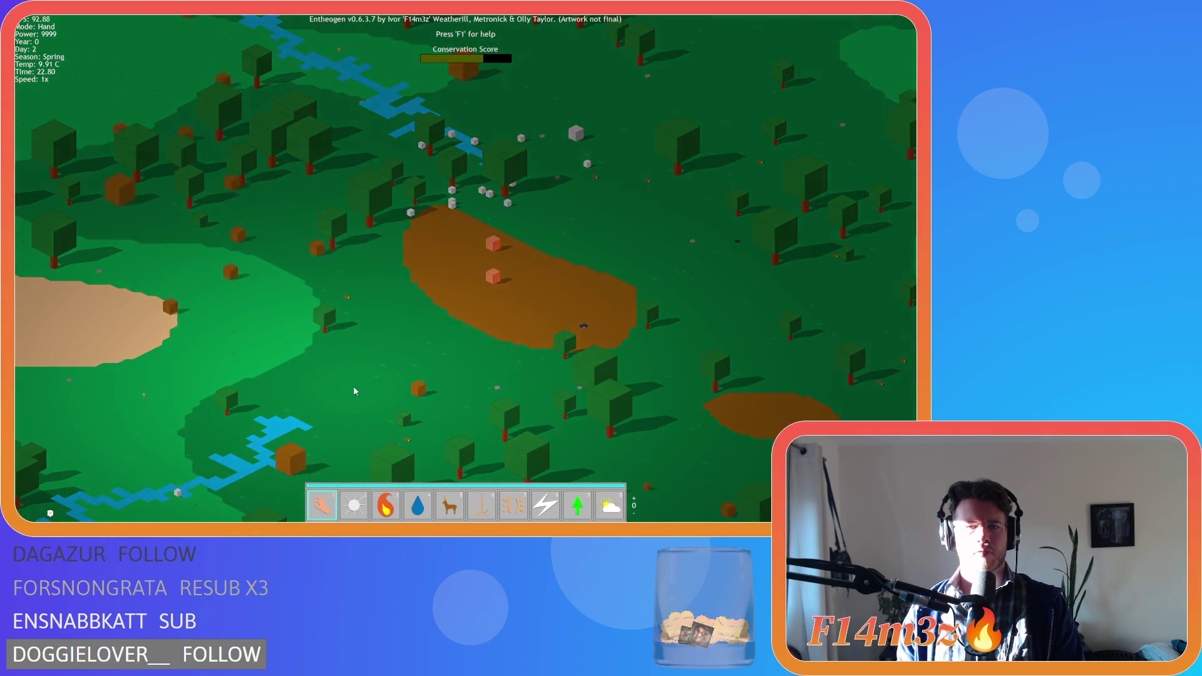
scroll(353, 388, "down", 5)
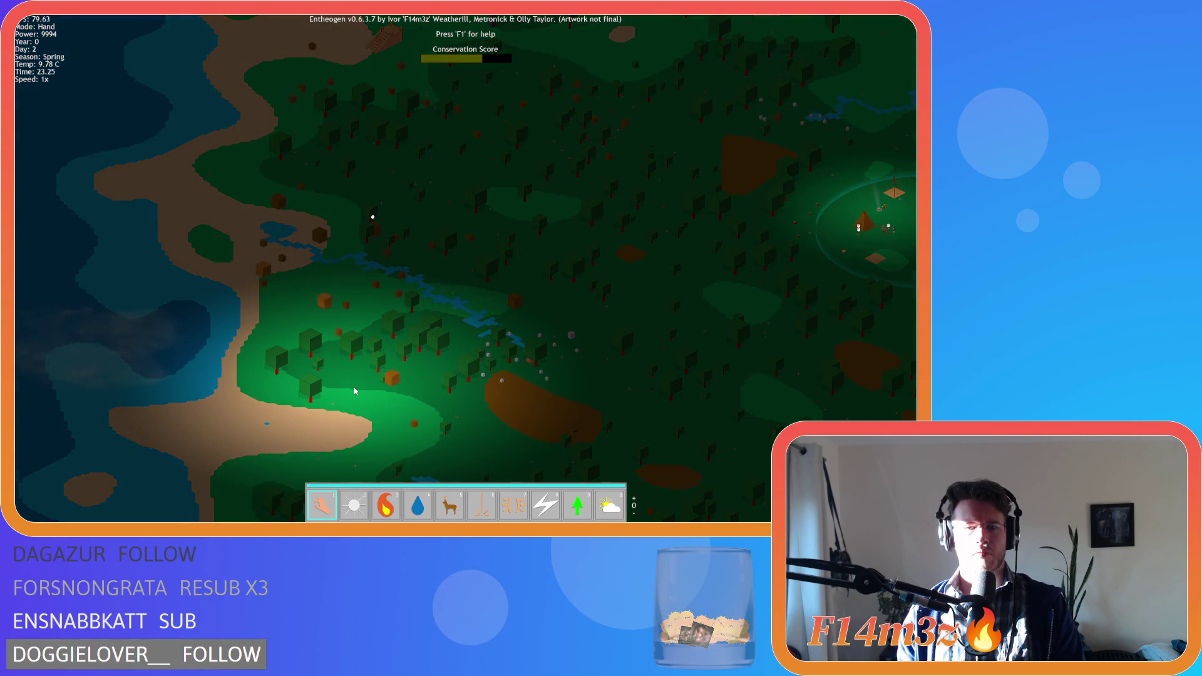
Sweep the view north-west, toward the western coast, then east to the coastline and sand patch
key("d")
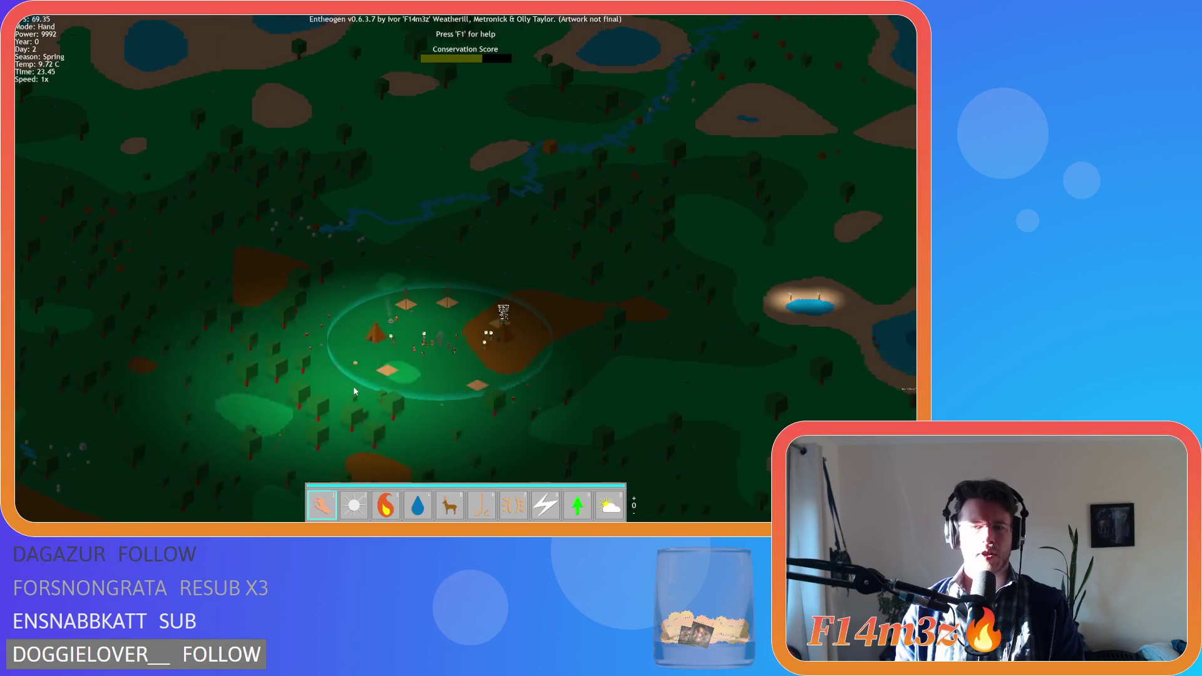
key("w")
key("a")
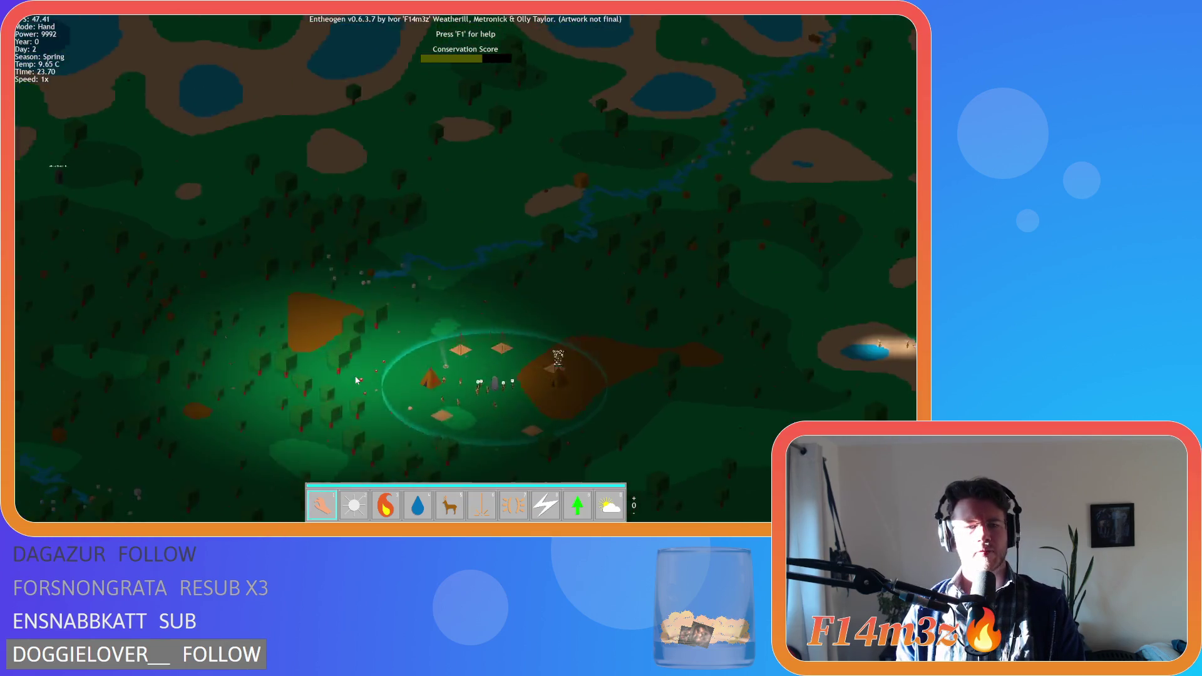
key("s")
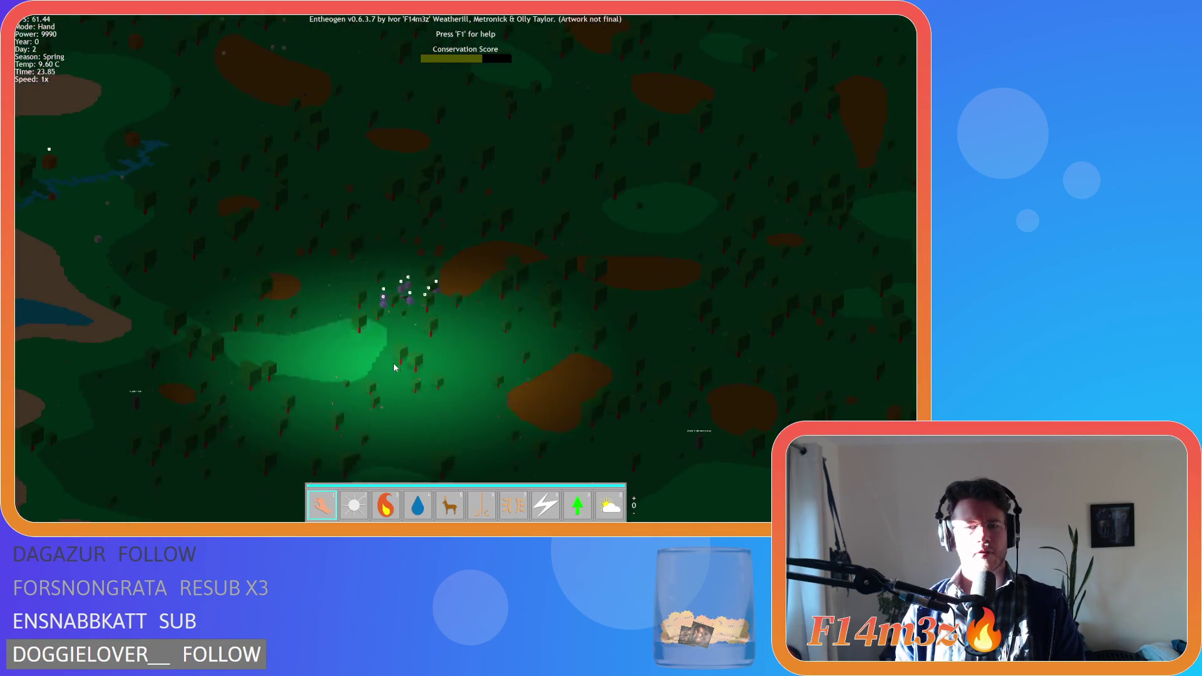
key("w")
key("d")
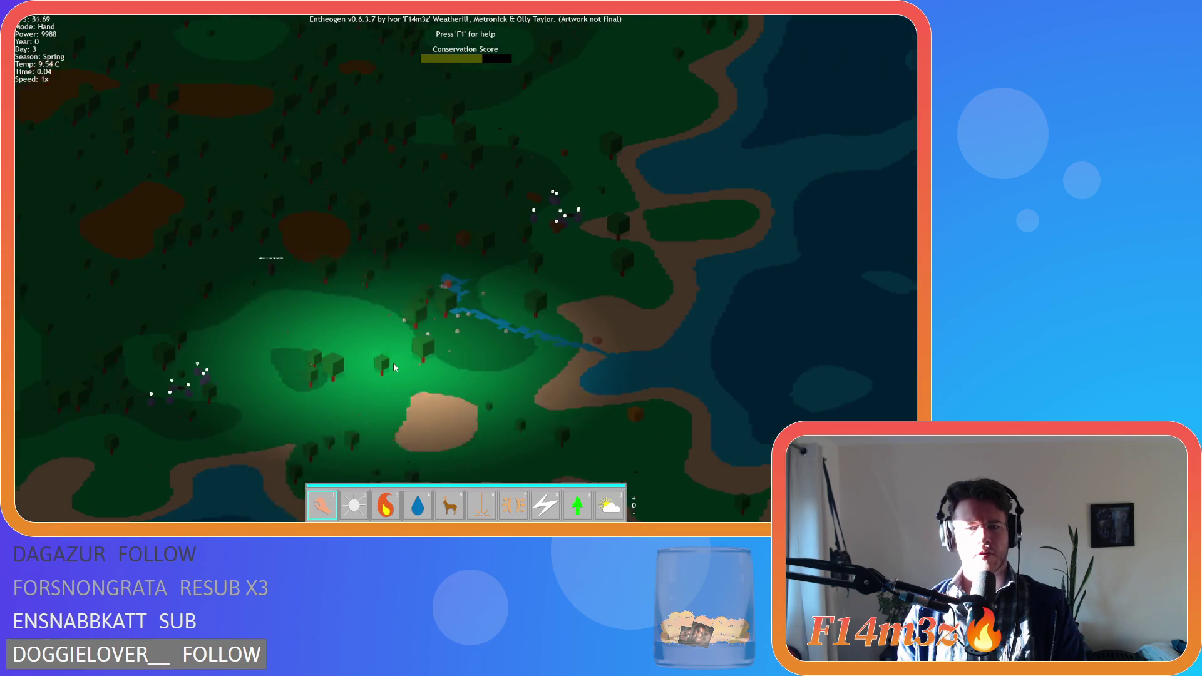
key("w")
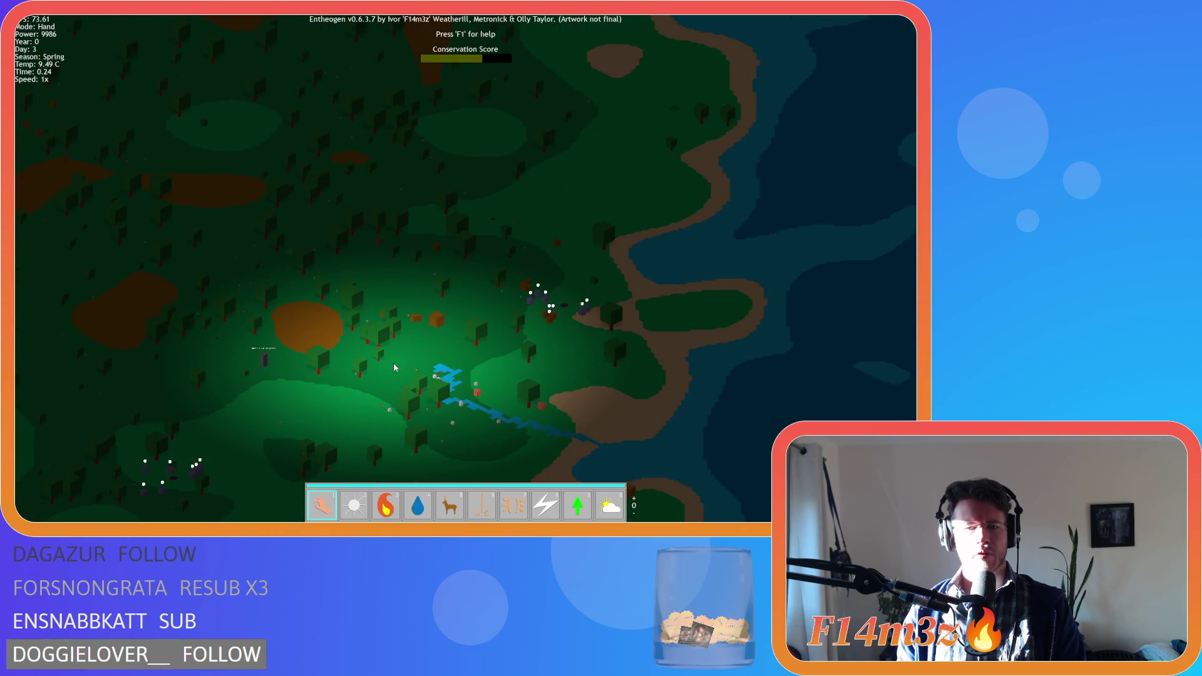
scroll(394, 367, "up", 3)
key("s")
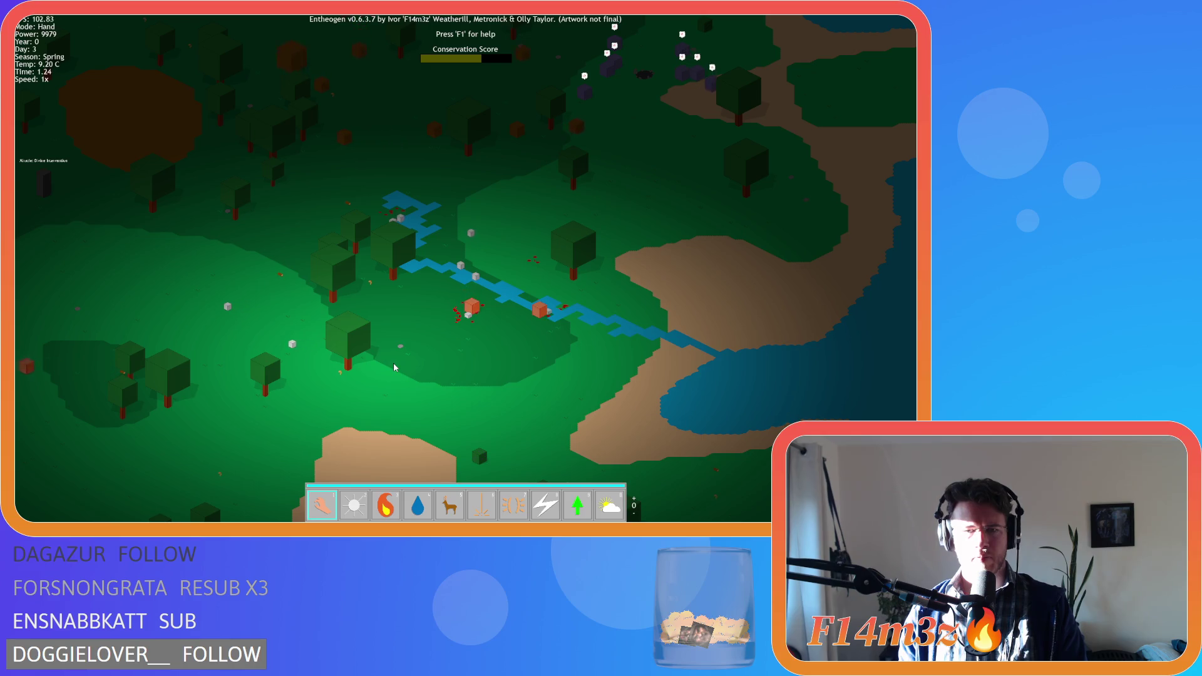
Zoom out and in while panning east and north toward the village settlement
scroll(395, 367, "up", 4)
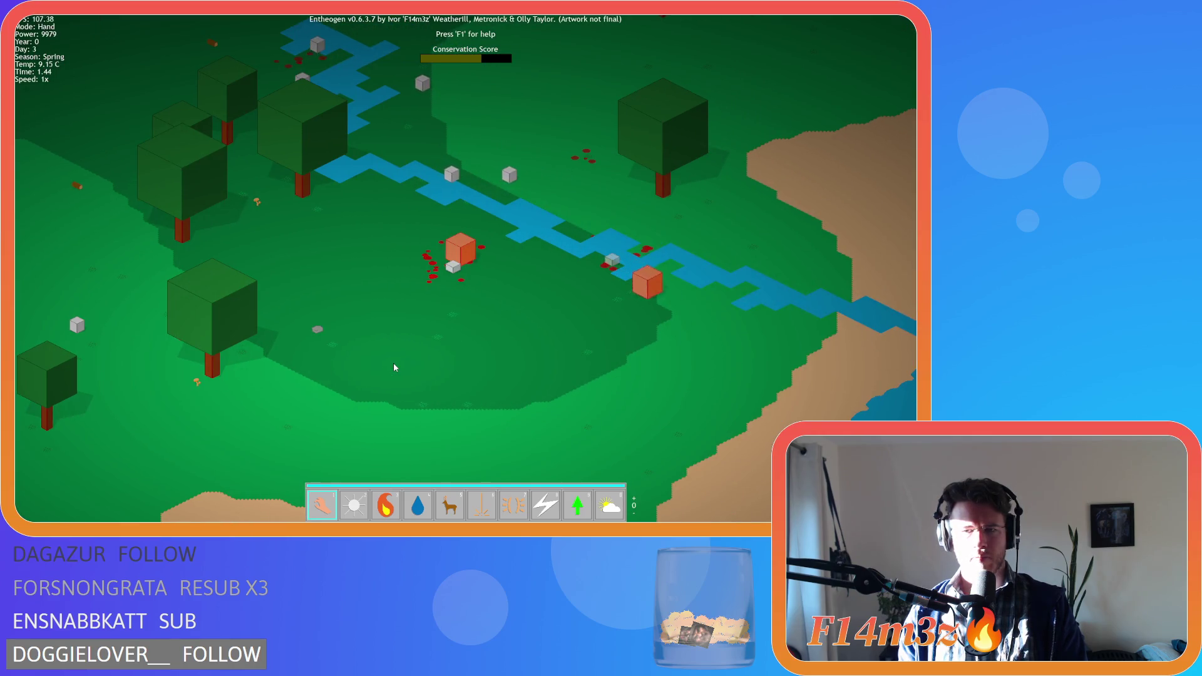
scroll(394, 366, "down", 5)
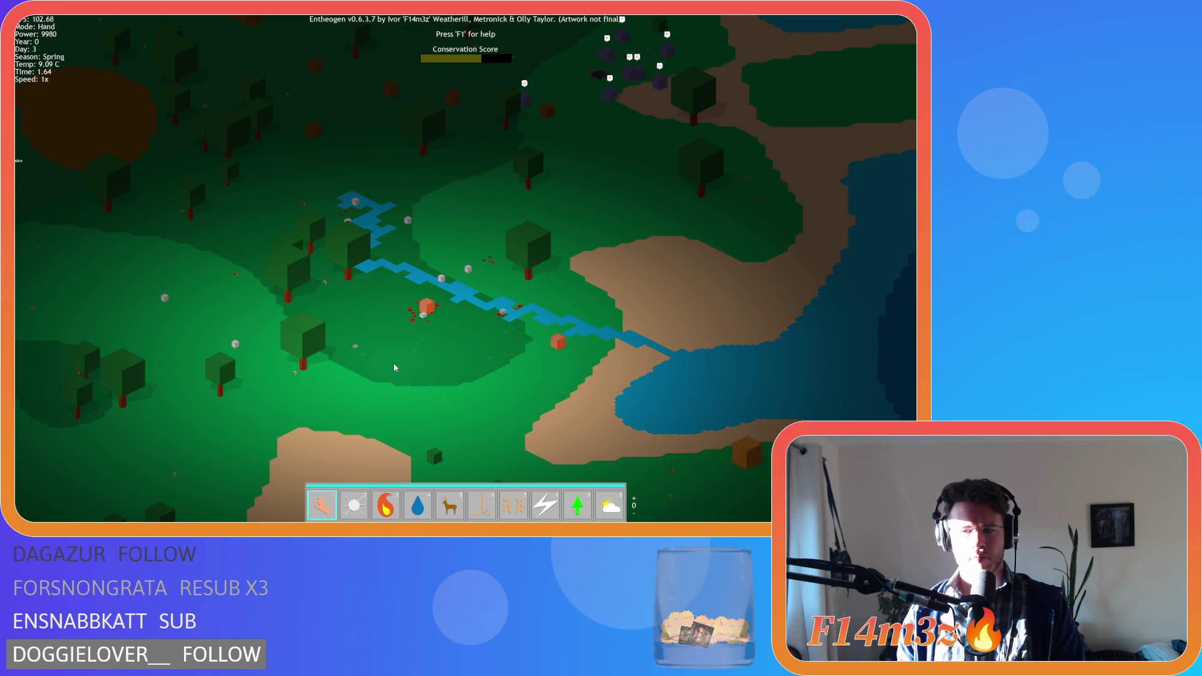
scroll(394, 367, "down", 3)
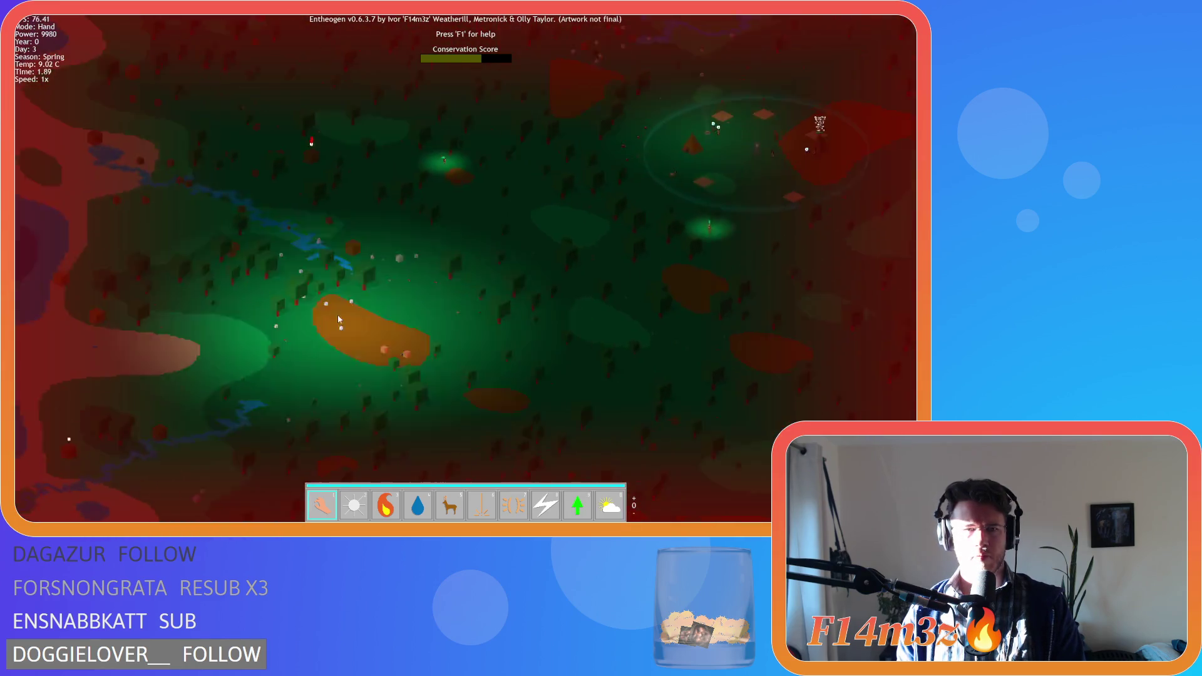
scroll(501, 282, "up", 5)
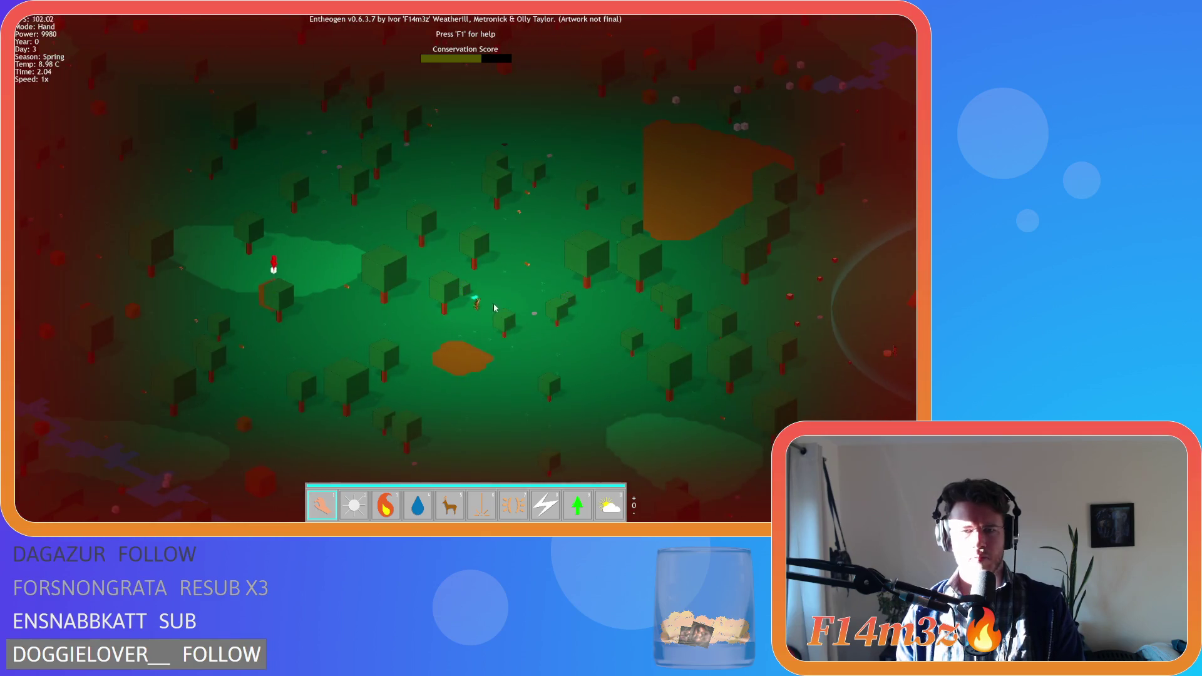
key("d")
key("w")
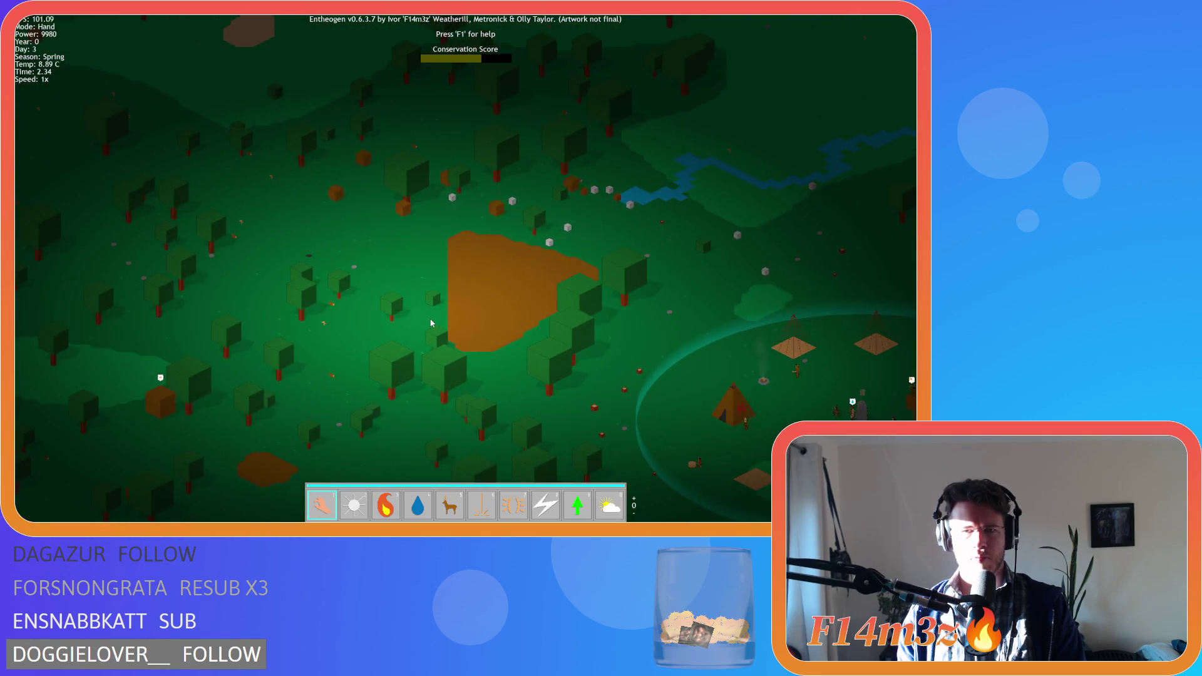
scroll(431, 323, "down", 5)
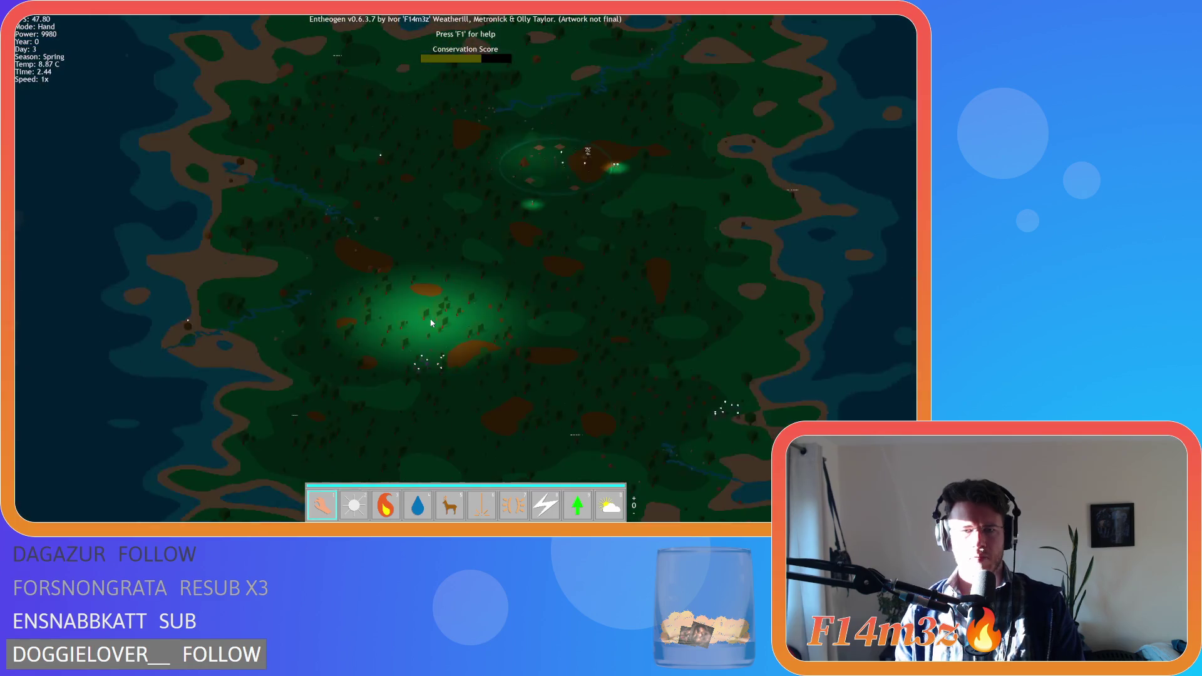
scroll(391, 310, "up", 3)
scroll(386, 304, "up", 4)
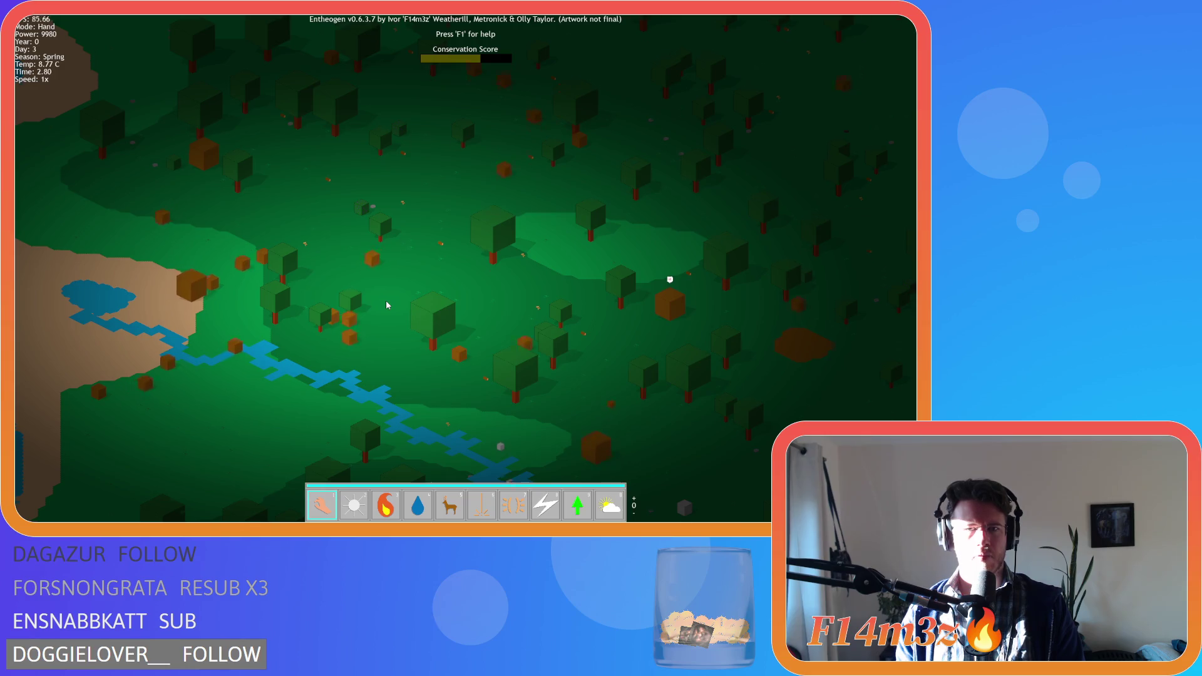
scroll(386, 305, "down", 5)
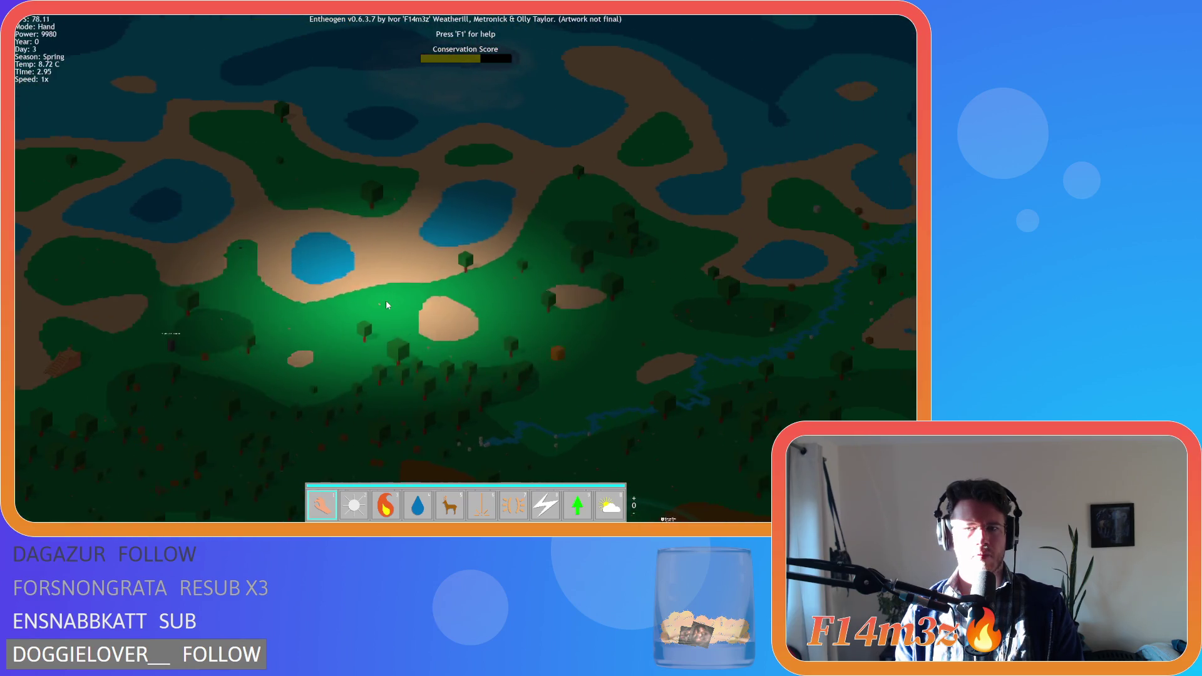
scroll(386, 305, "up", 4)
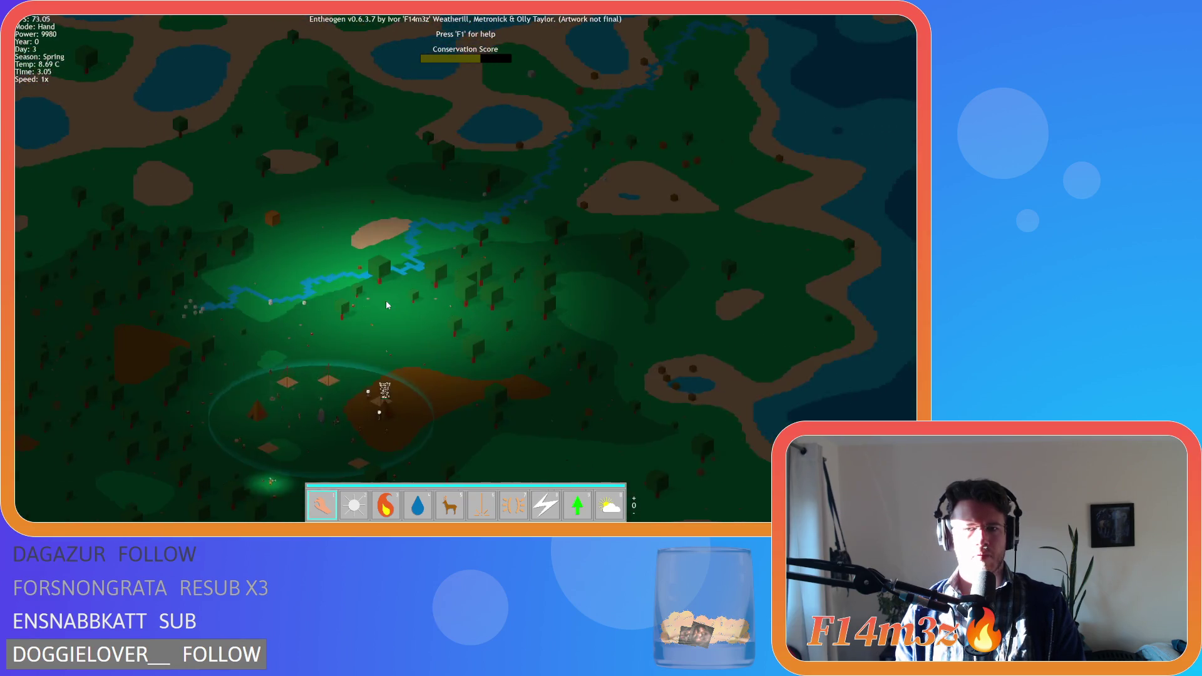
Centre the village ring in view and zoom in on the fire and tents
key("a")
scroll(386, 305, "down", 5)
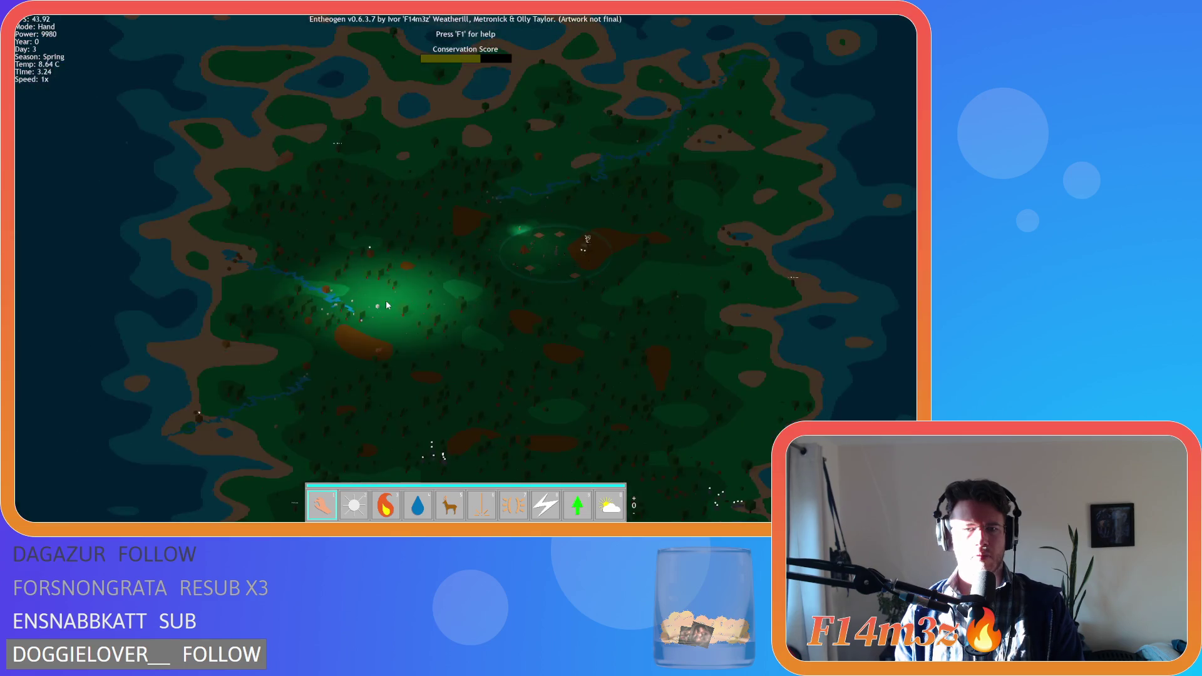
key("s")
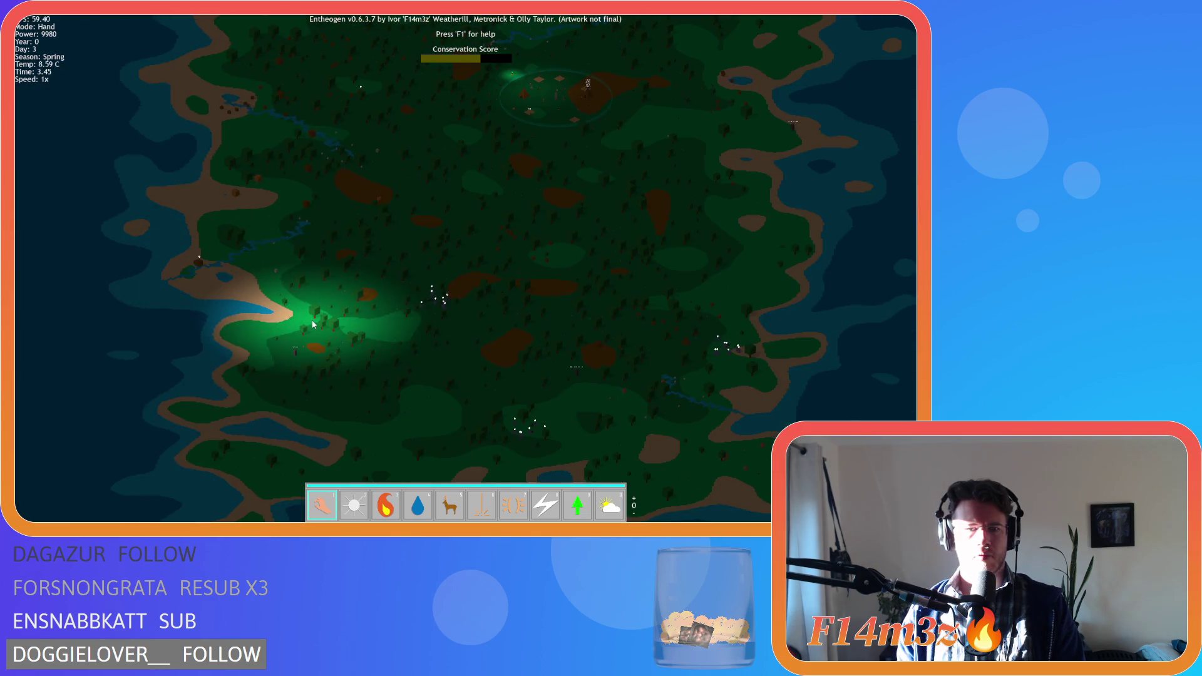
key("d")
key("w")
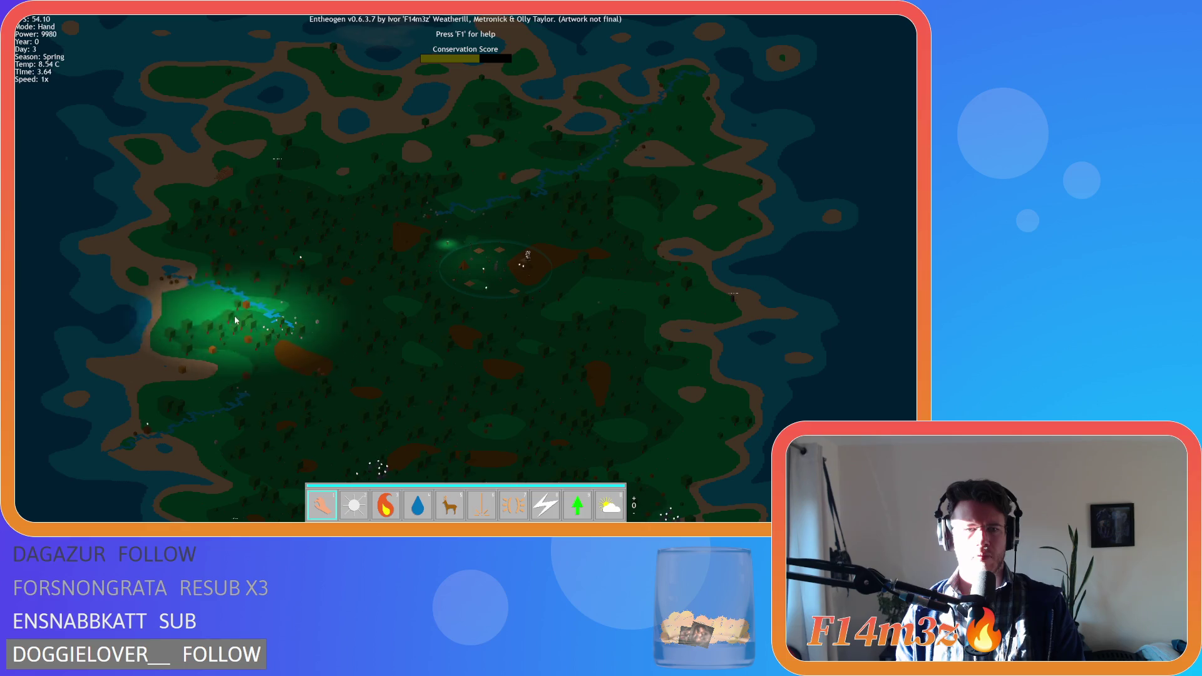
scroll(276, 338, "up", 5)
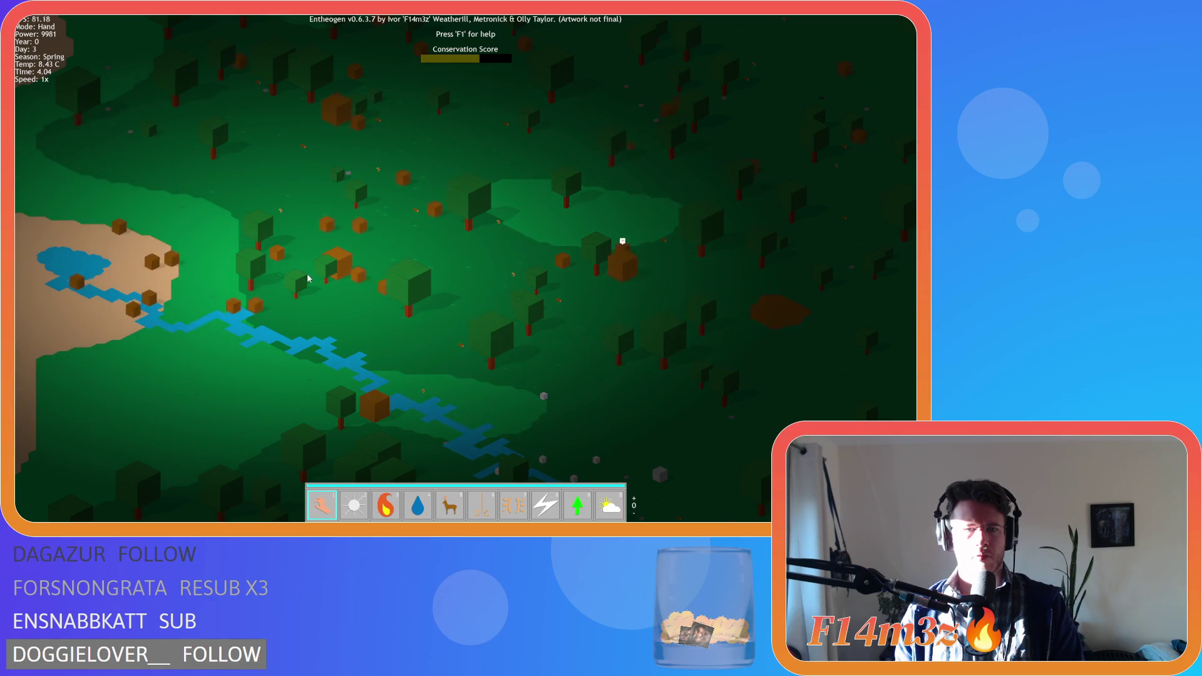
scroll(303, 279, "down", 6)
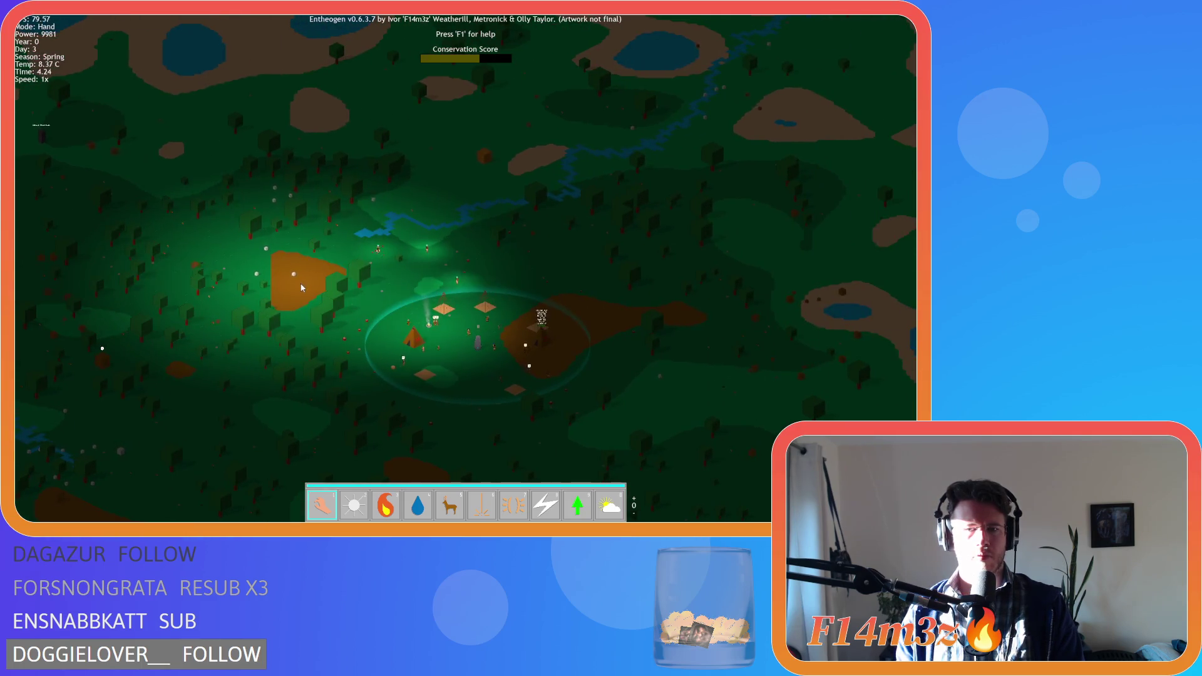
scroll(301, 288, "up", 4)
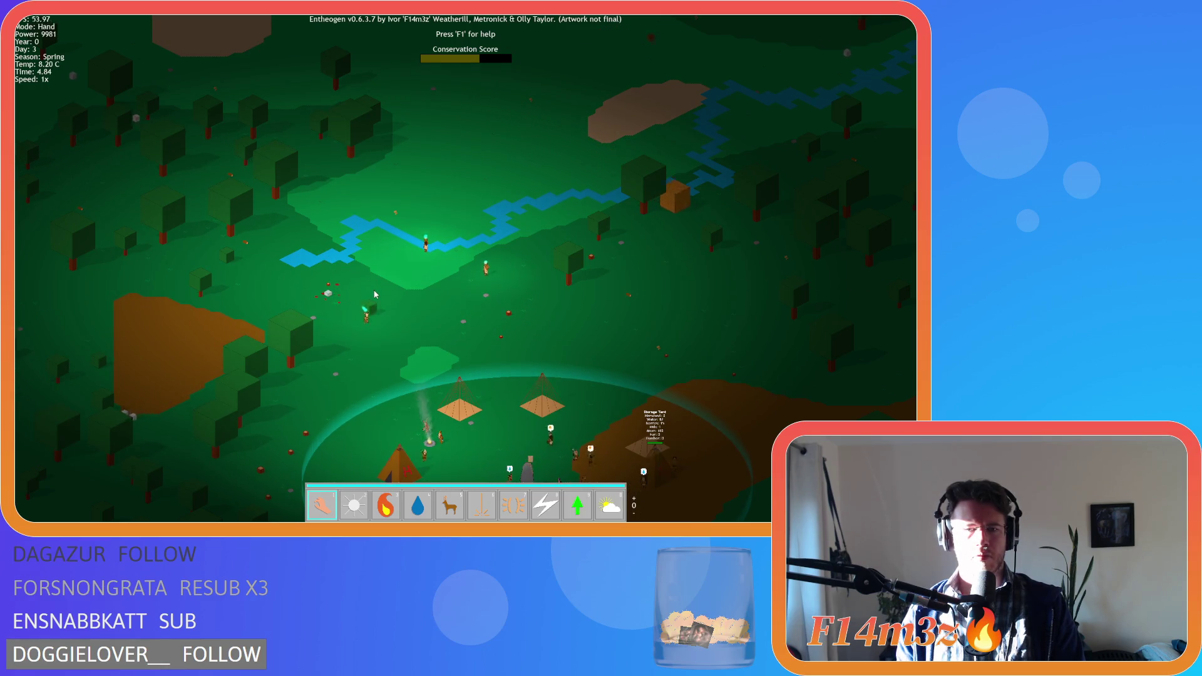
scroll(374, 295, "up", 4)
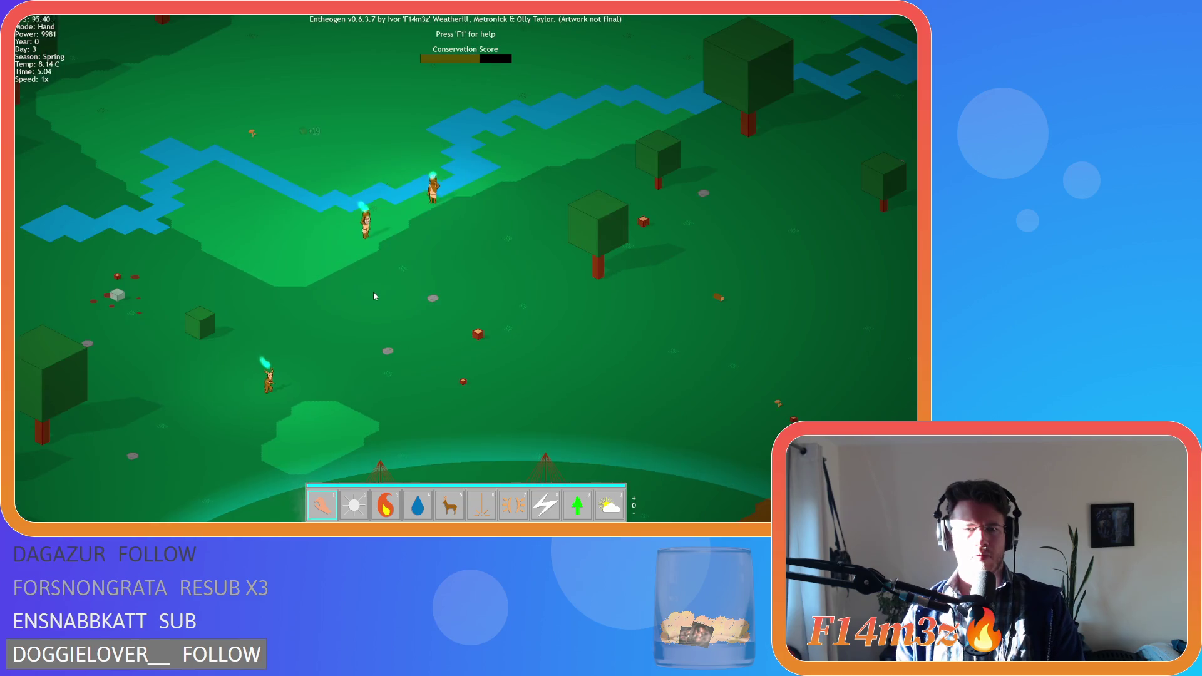
key("d")
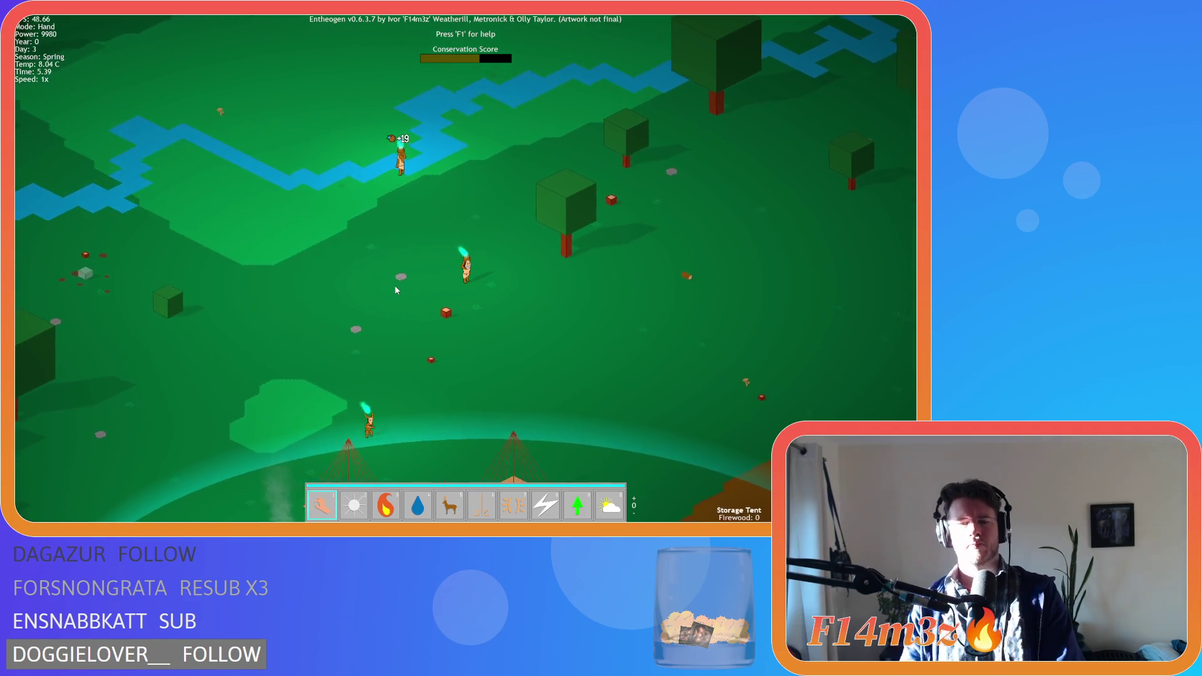
key("d")
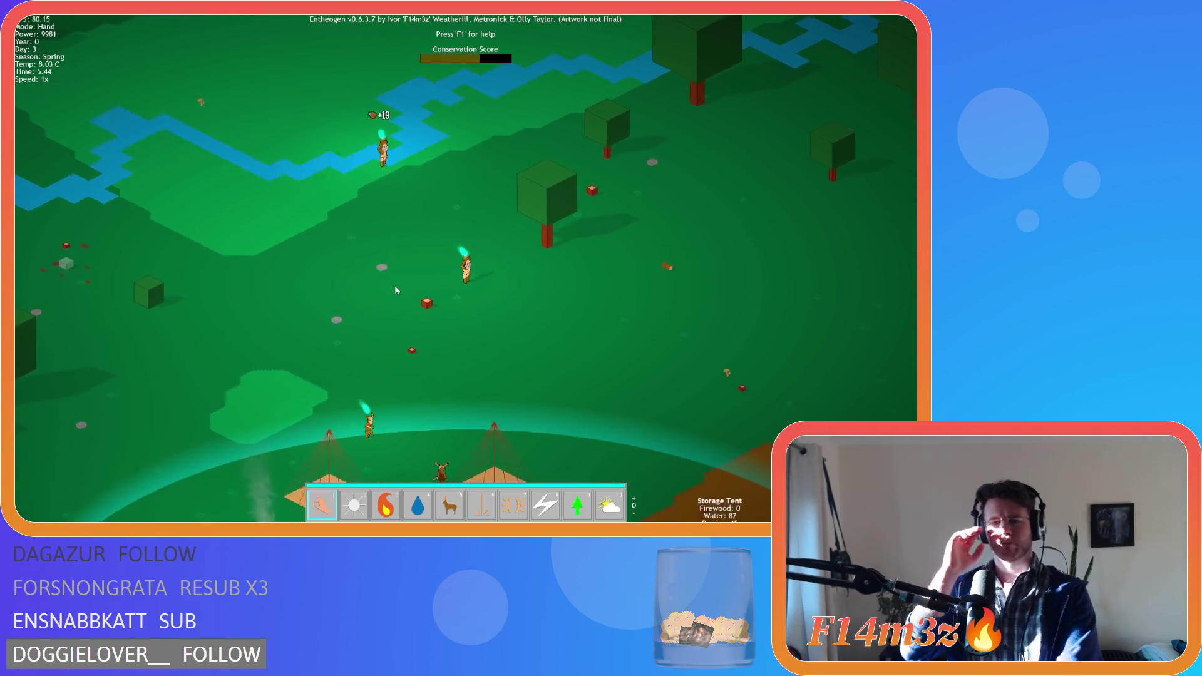
key("d")
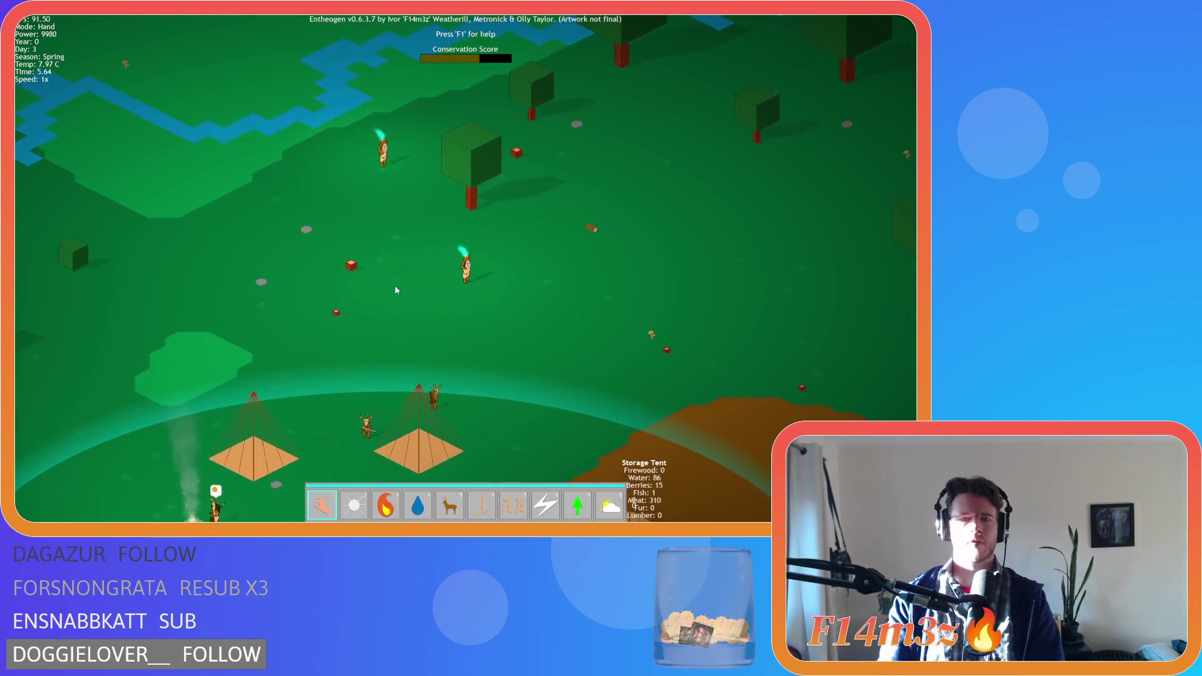
key("d")
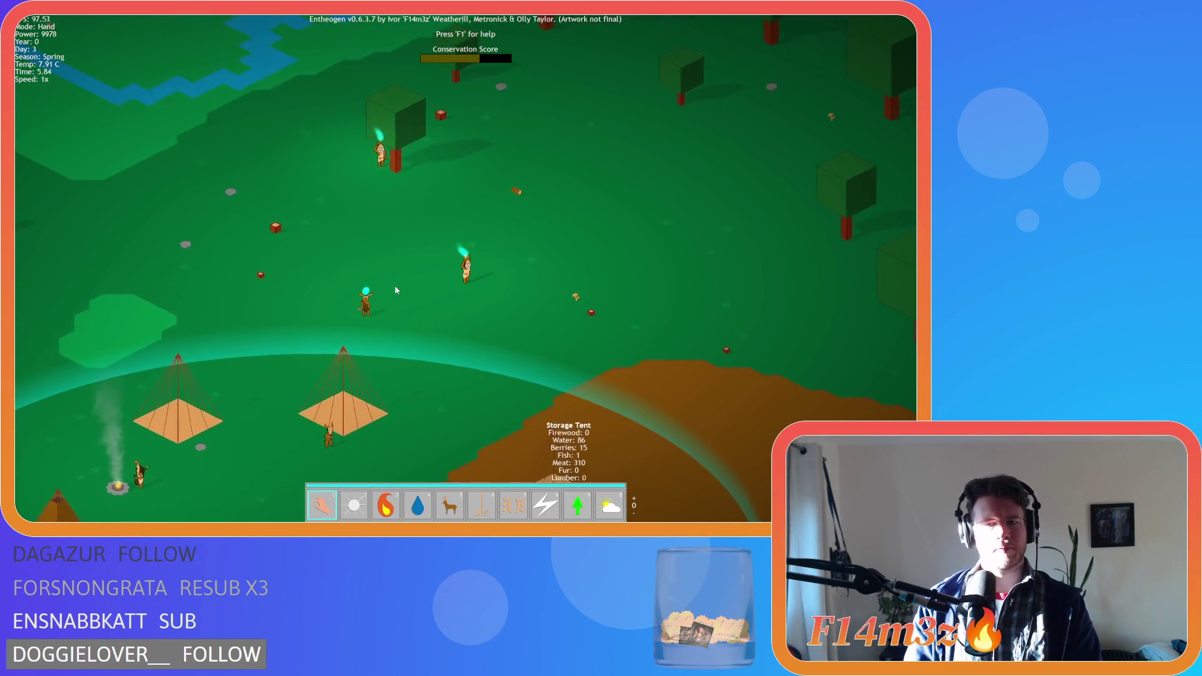
key("s")
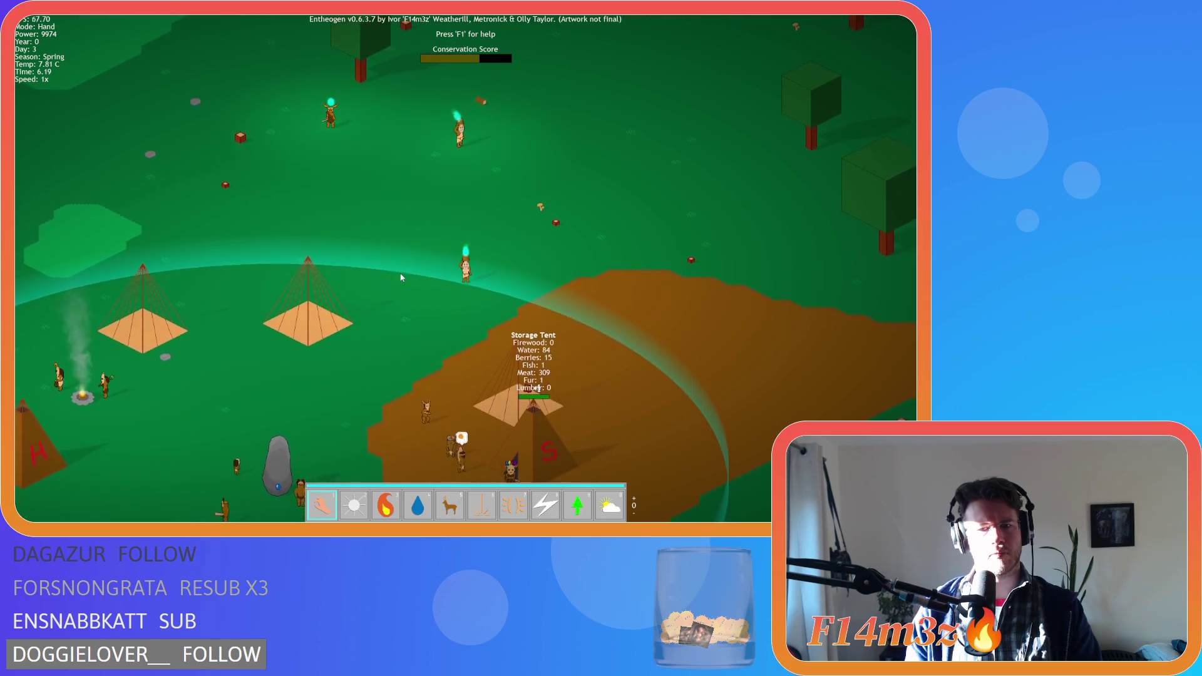
key("s")
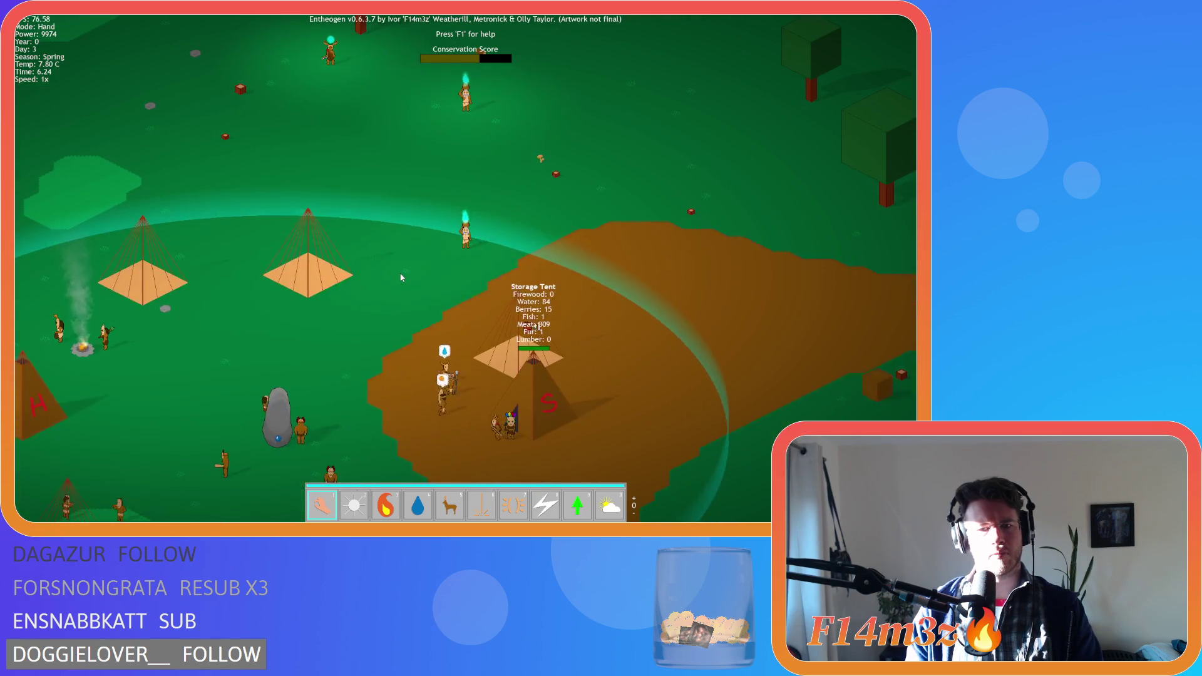
key("s")
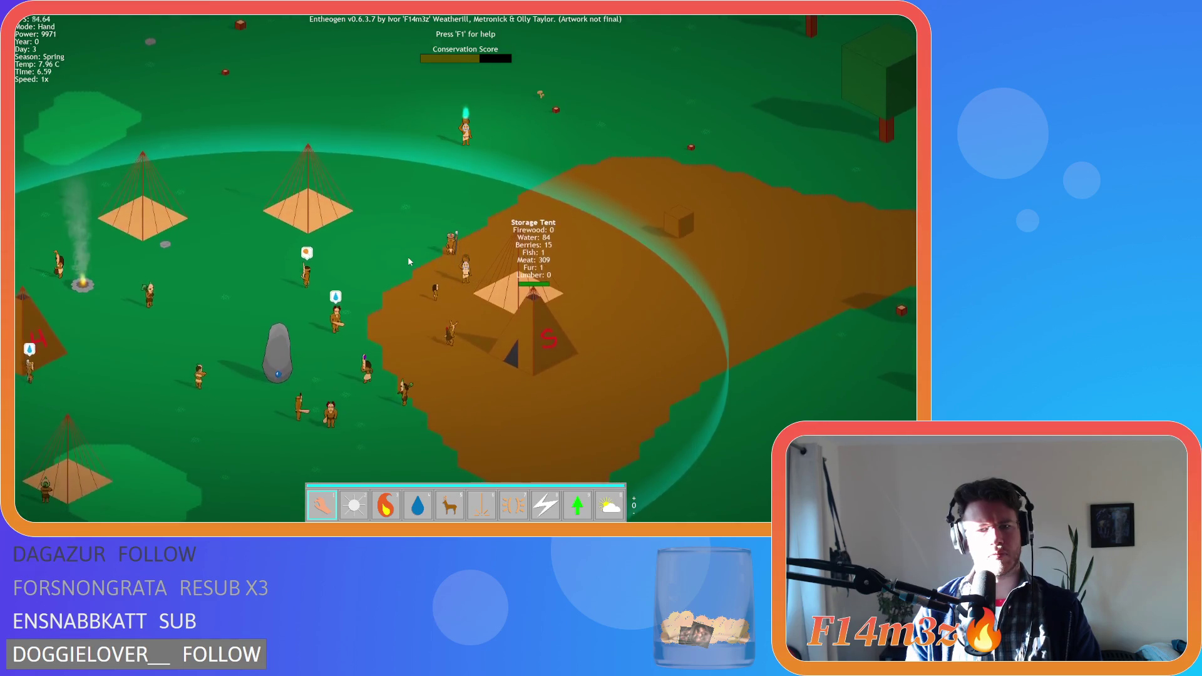
key("s")
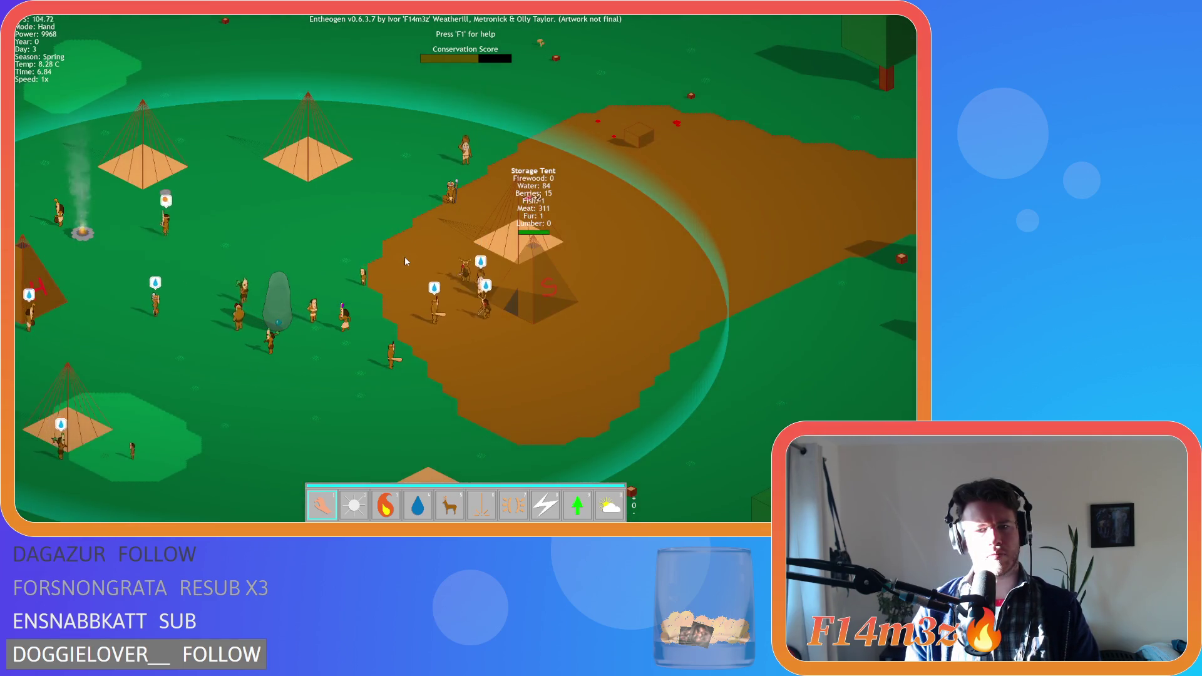
key("w")
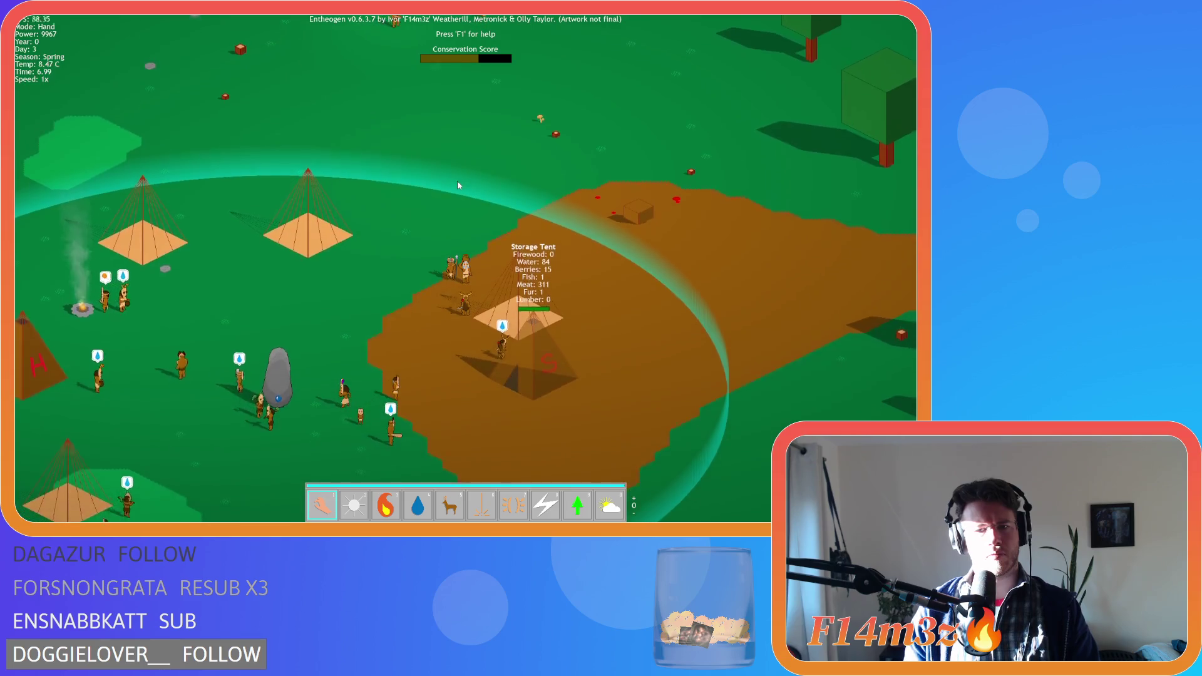
key("s")
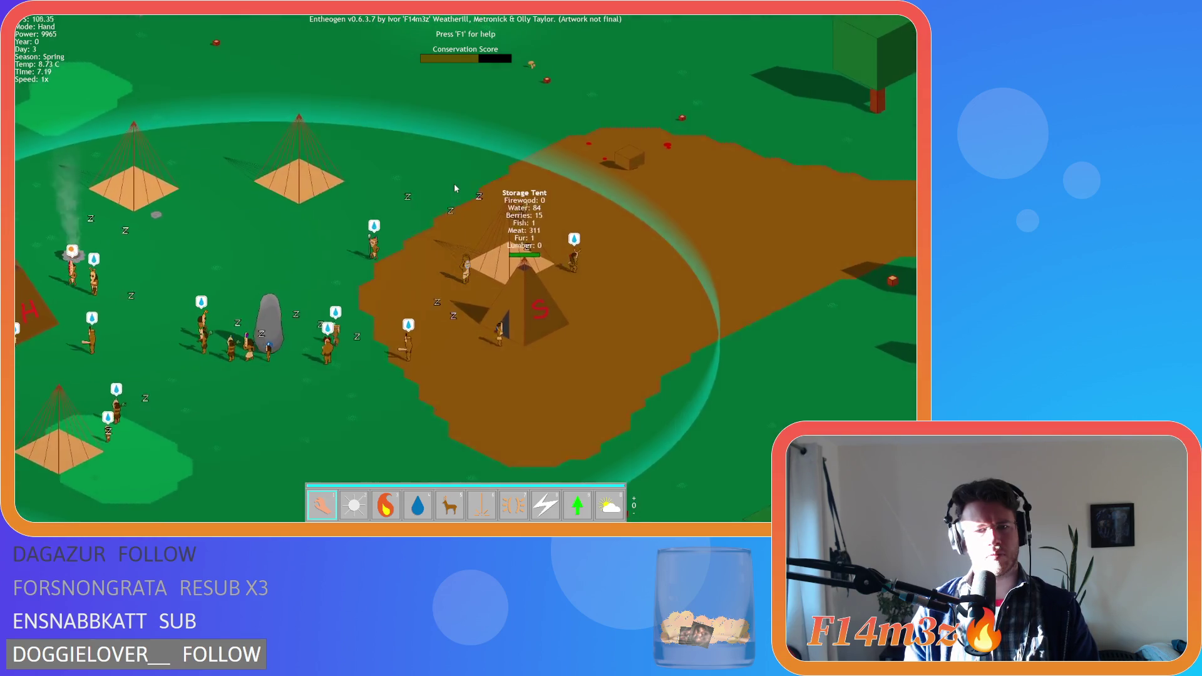
key("s")
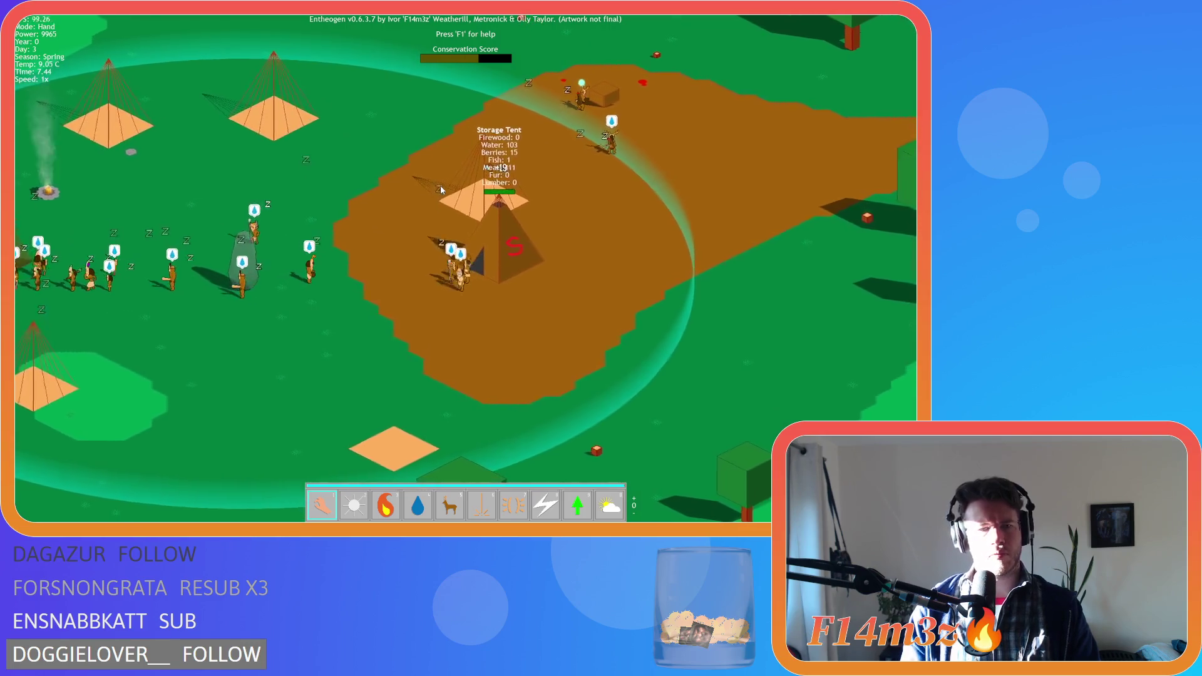
key("d")
key("a")
key("a")
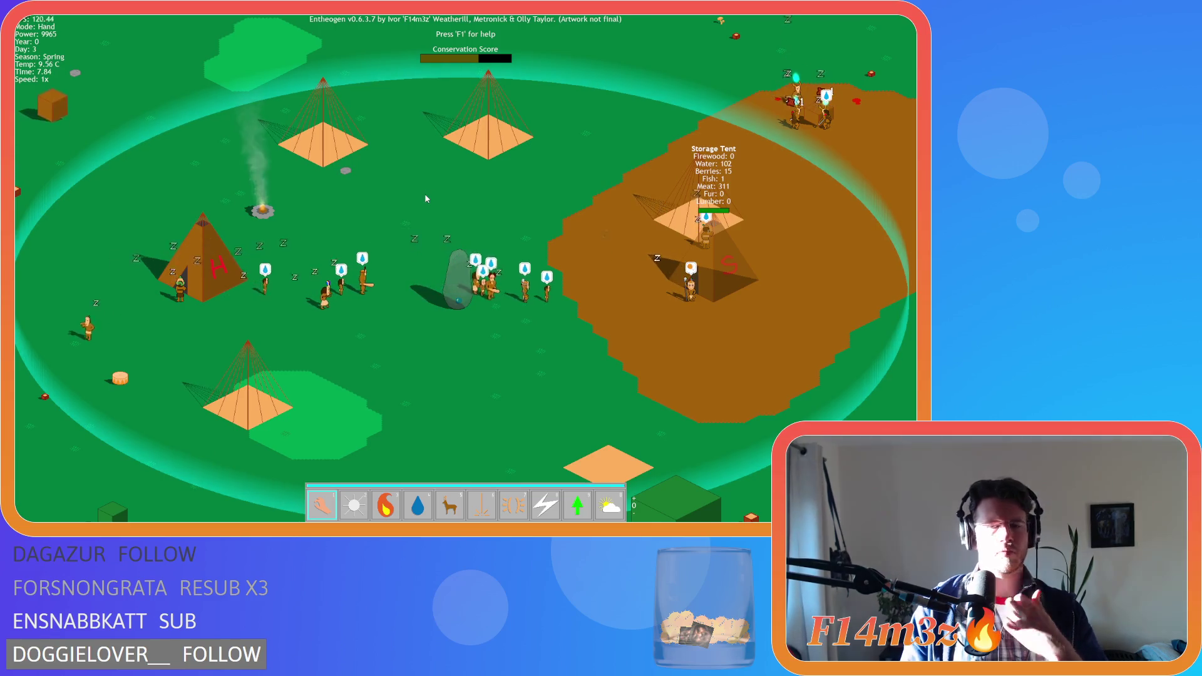
key("d")
key("w")
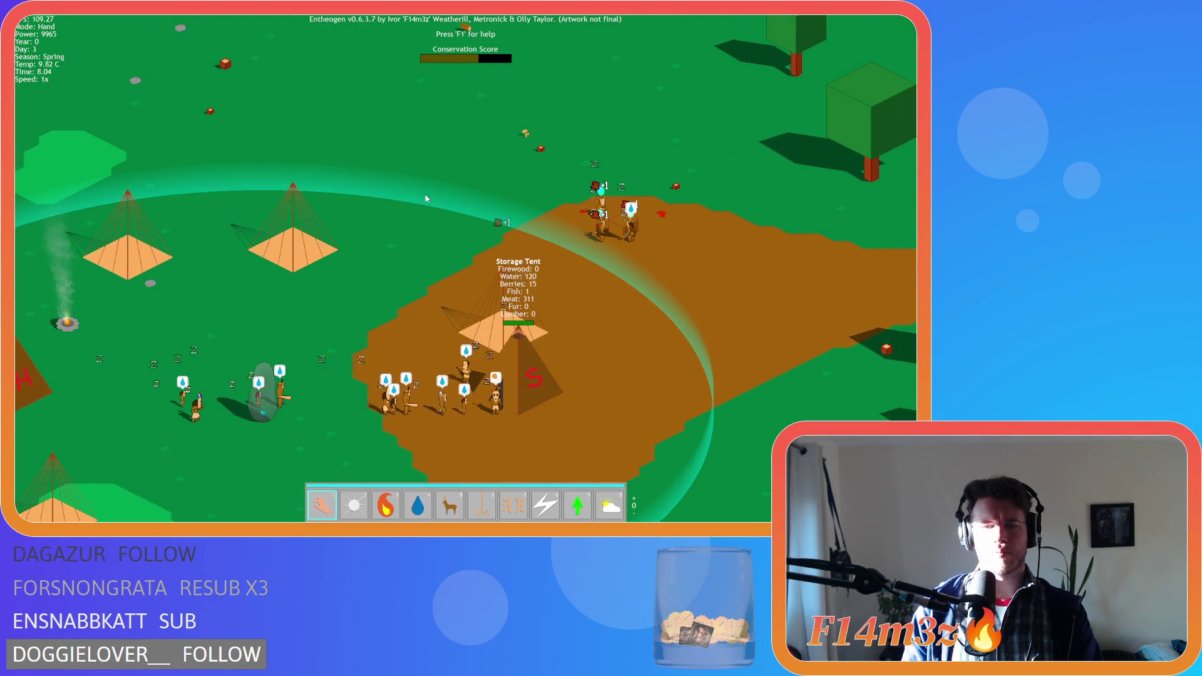
key("a")
key("s")
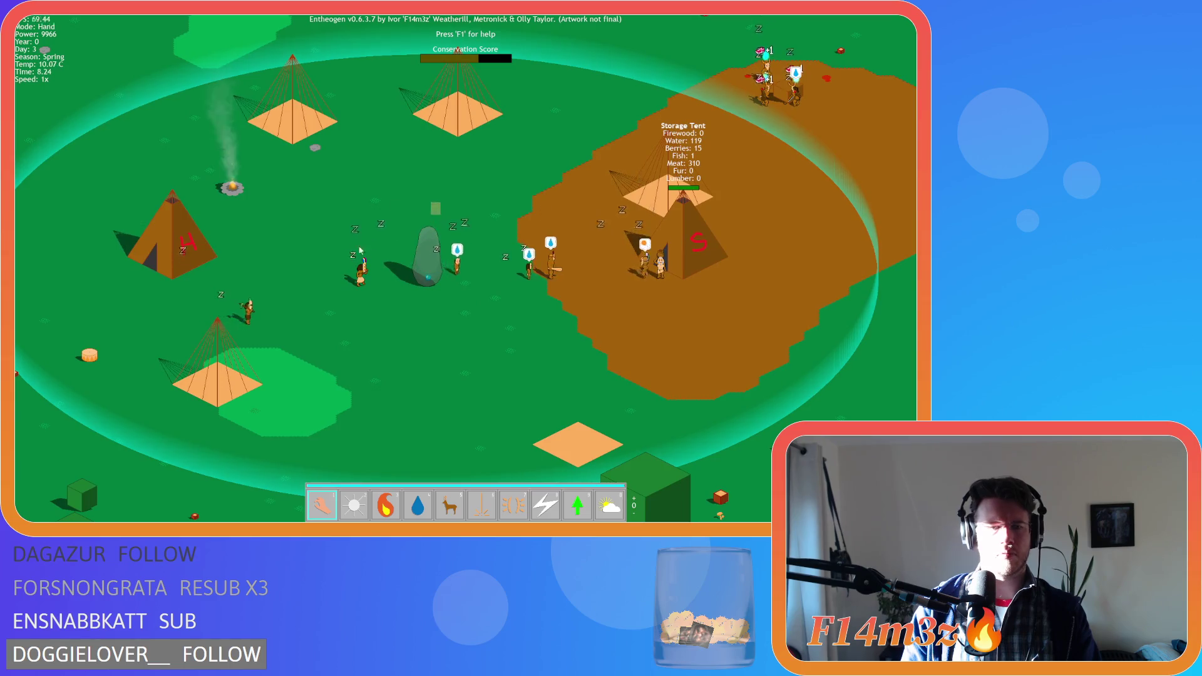
key("a")
key("s")
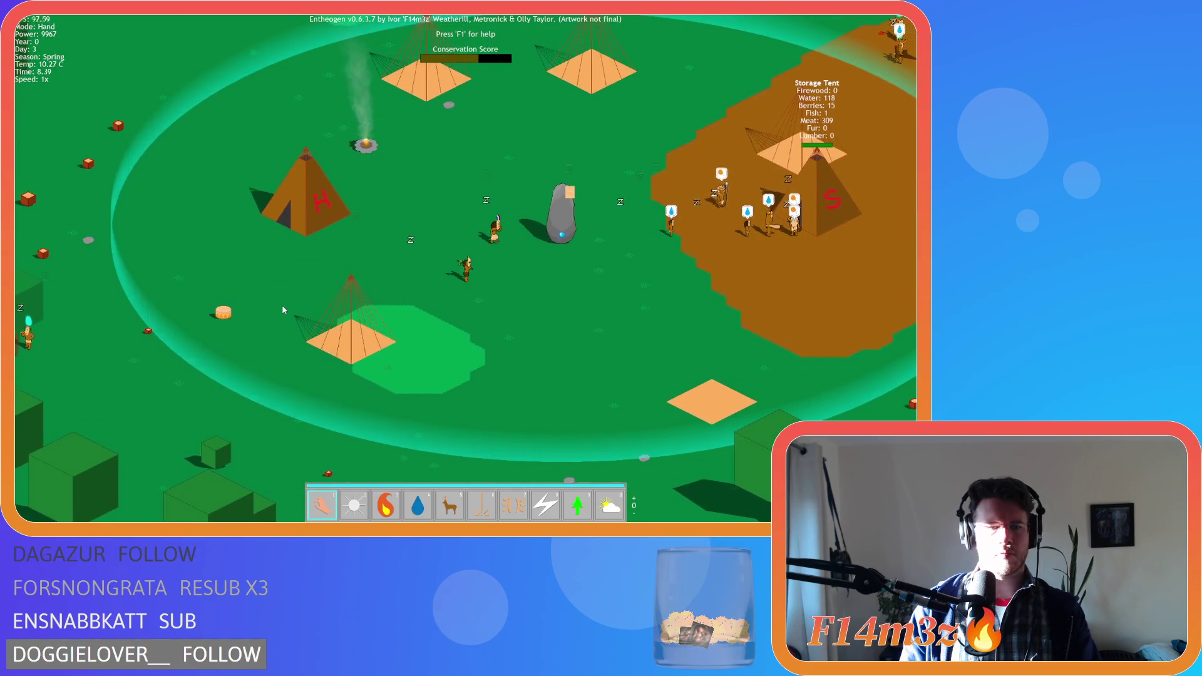
key("d")
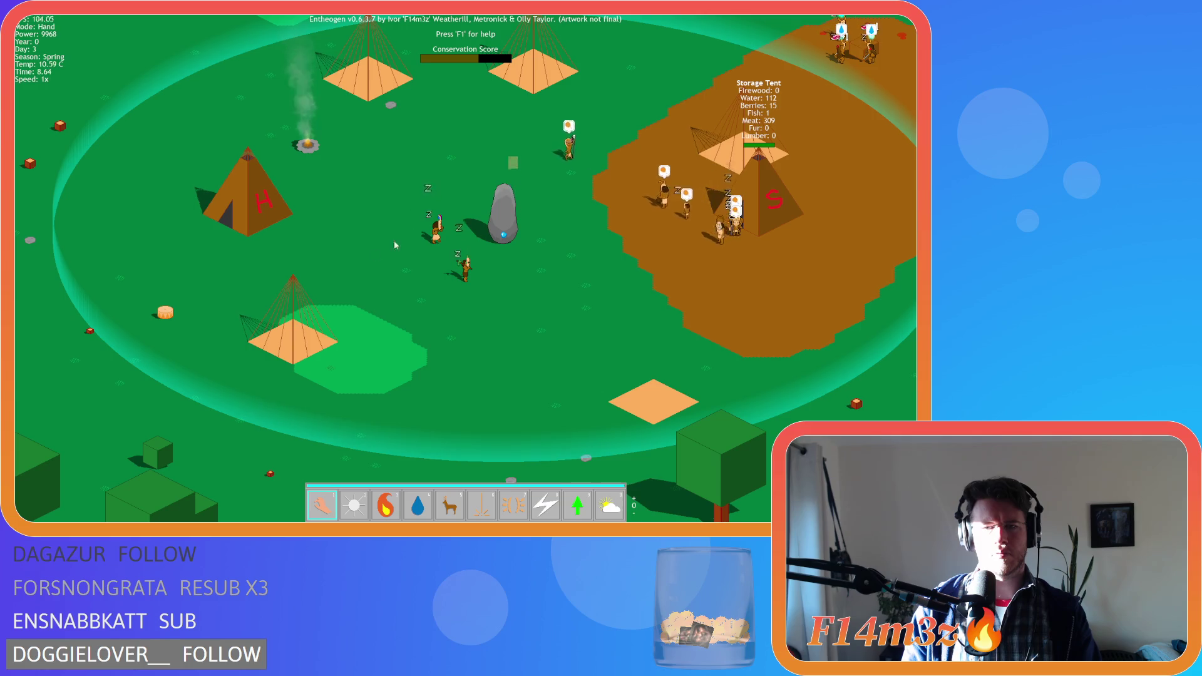
key("w")
key("d")
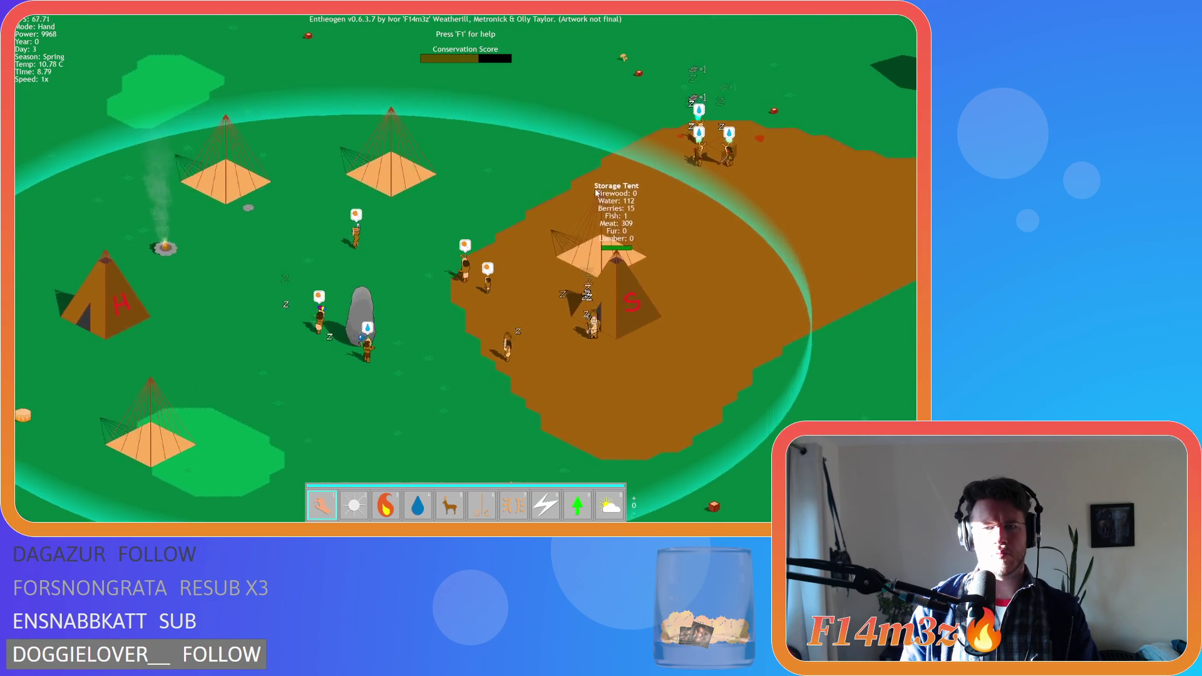
key("a")
key("w")
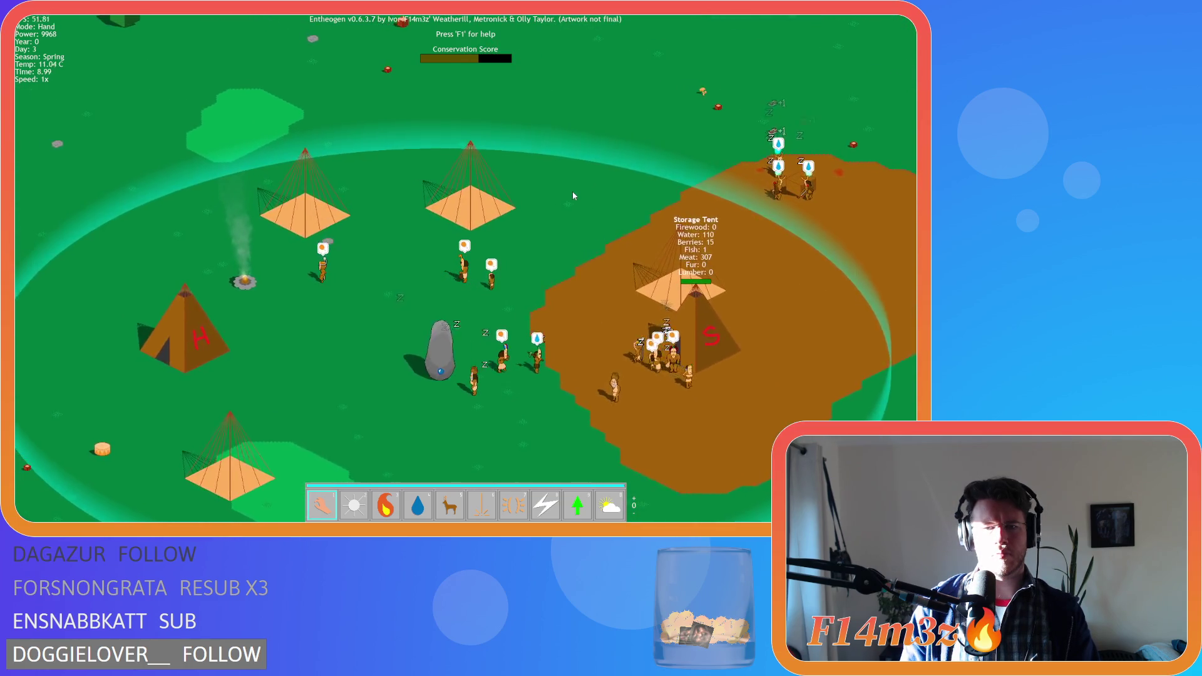
key("a")
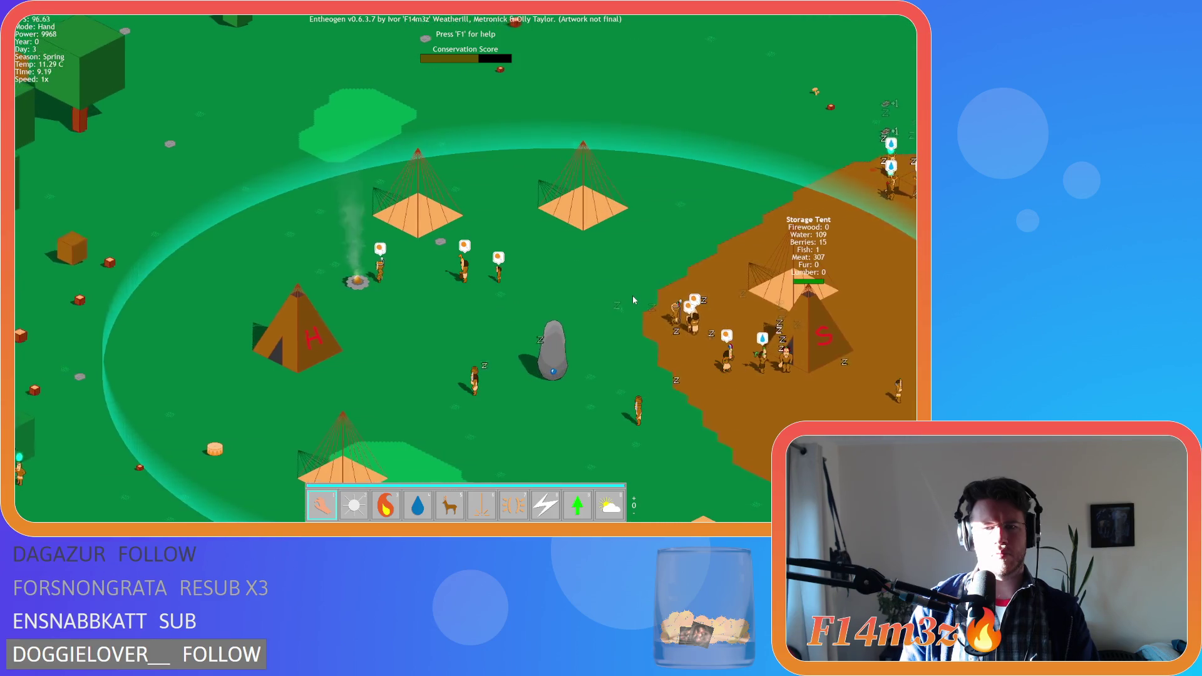
key("d")
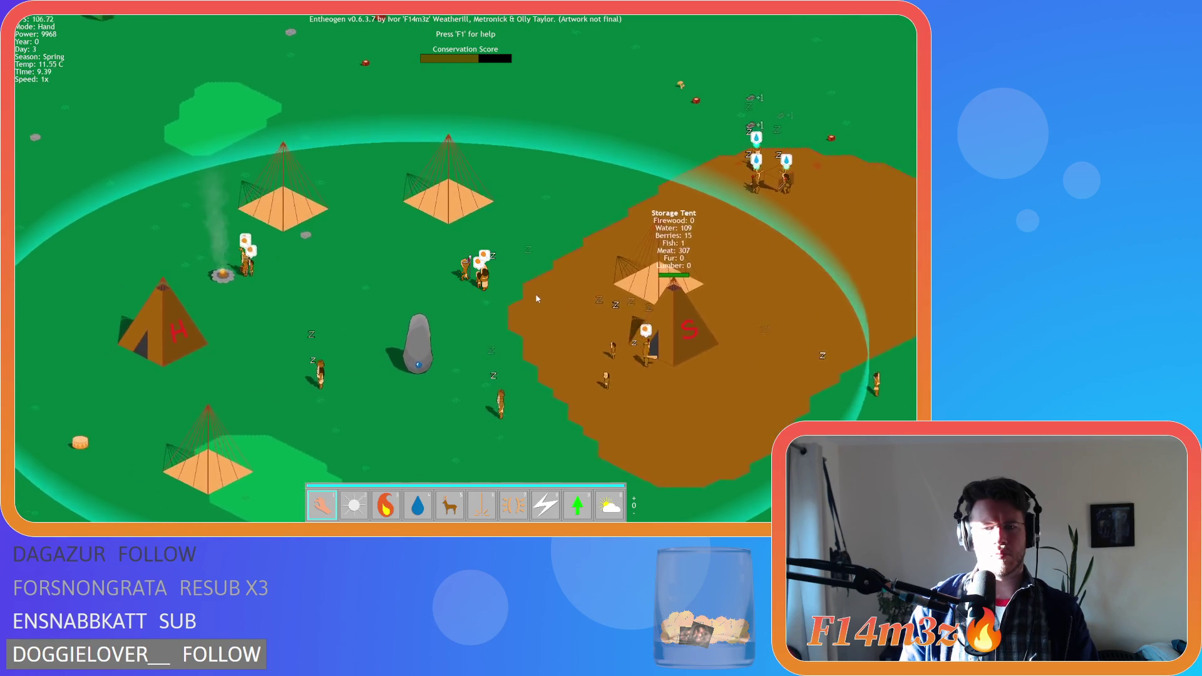
key("d")
key("s")
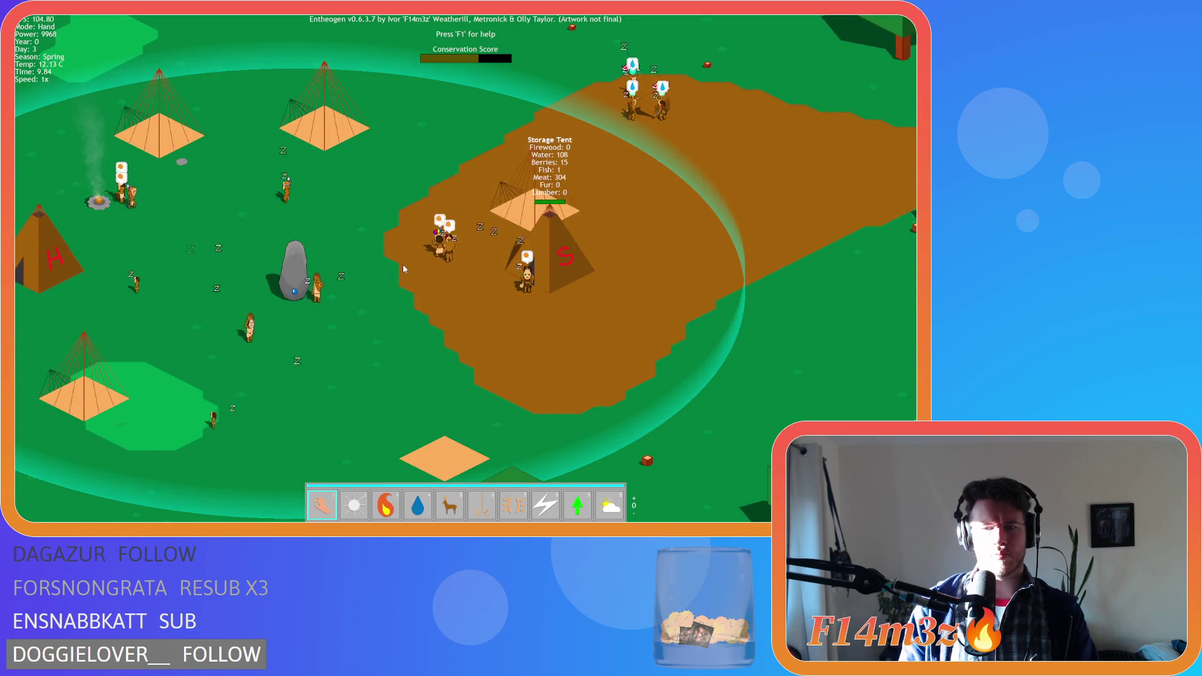
key("a")
key("w")
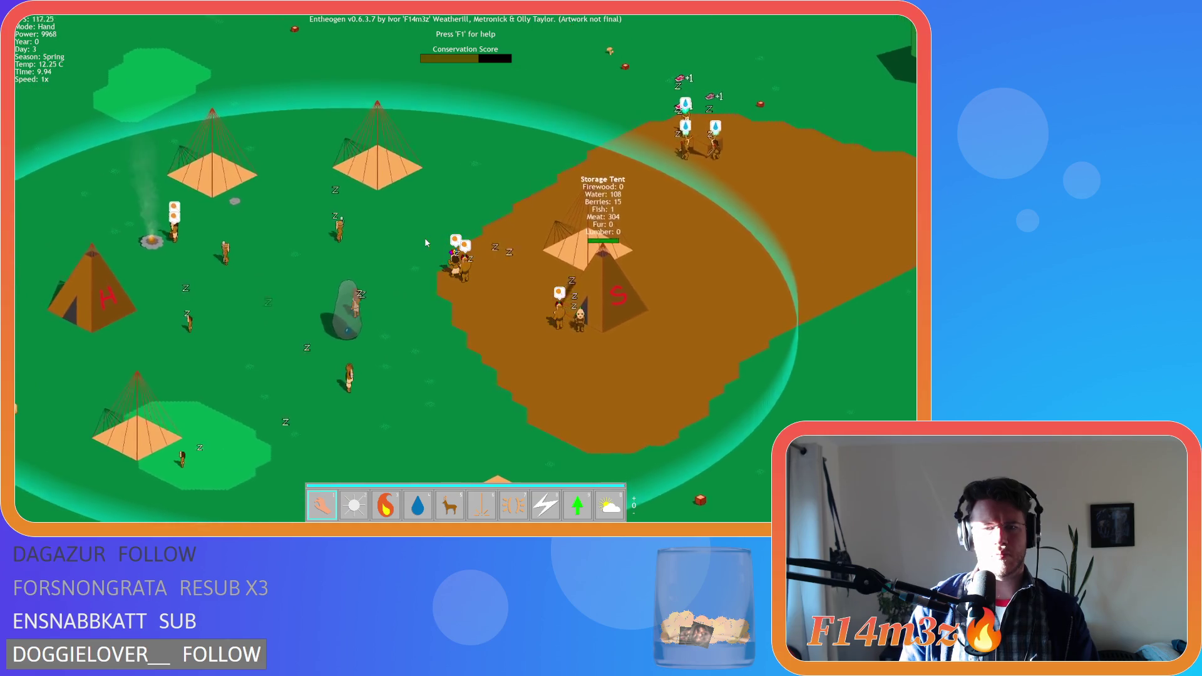
key("s")
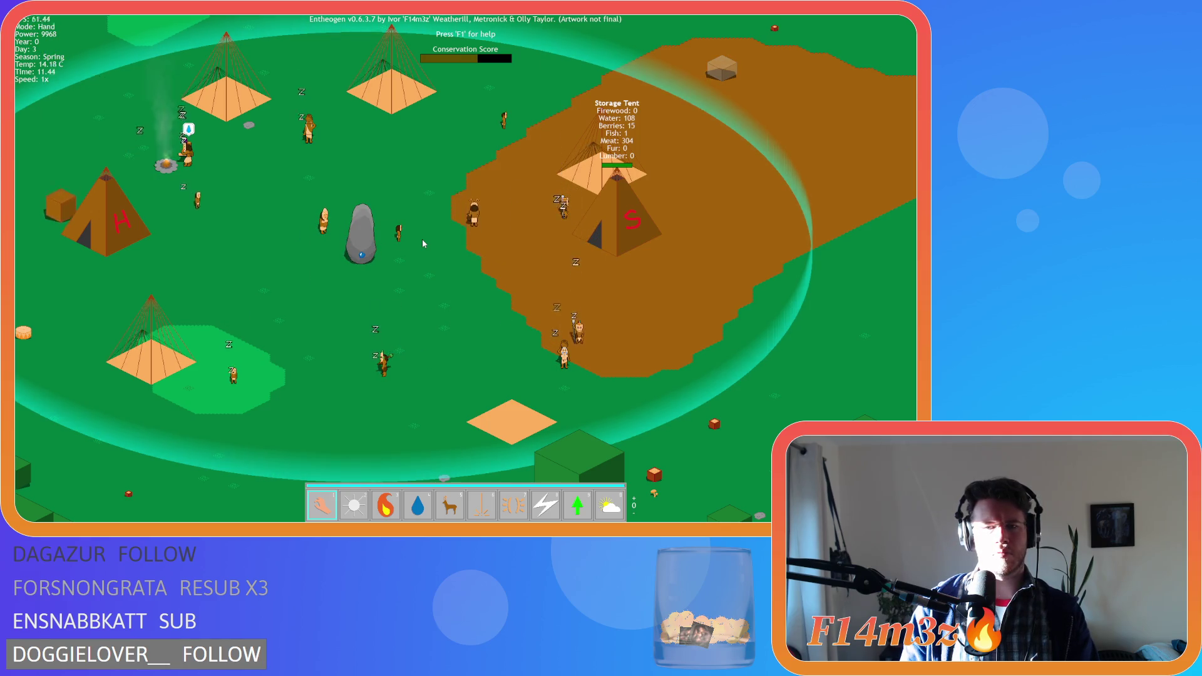
key("Left")
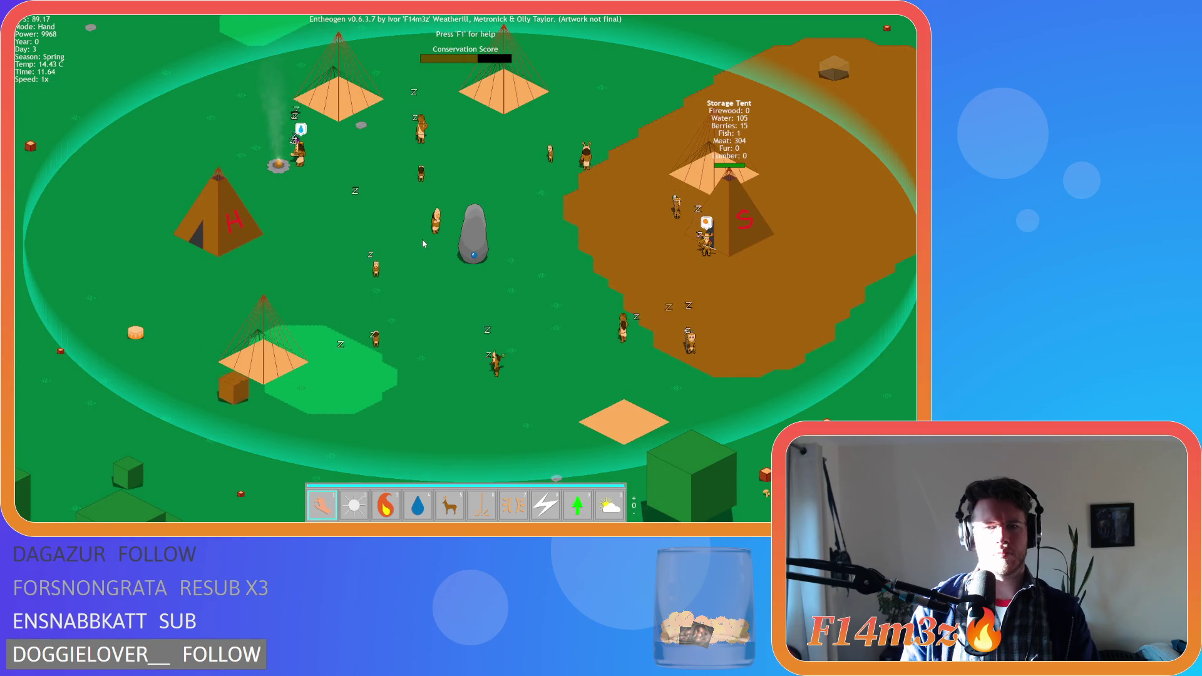
key("Up")
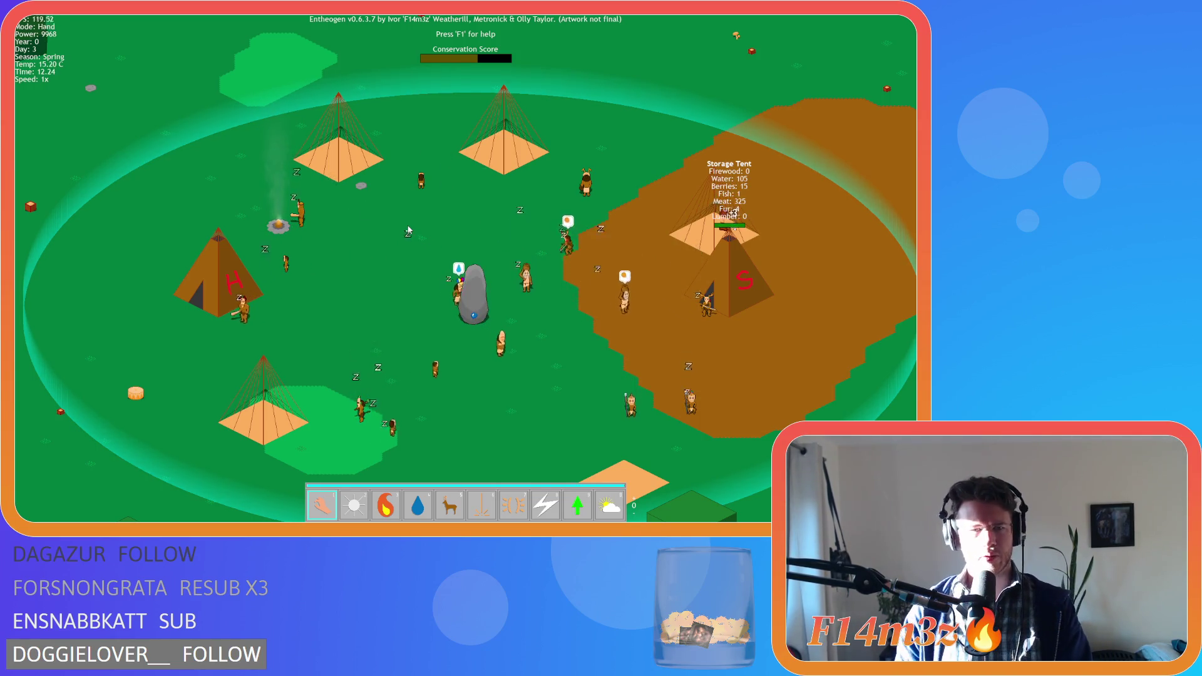
key("Left")
key("Right")
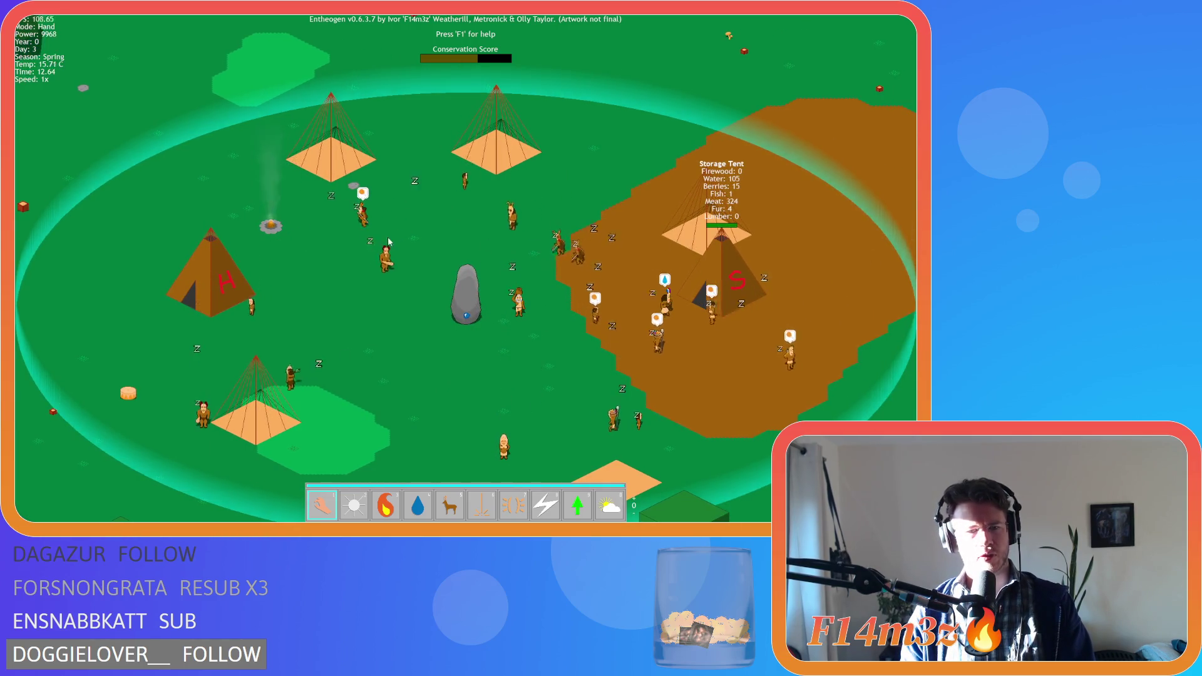
key("Down")
key("Left")
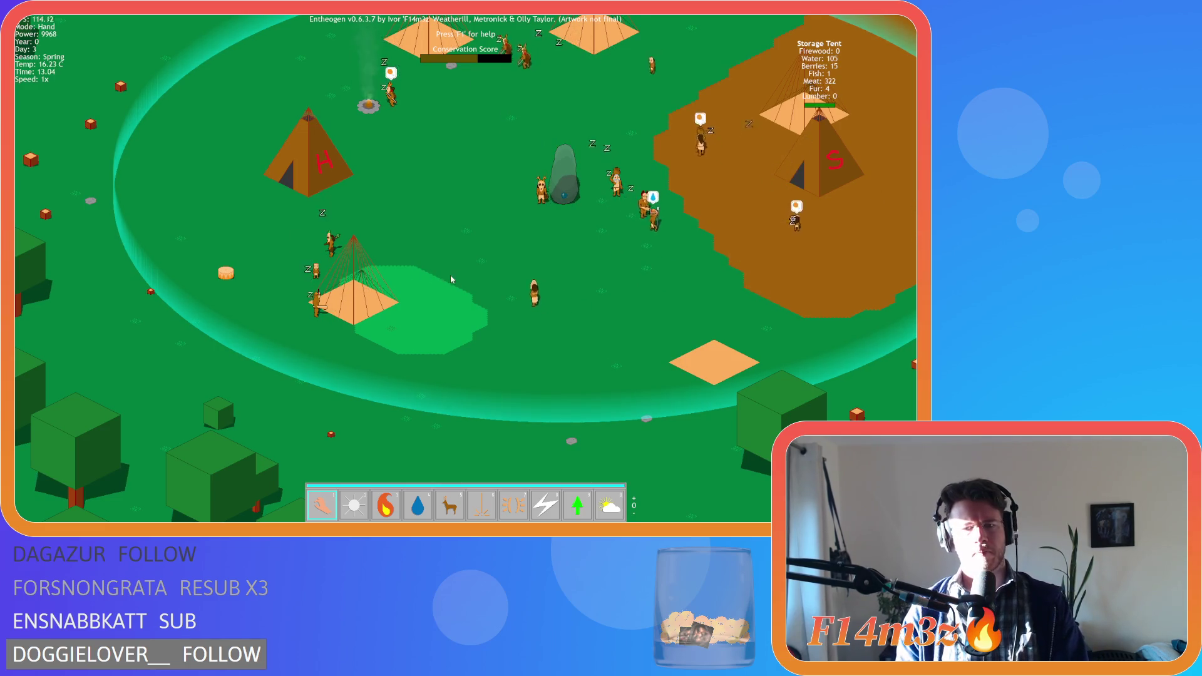
key("Right")
key("Left")
key("Up")
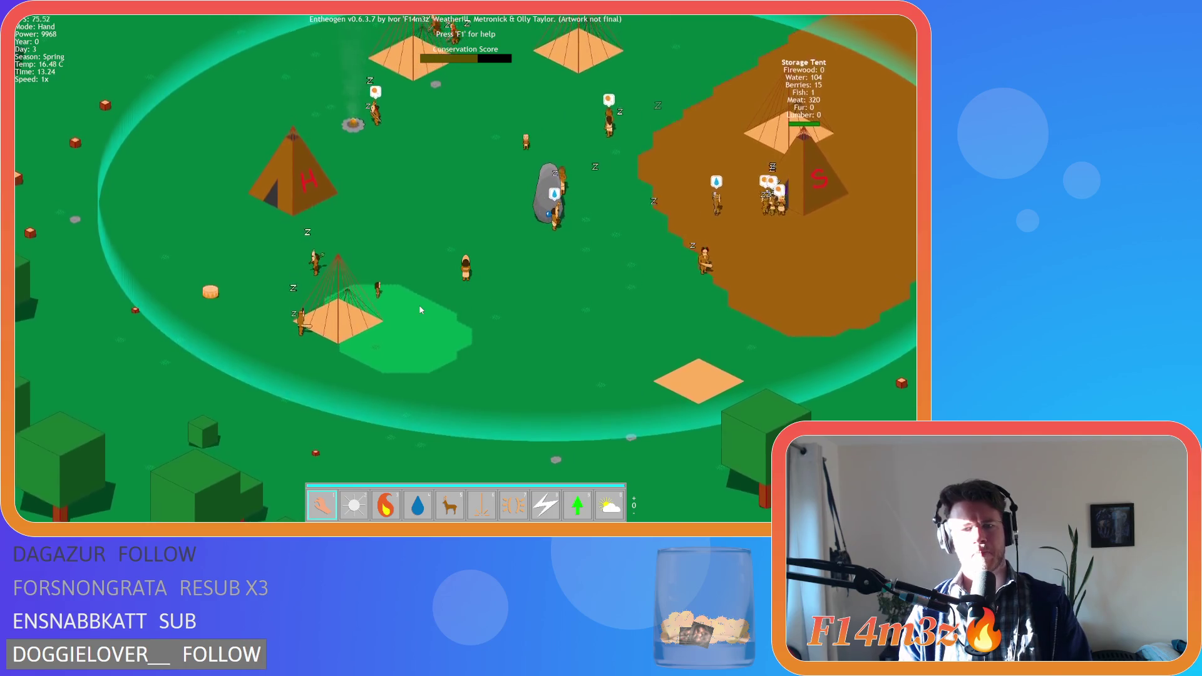
key("Up")
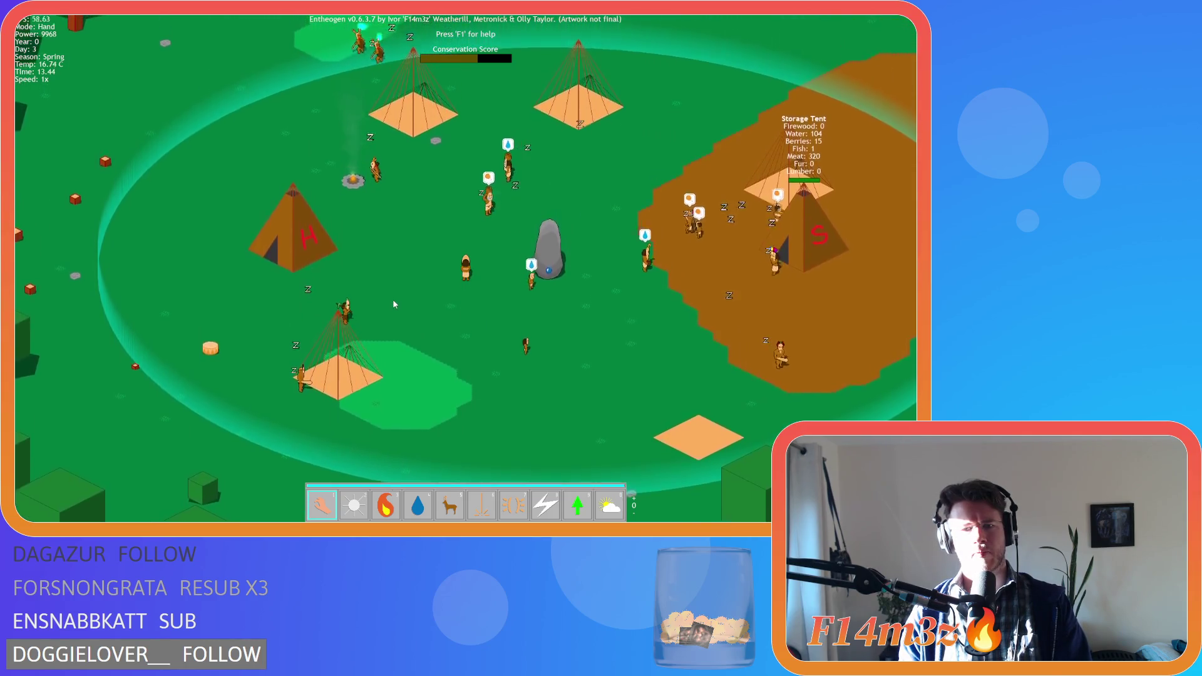
key("Up")
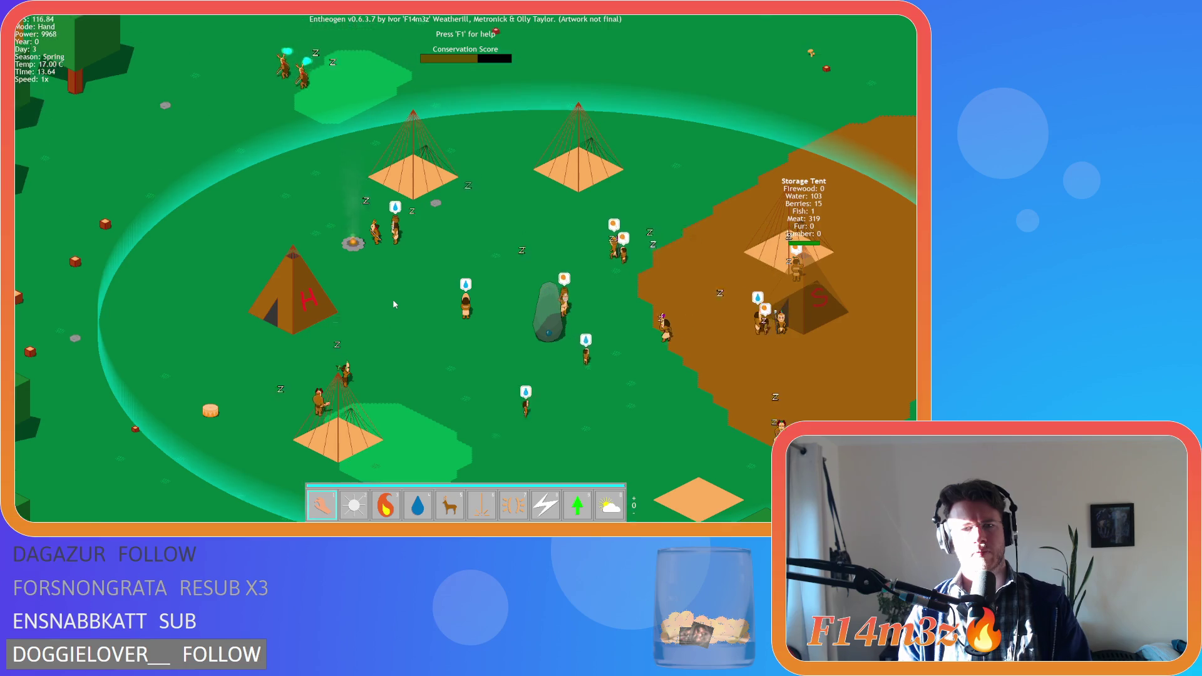
scroll(393, 304, "down", 5)
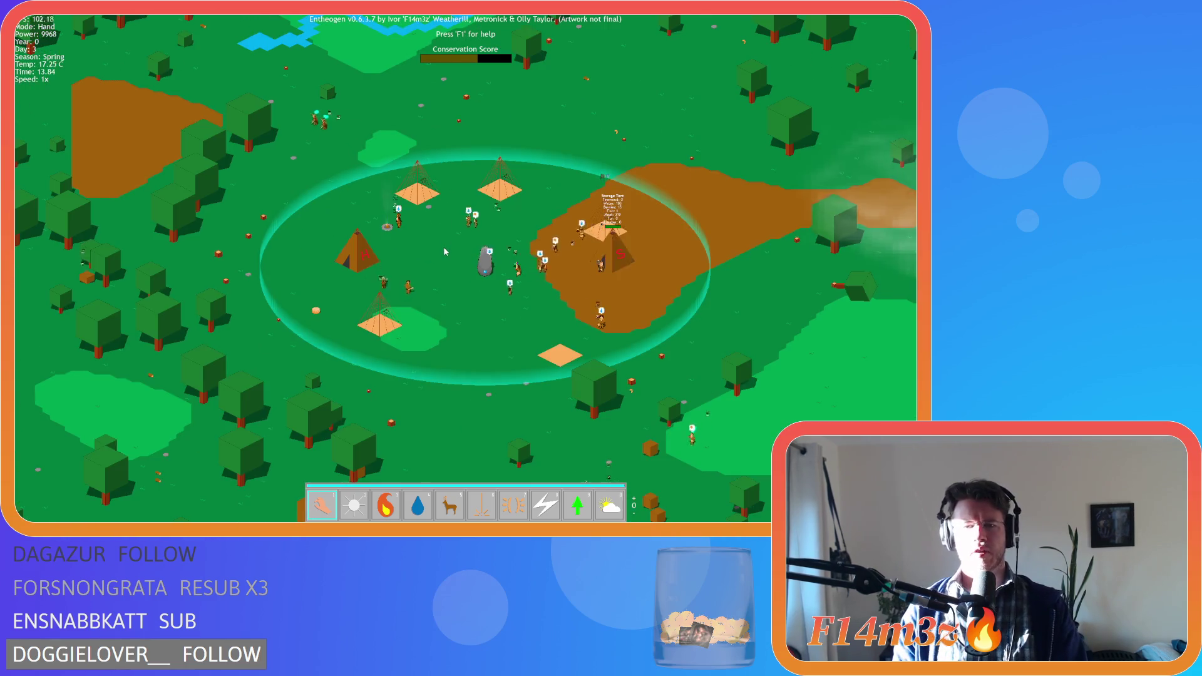
scroll(444, 251, "up", 5)
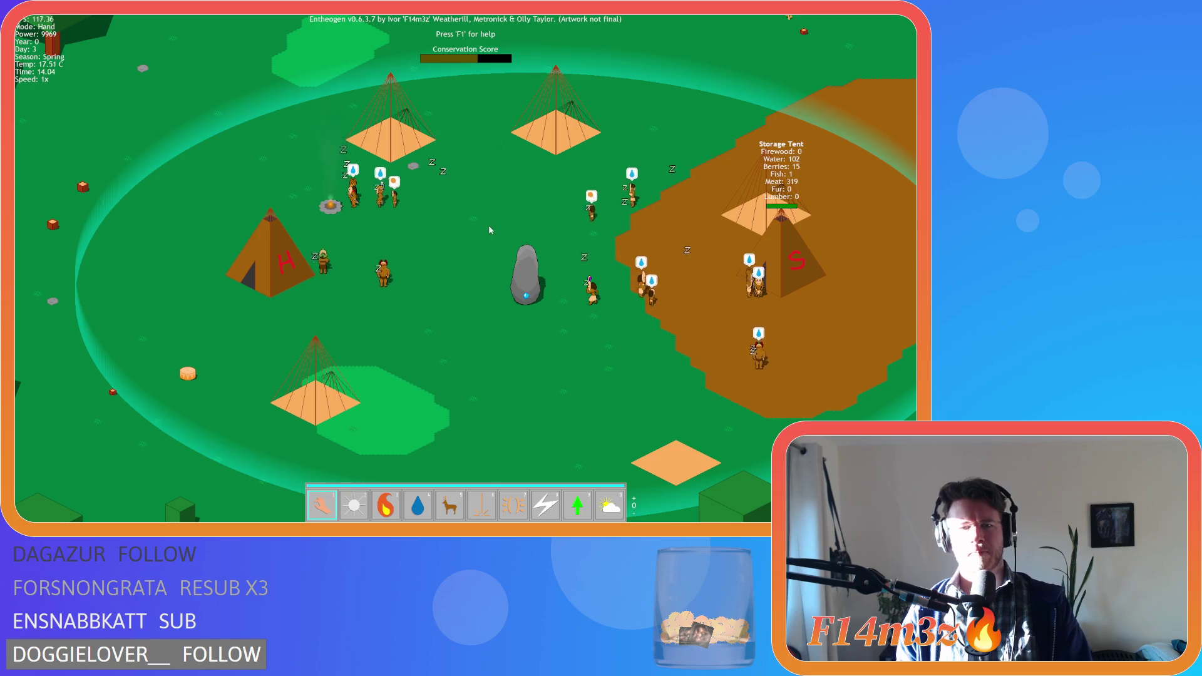
key("Up")
key("Left")
key("Down")
key("Right")
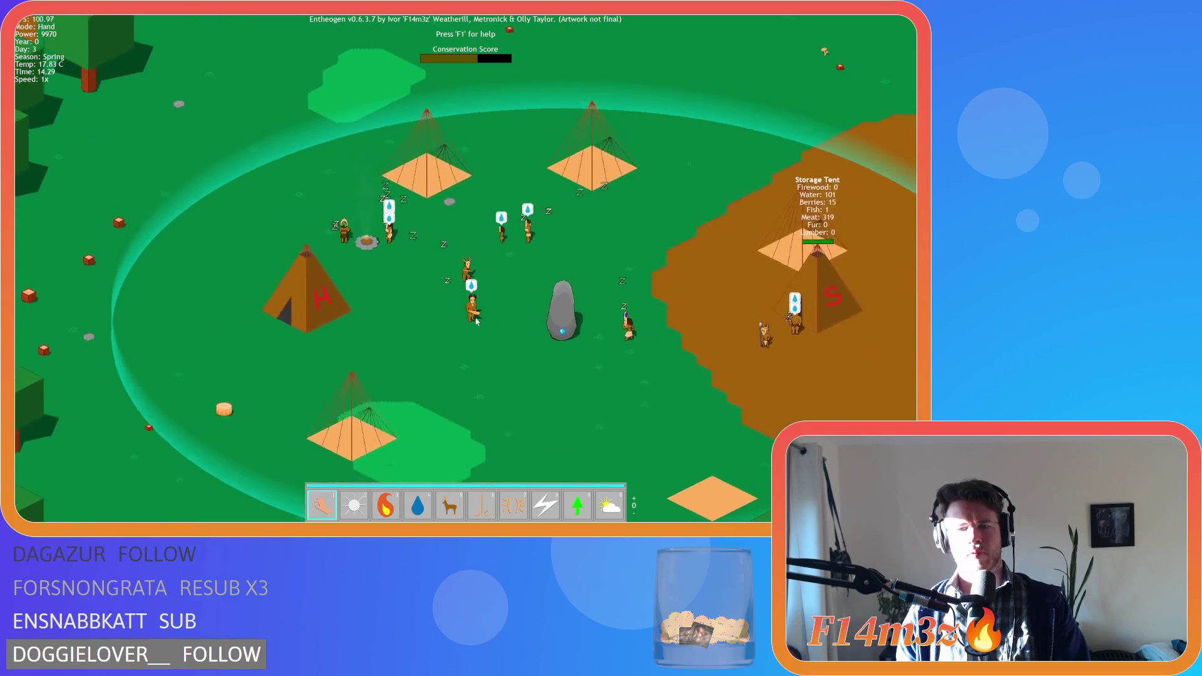
key("Down")
key("Right")
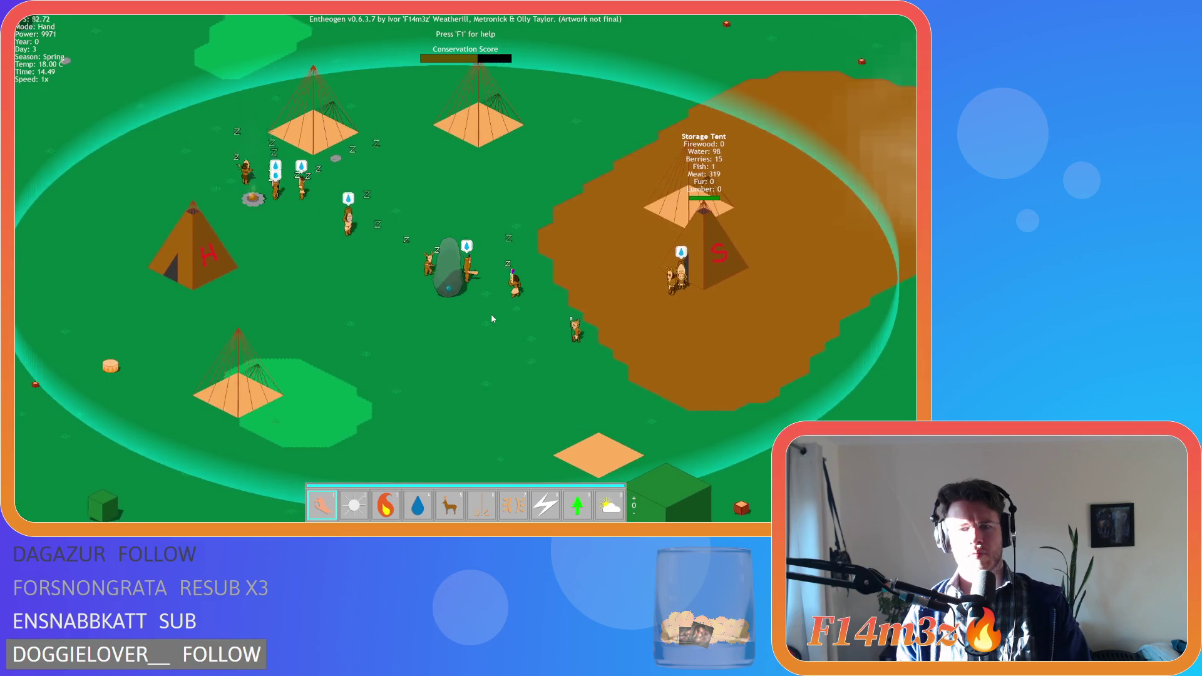
key("Right")
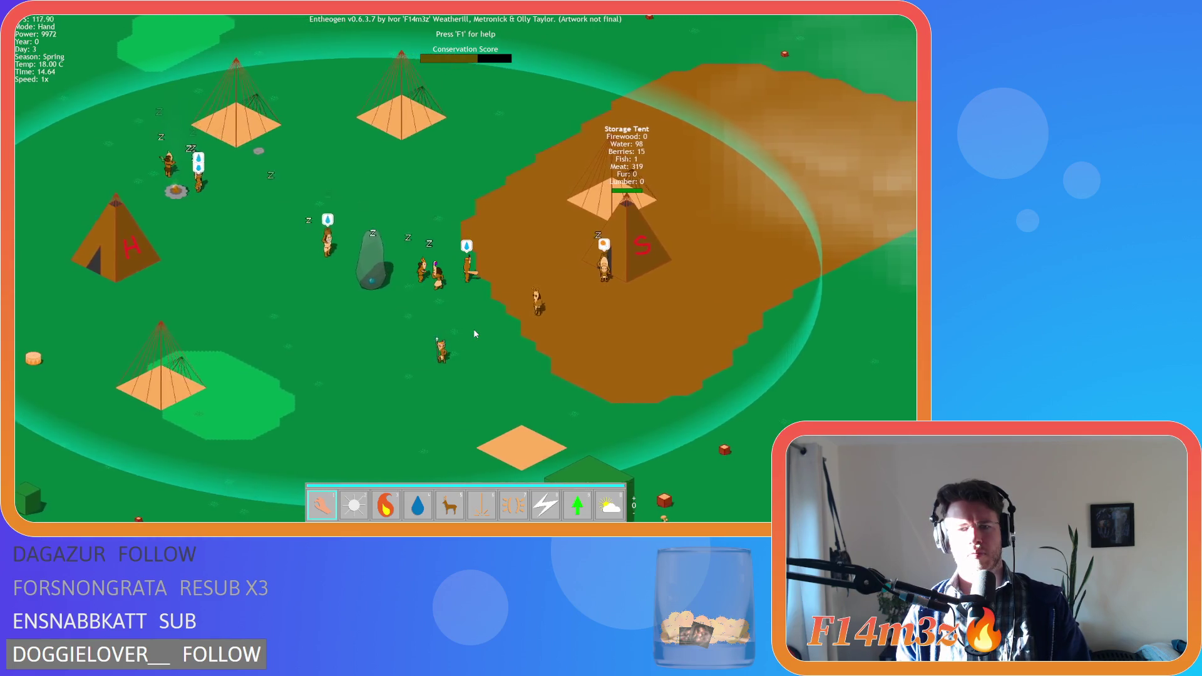
key("Right")
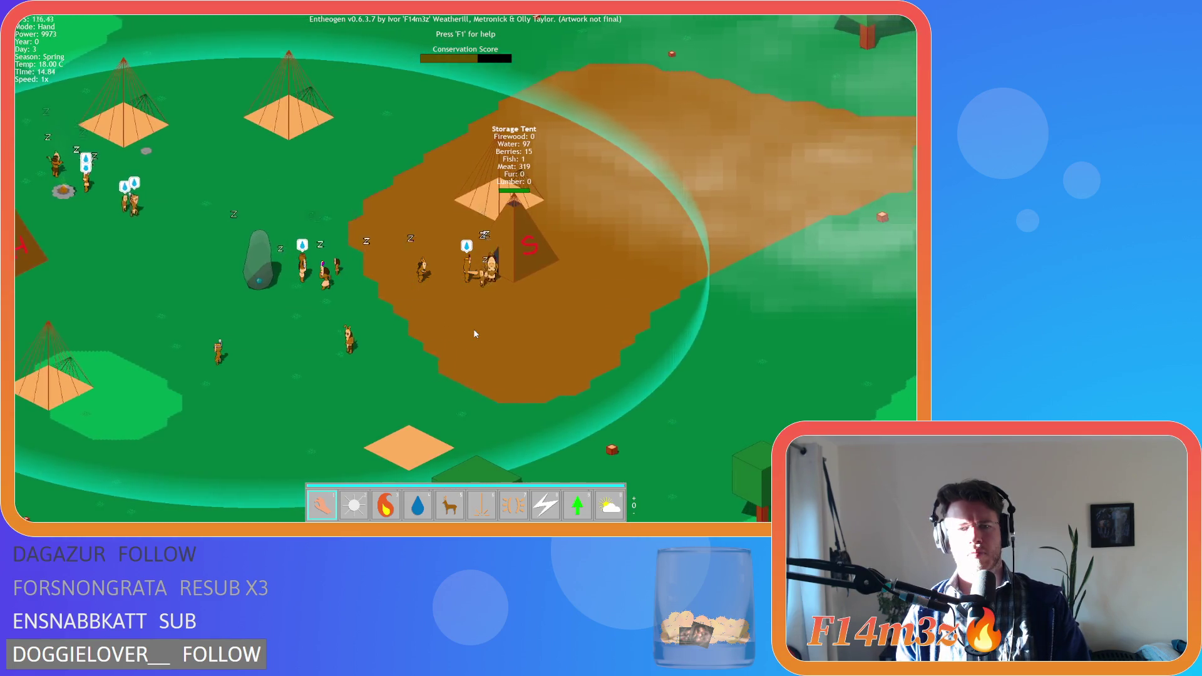
key("Up")
key("Left")
key("Down")
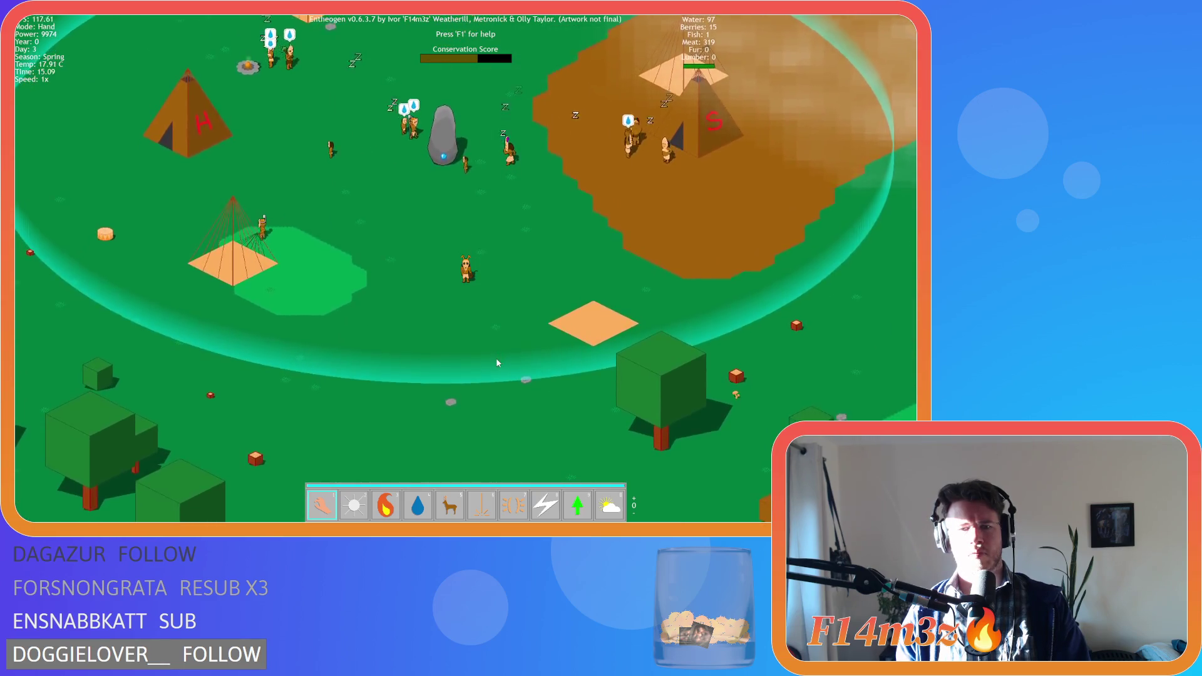
key("Down")
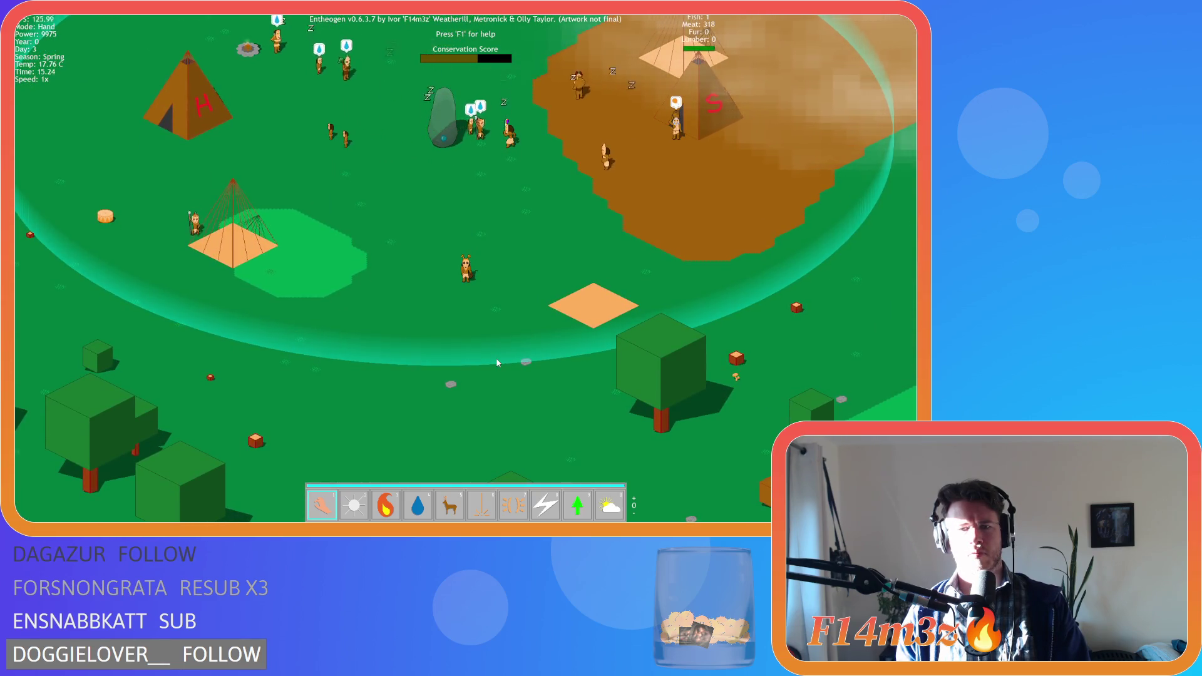
key("Up")
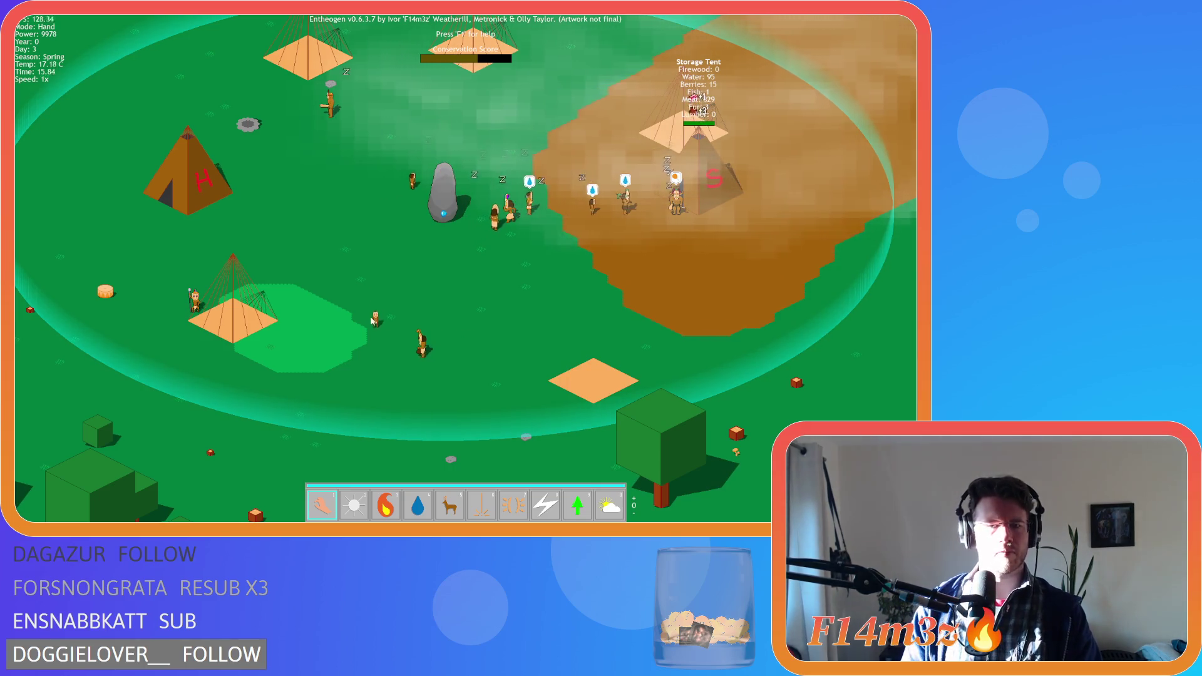
key("Up")
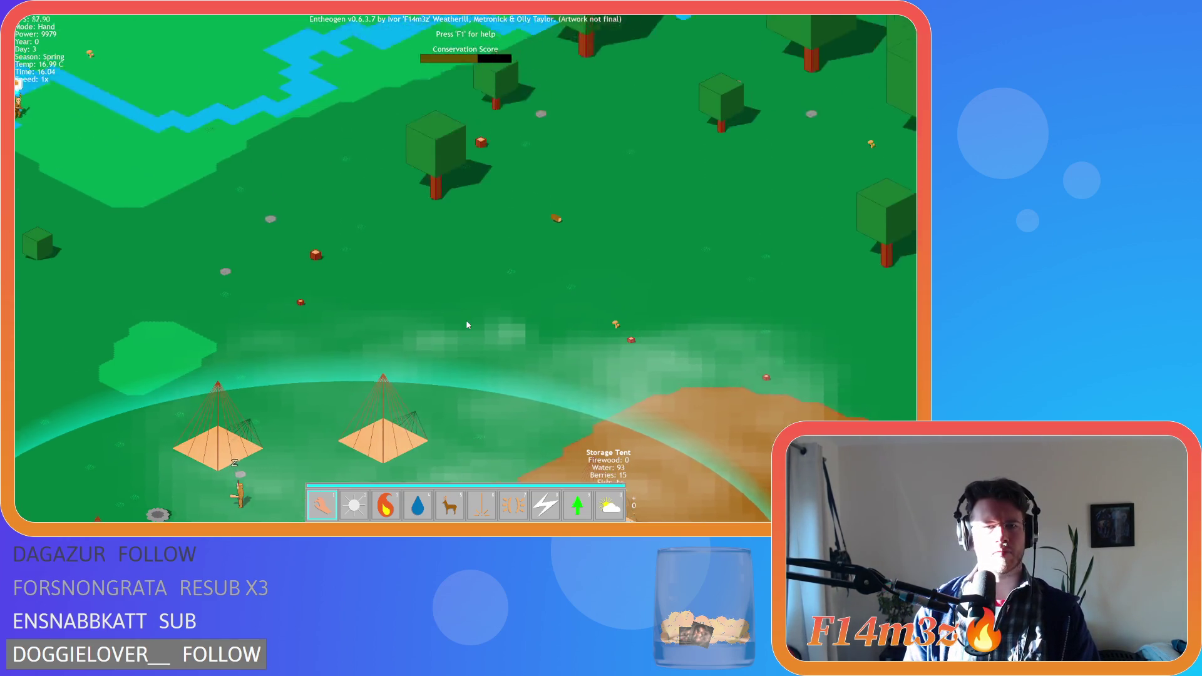
Drag the stone fire pit onto the brown camp ground beside the Storage Tent
key("Left")
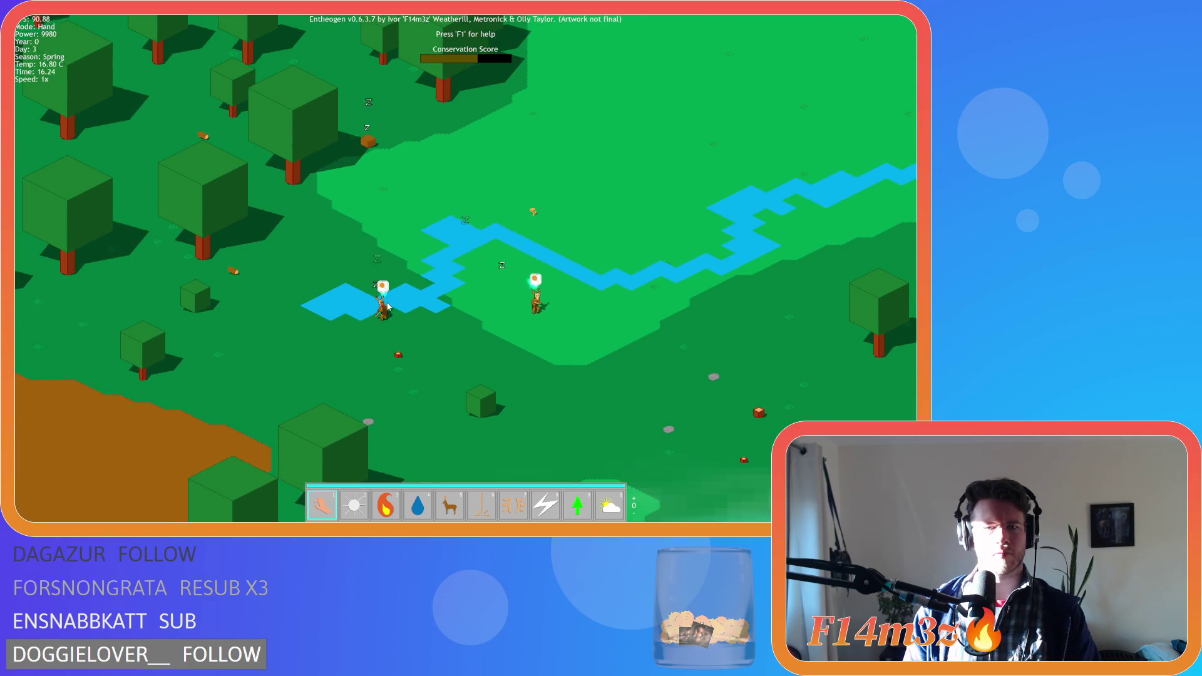
key("space")
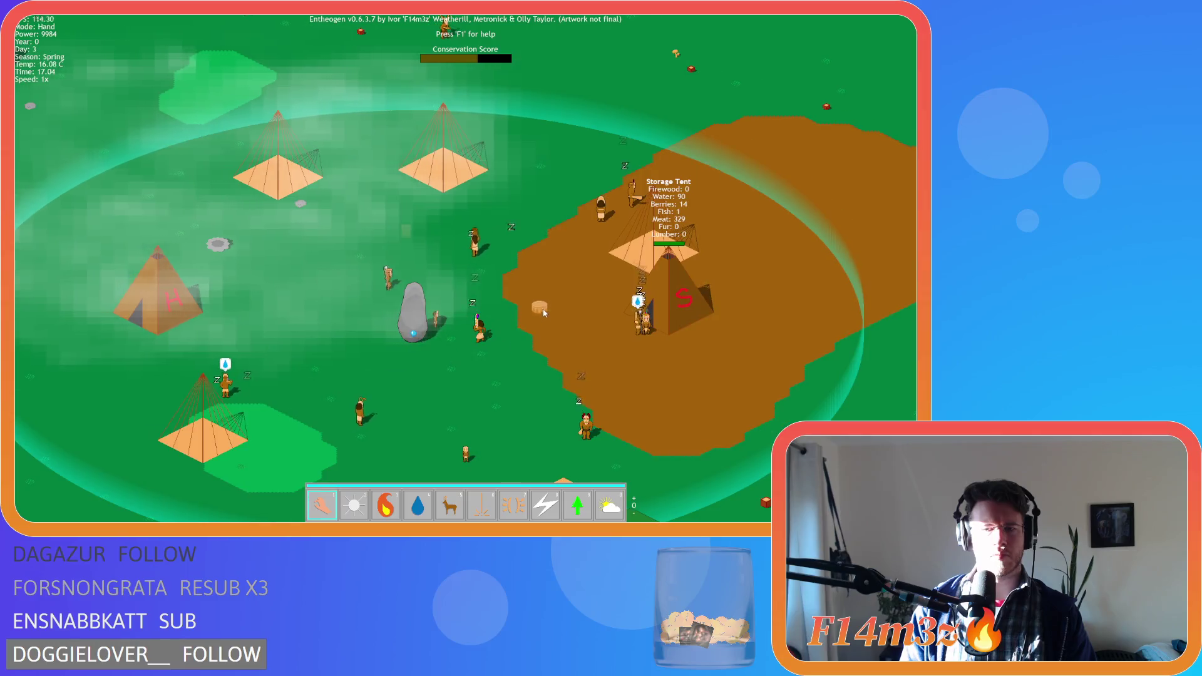
left_click_drag(218, 244, 585, 333)
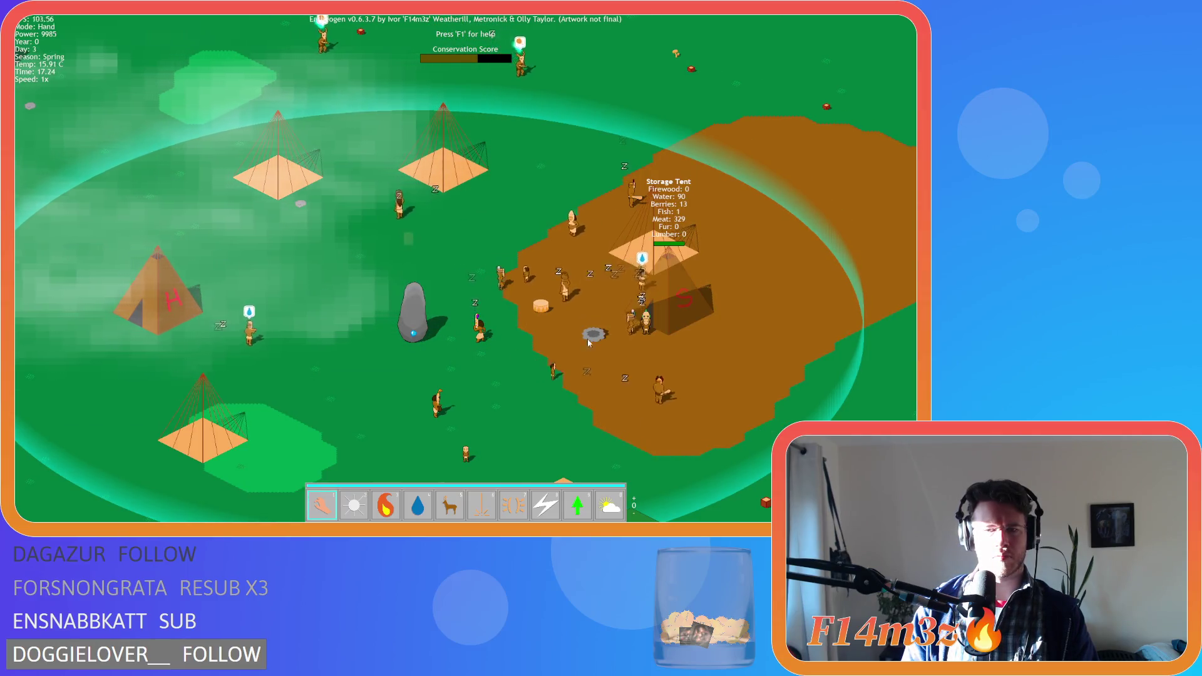
Pan across the village and around the Storage Tent to watch the campfire start
key("Right")
key("Up")
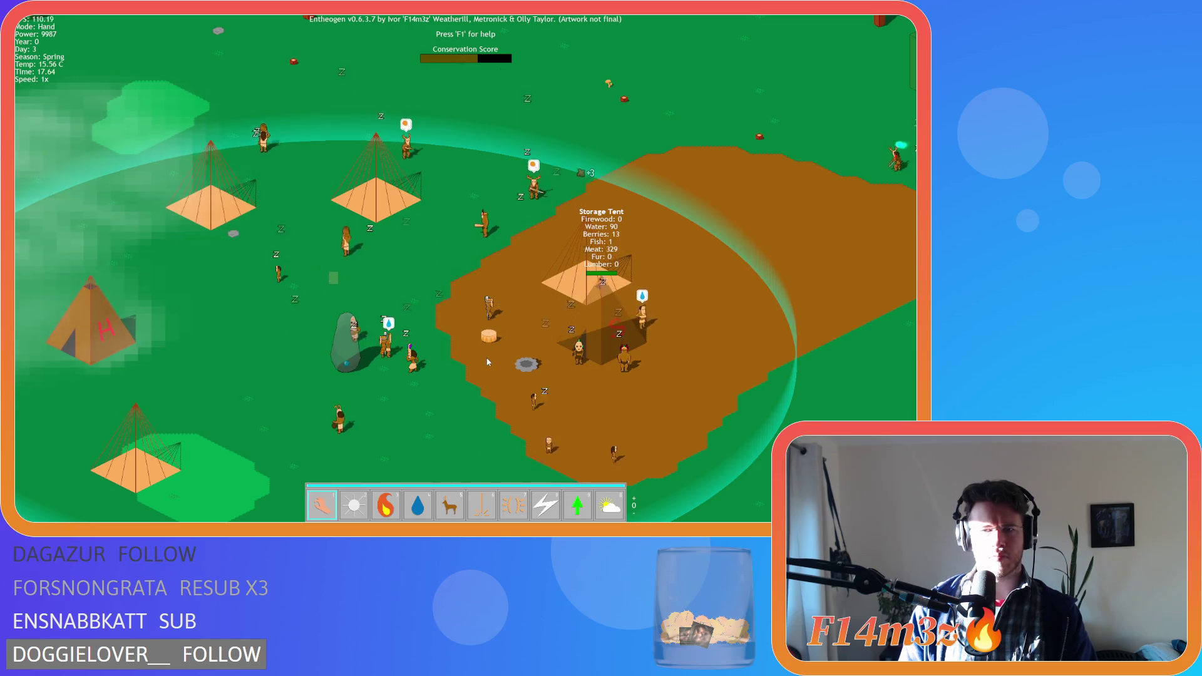
key("Right")
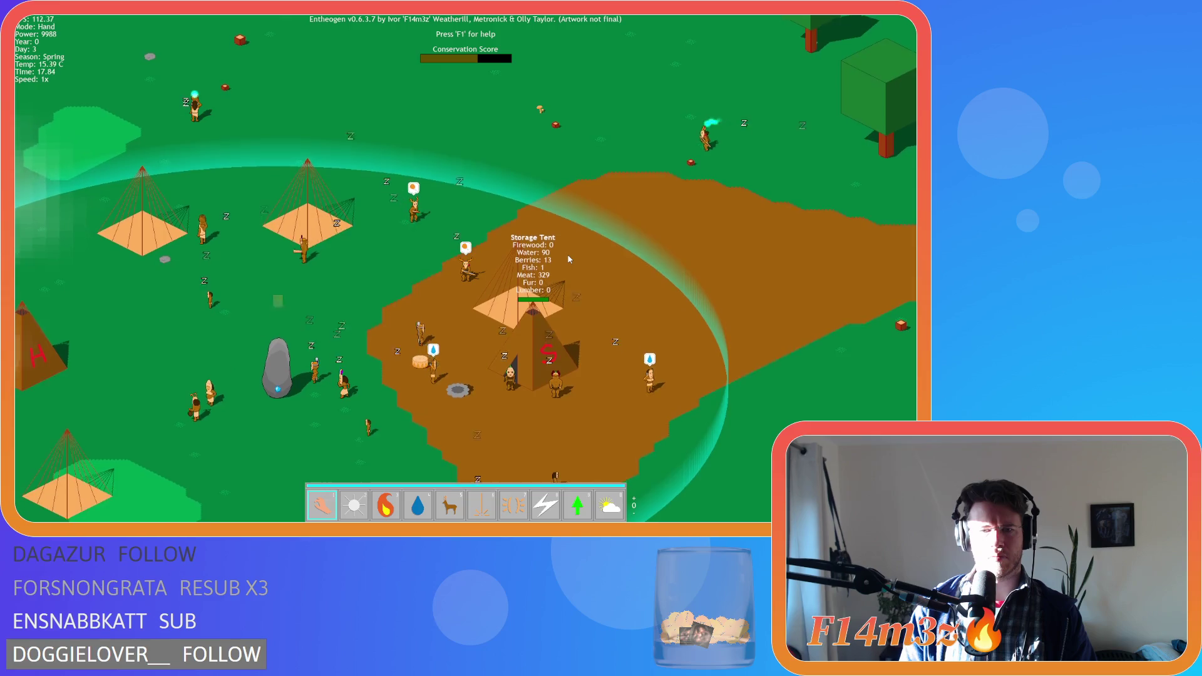
key("Down")
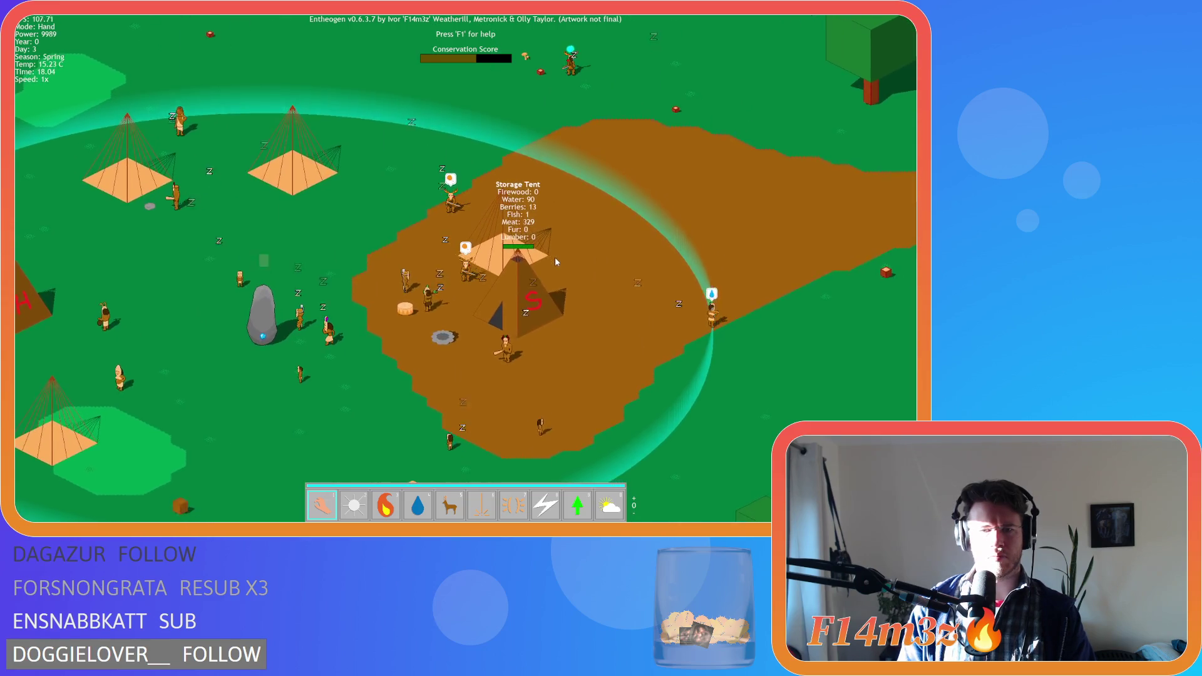
key("Right")
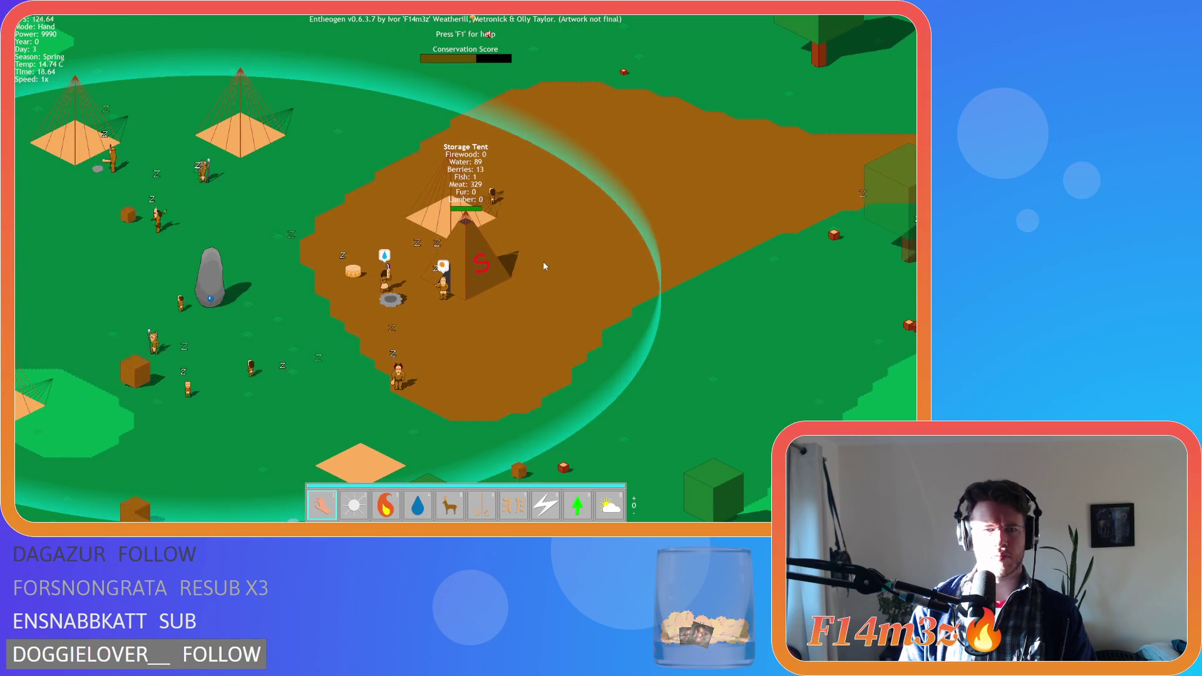
key("Down")
key("Left")
key("Up")
key("Left")
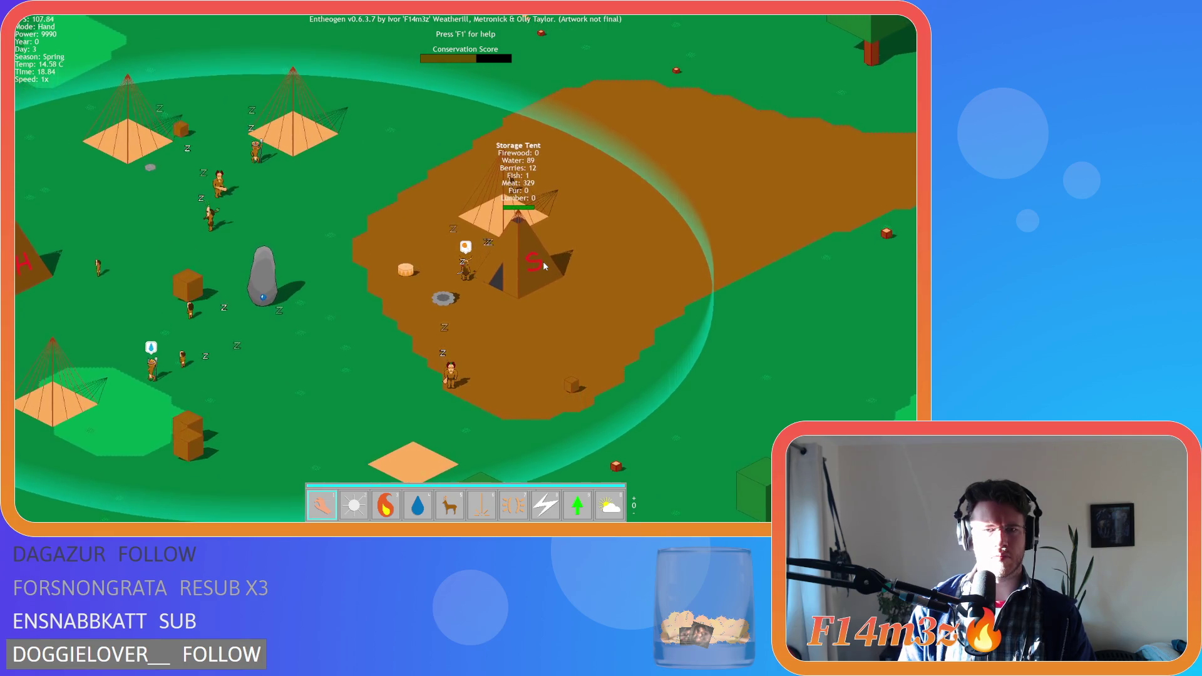
key("Up")
key("Right")
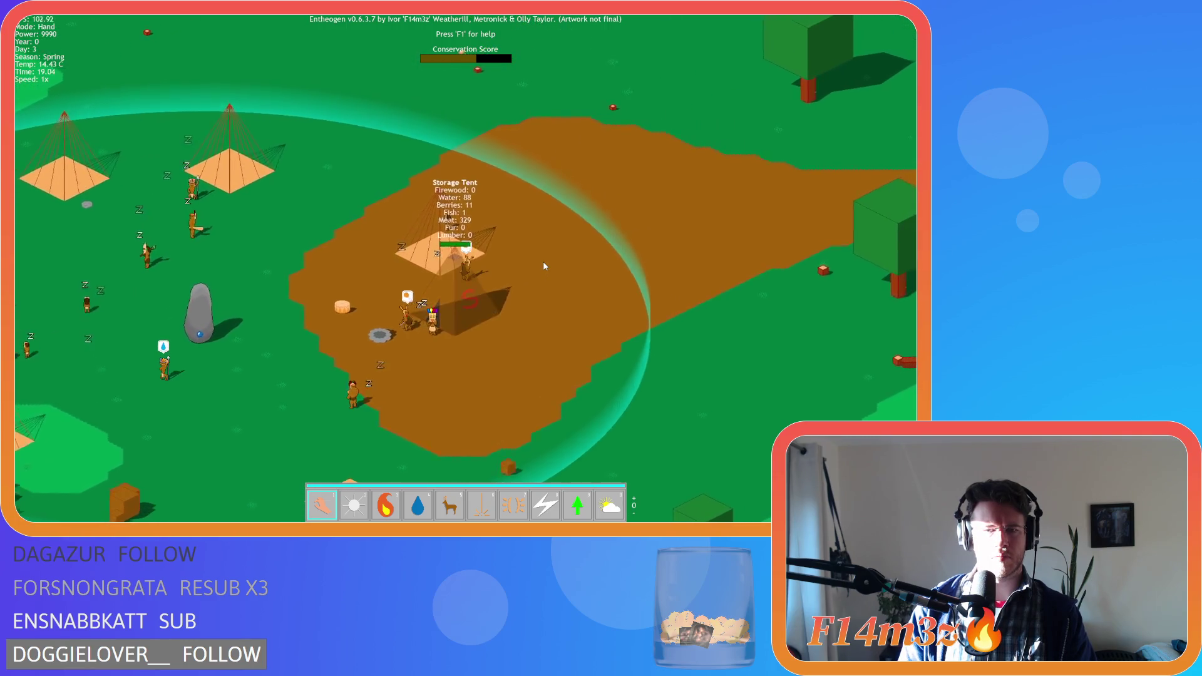
key("Up")
key("Right")
Pan north into the forest, then back to centre the burning fire pit
key("w")
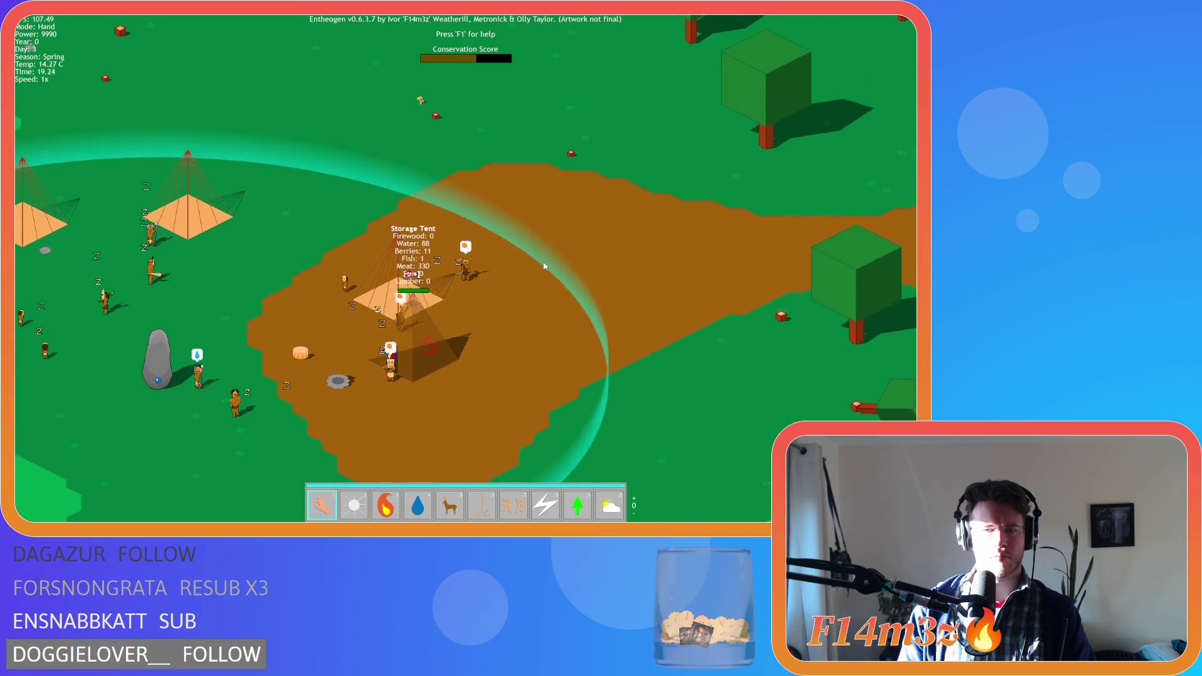
key("w")
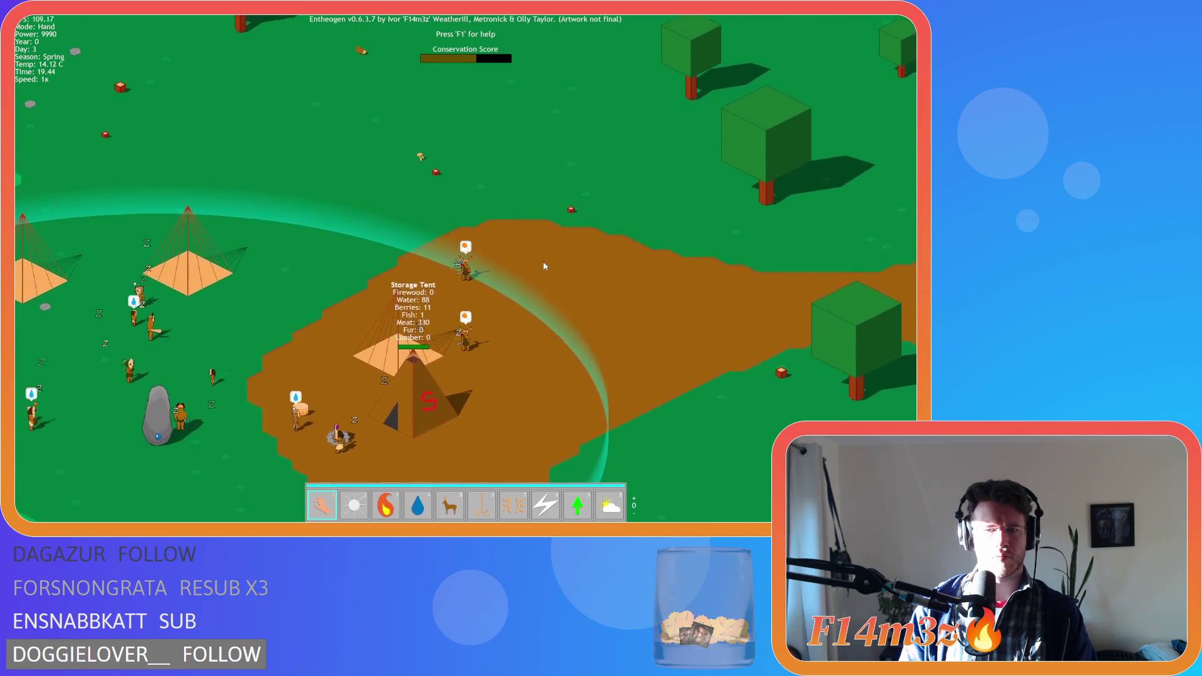
key("w")
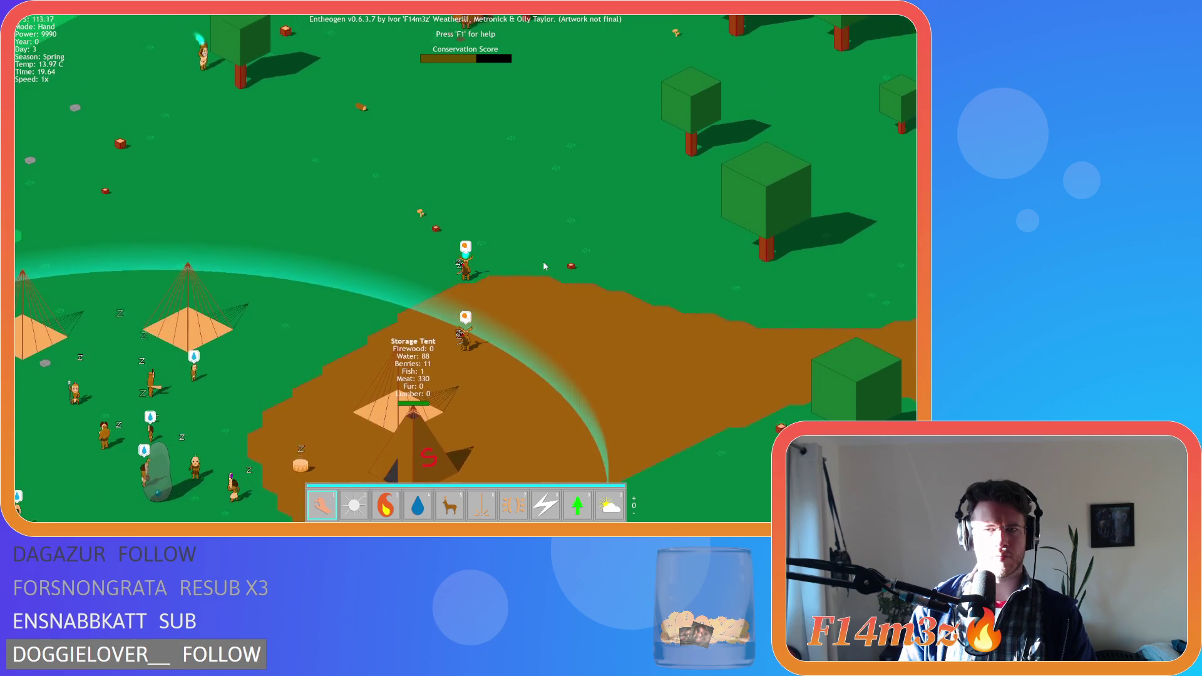
key("w")
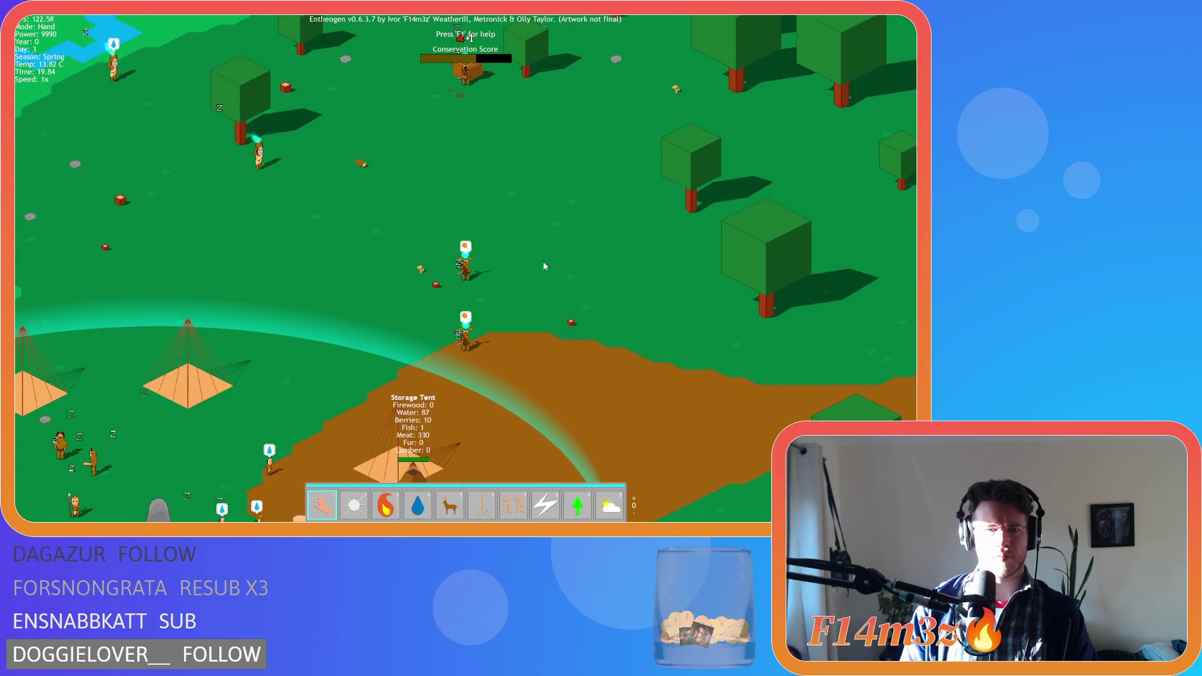
key("space")
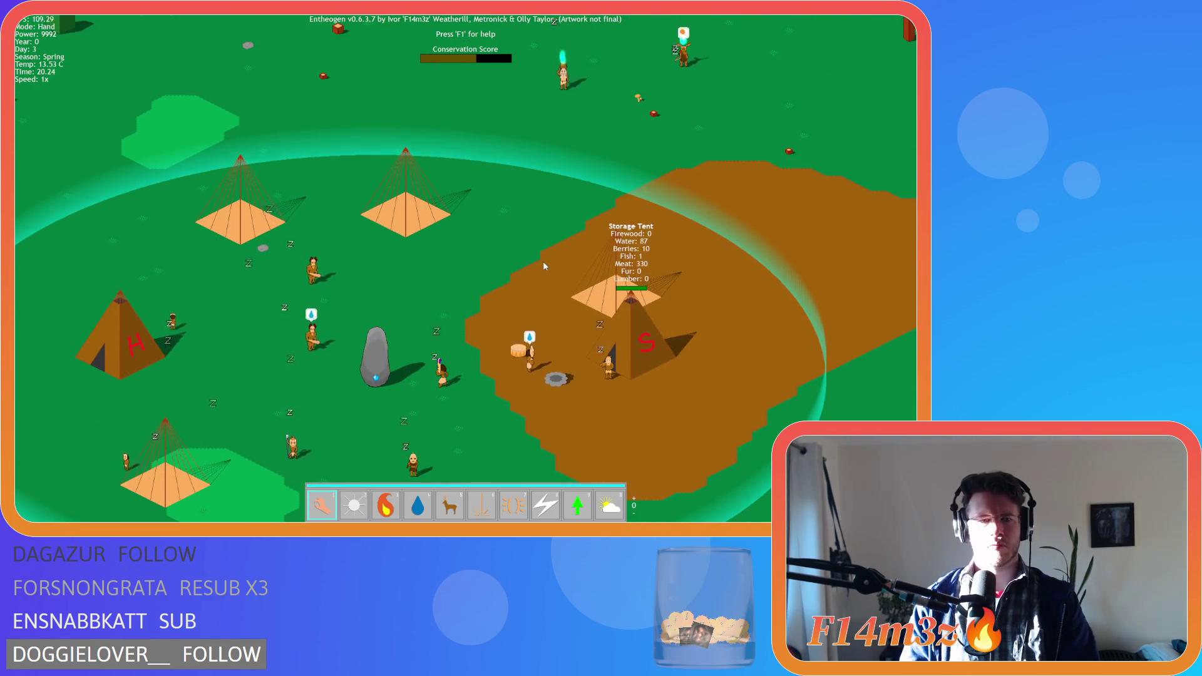
key("s")
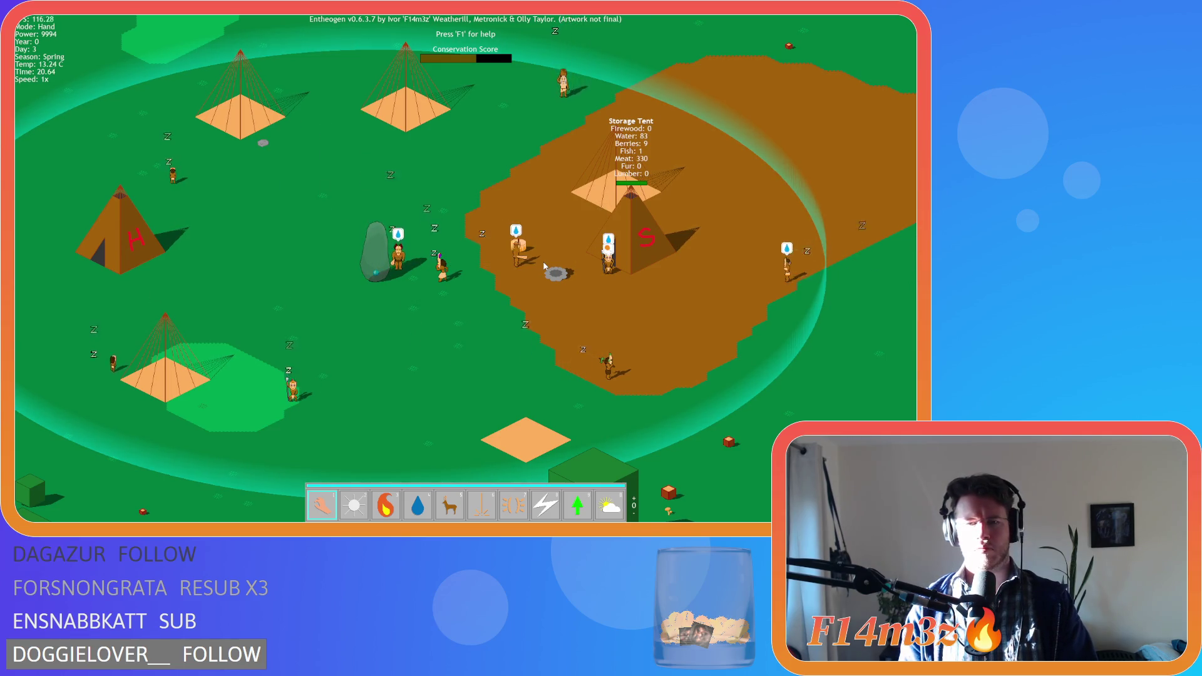
key("w")
key("d")
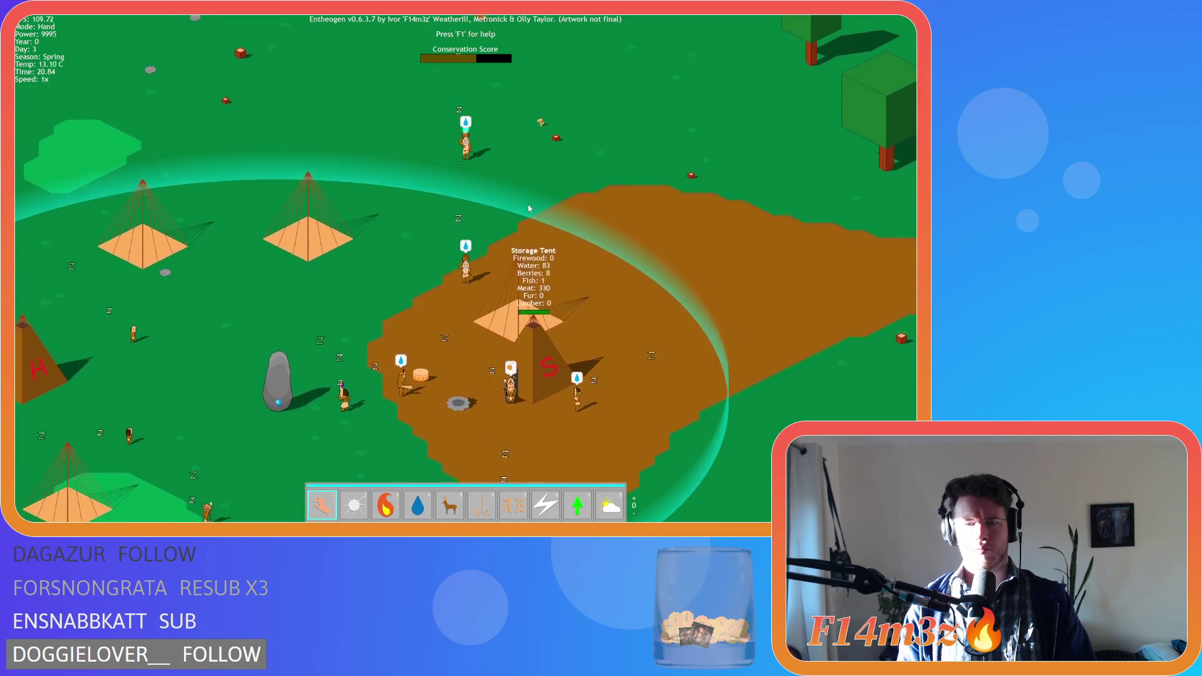
key("s")
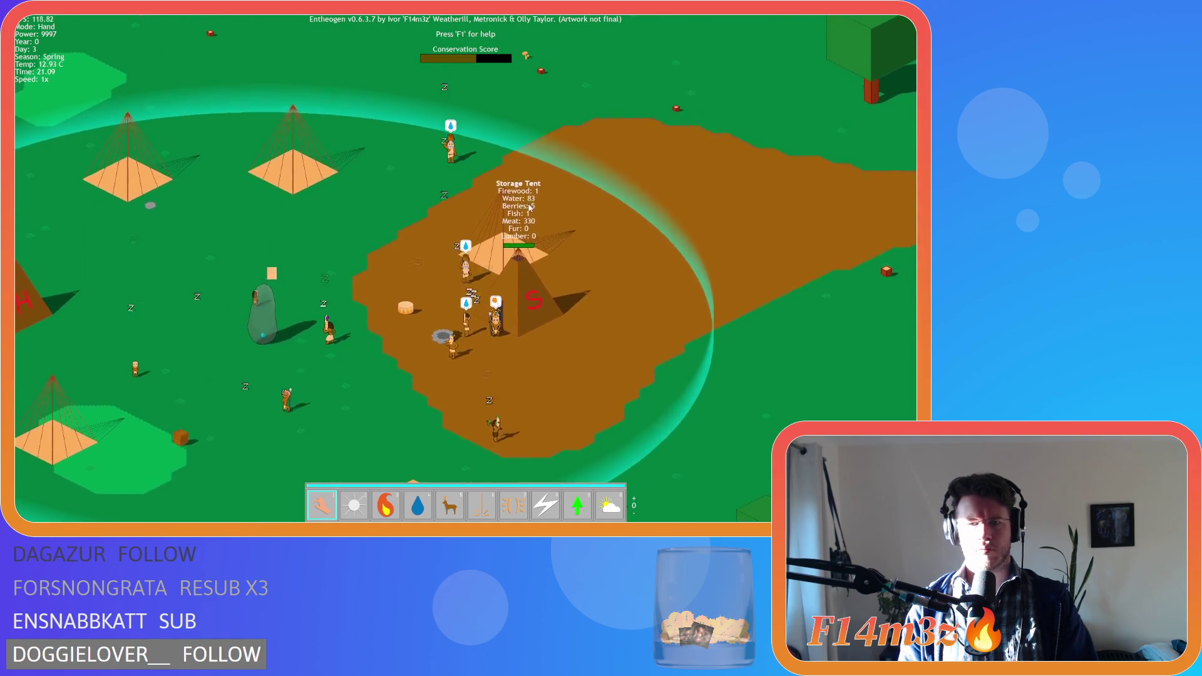
key("s")
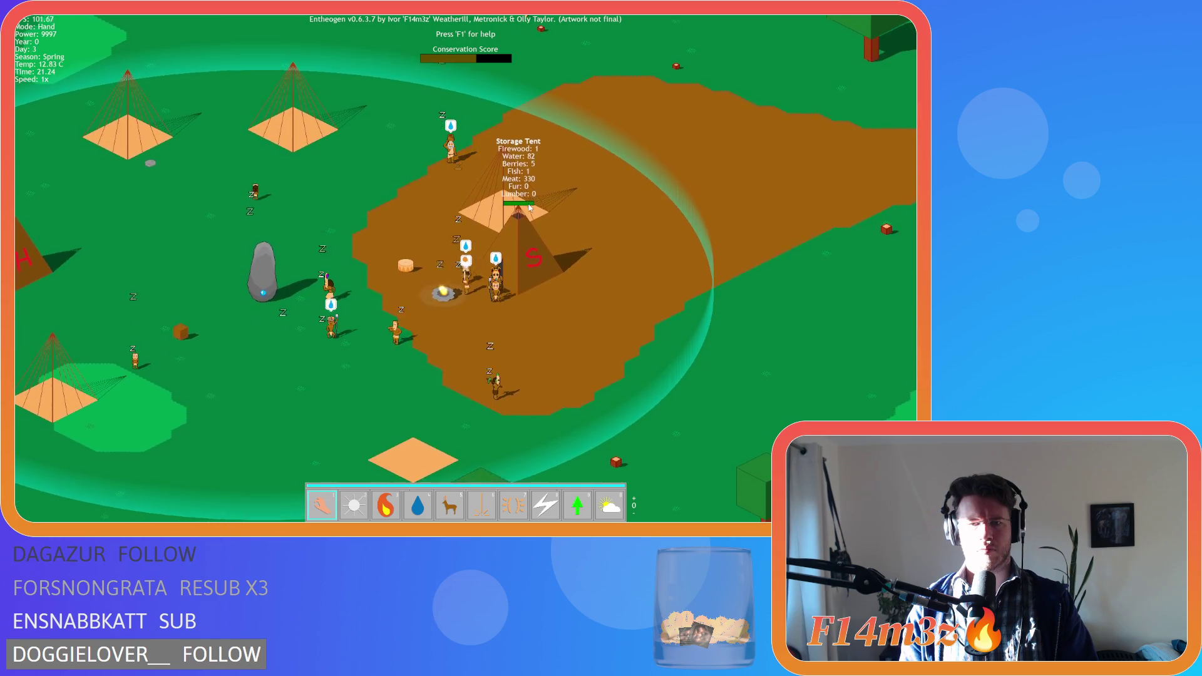
key("d")
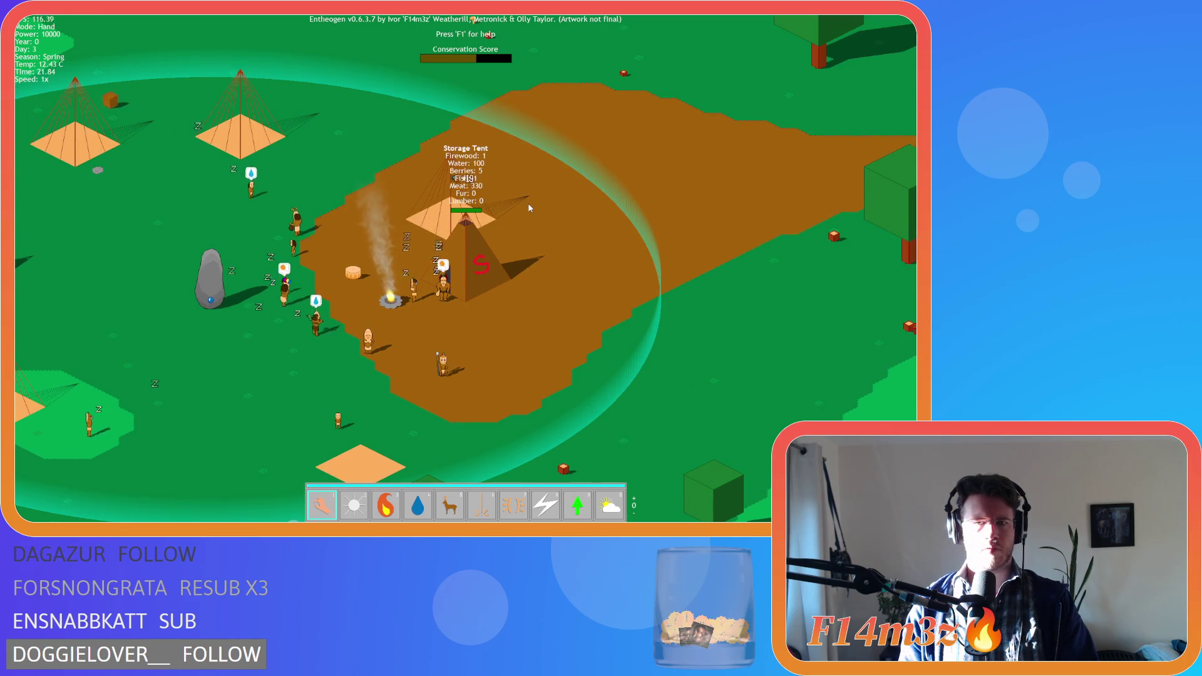
key("i")
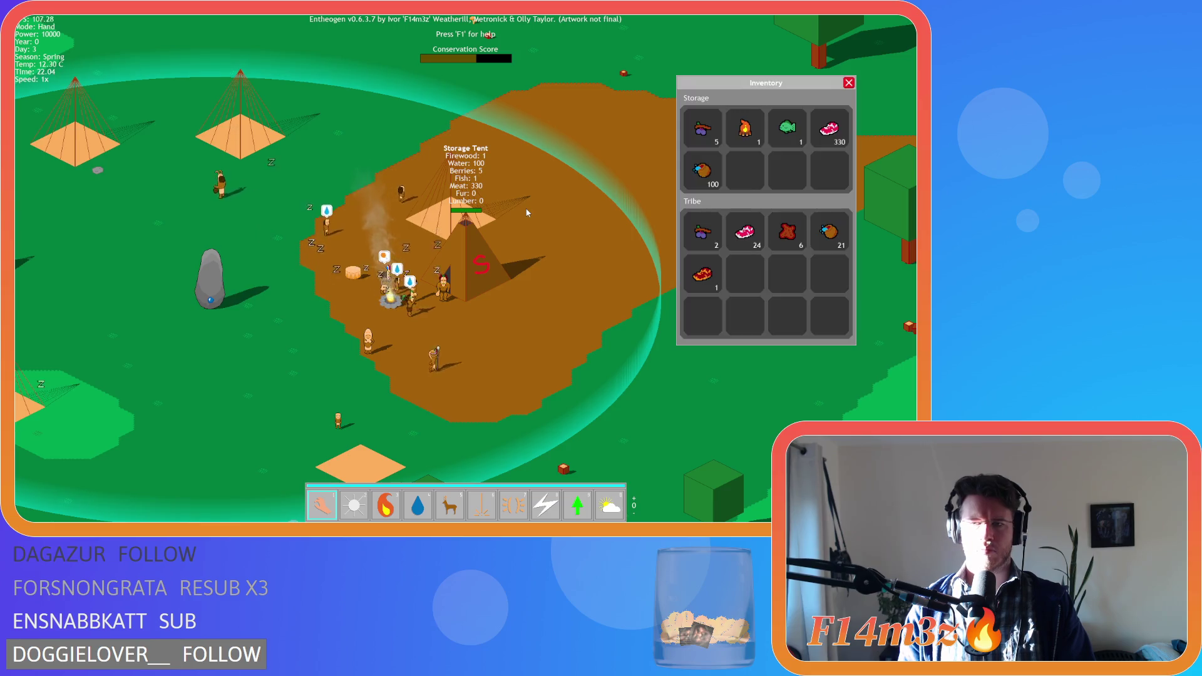
key("i")
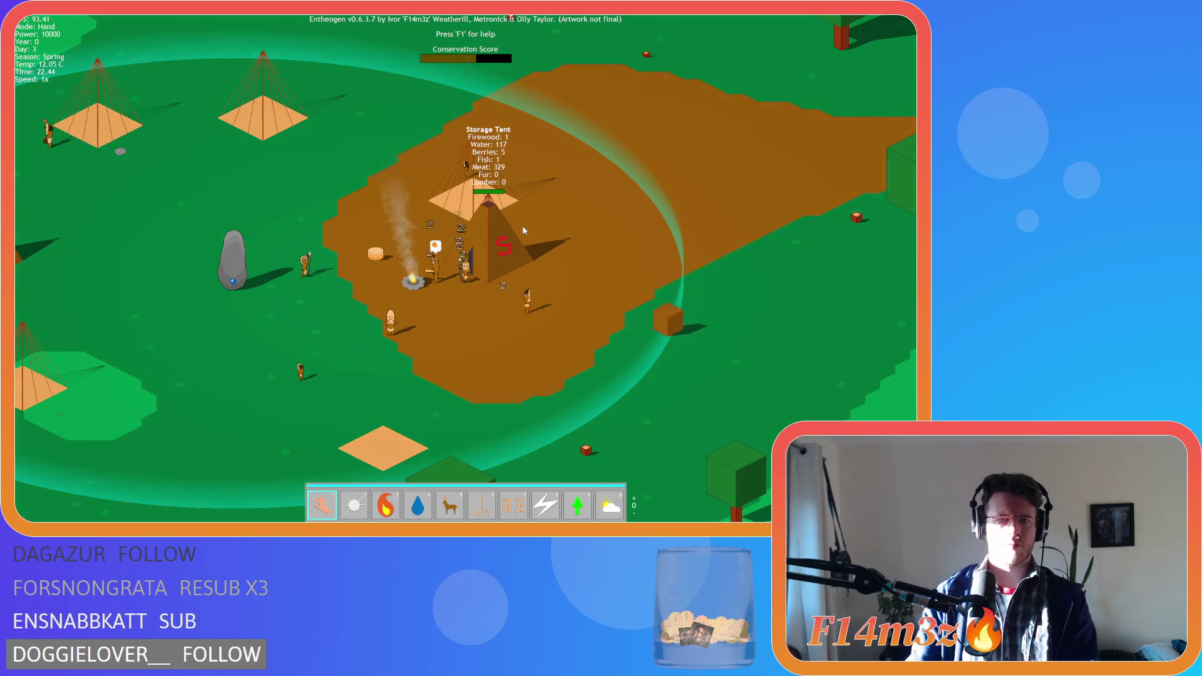
key("a")
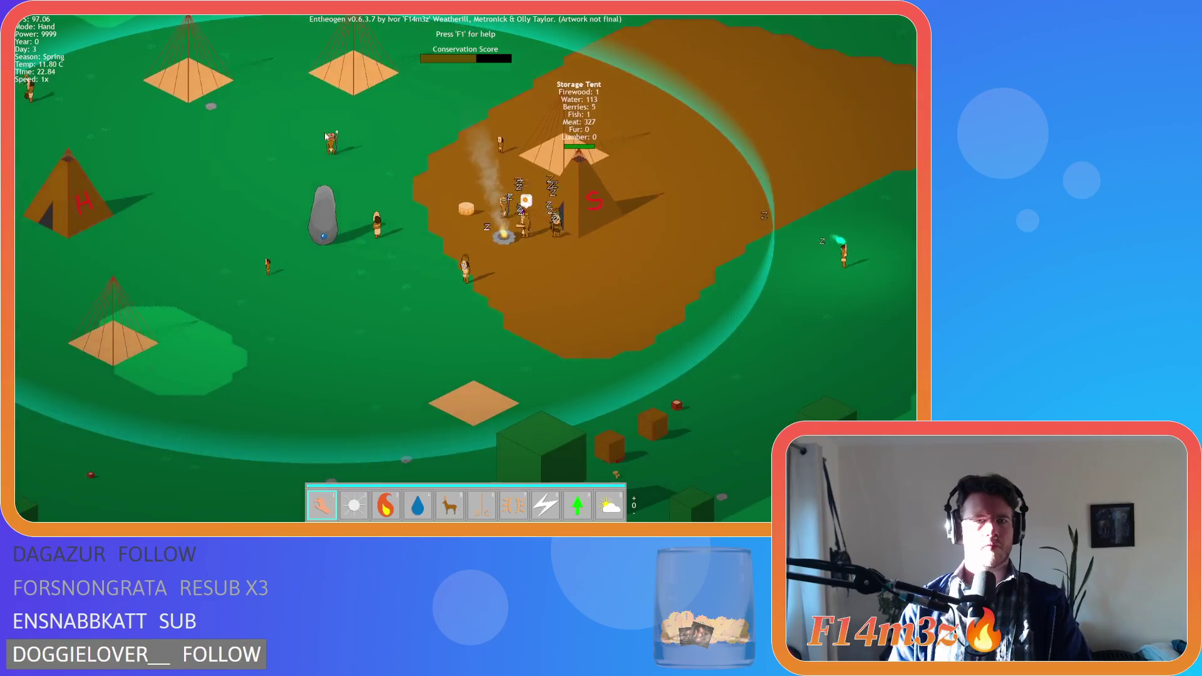
middle_click(376, 133)
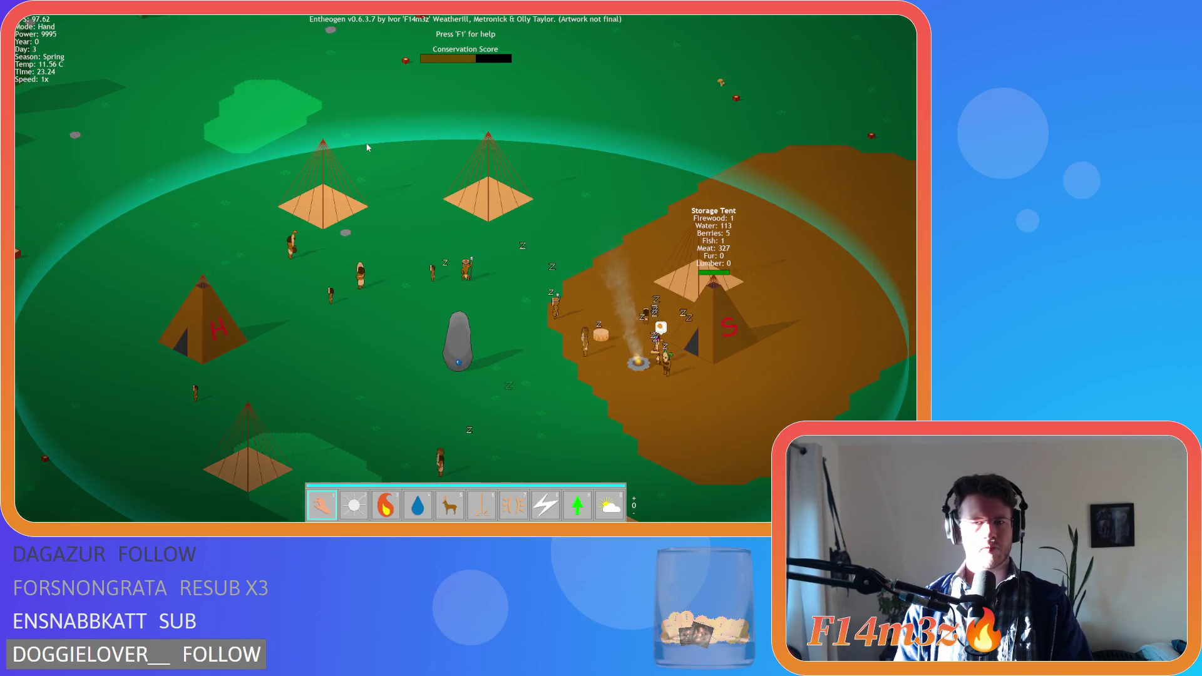
key("a")
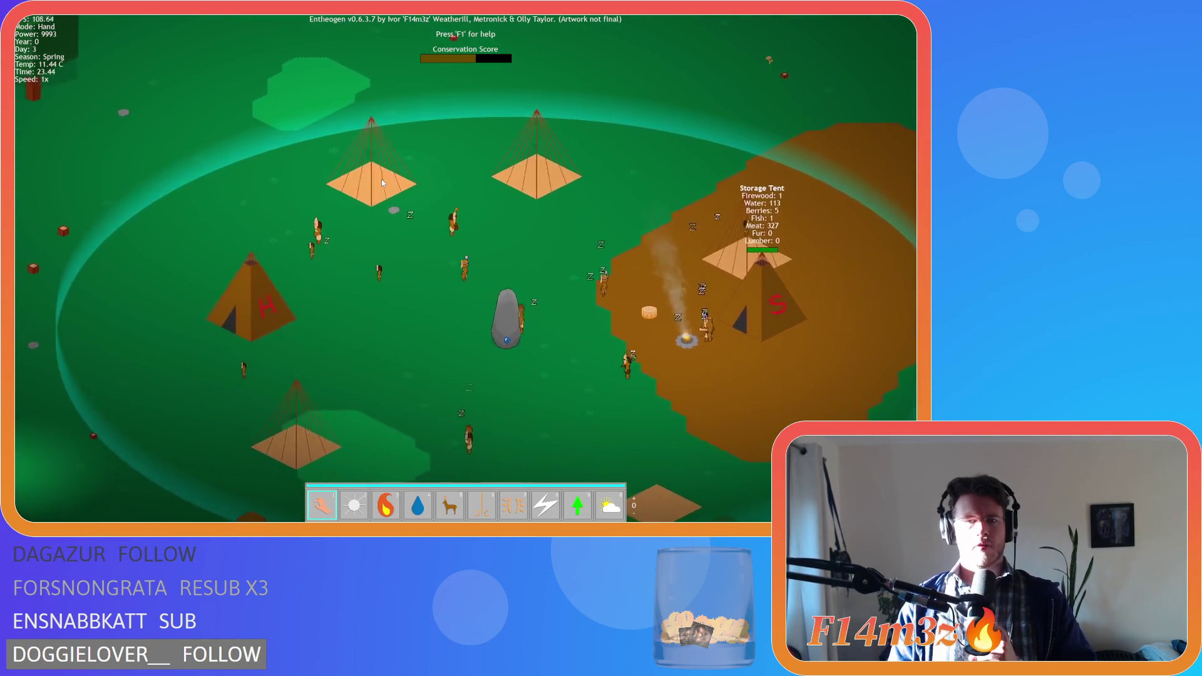
scroll(381, 179, "down", 5)
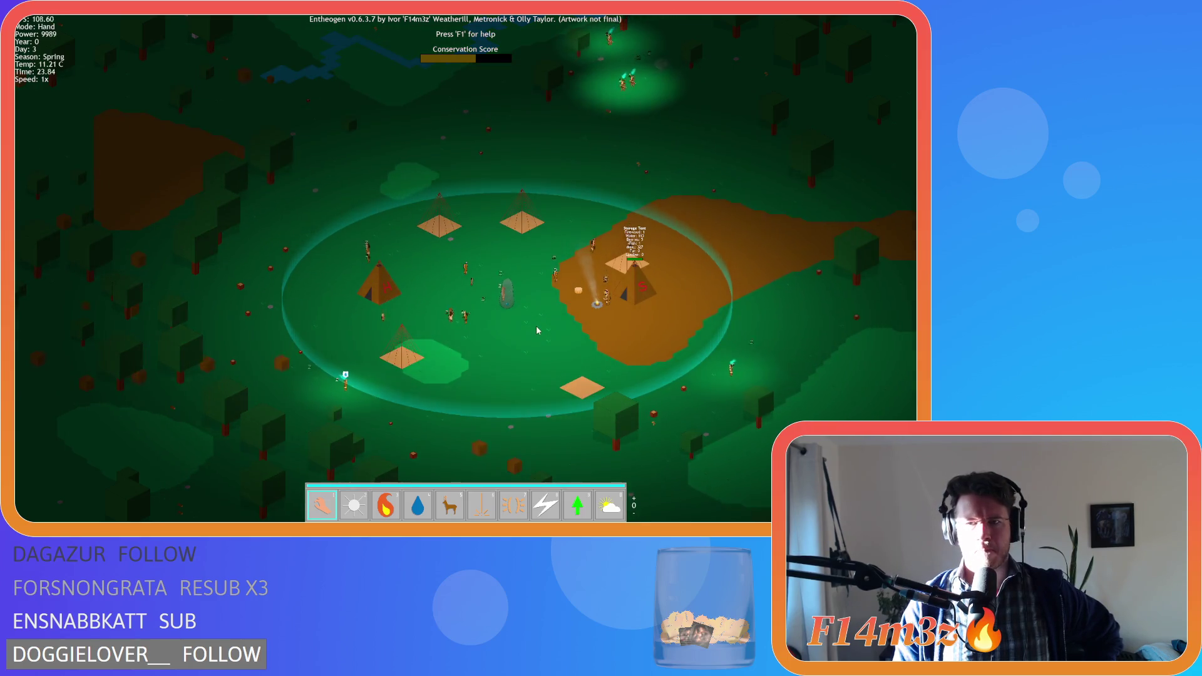
key("w")
key("d")
key("w")
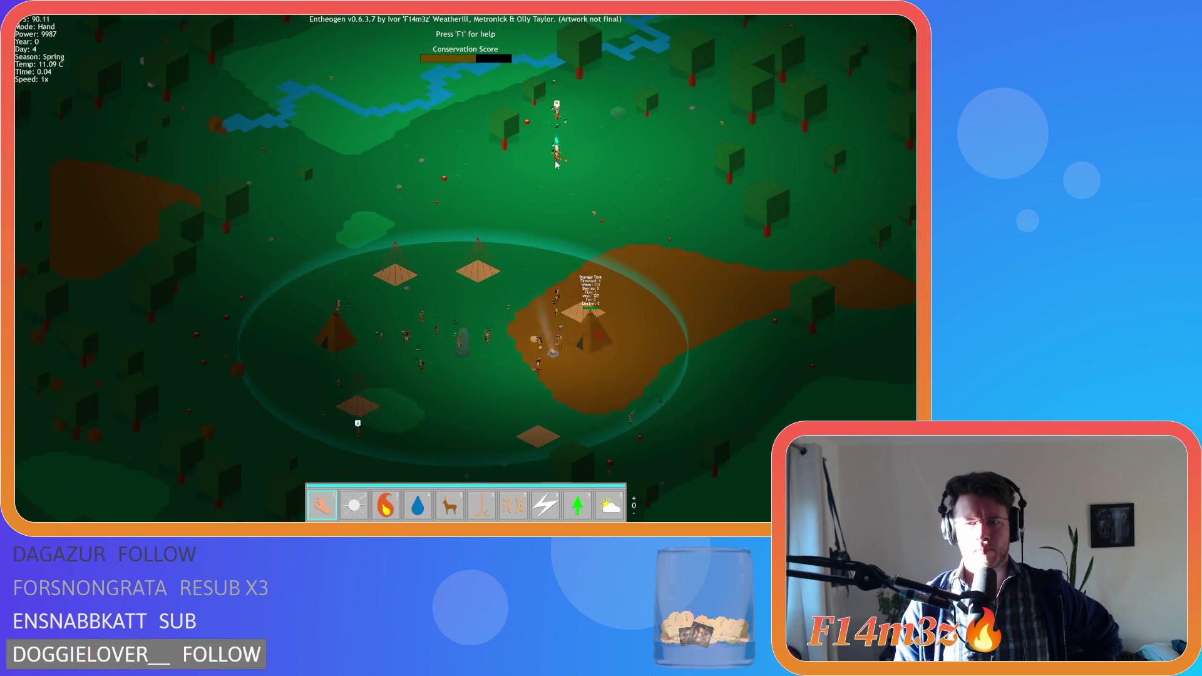
scroll(571, 246, "up", 5)
key("s")
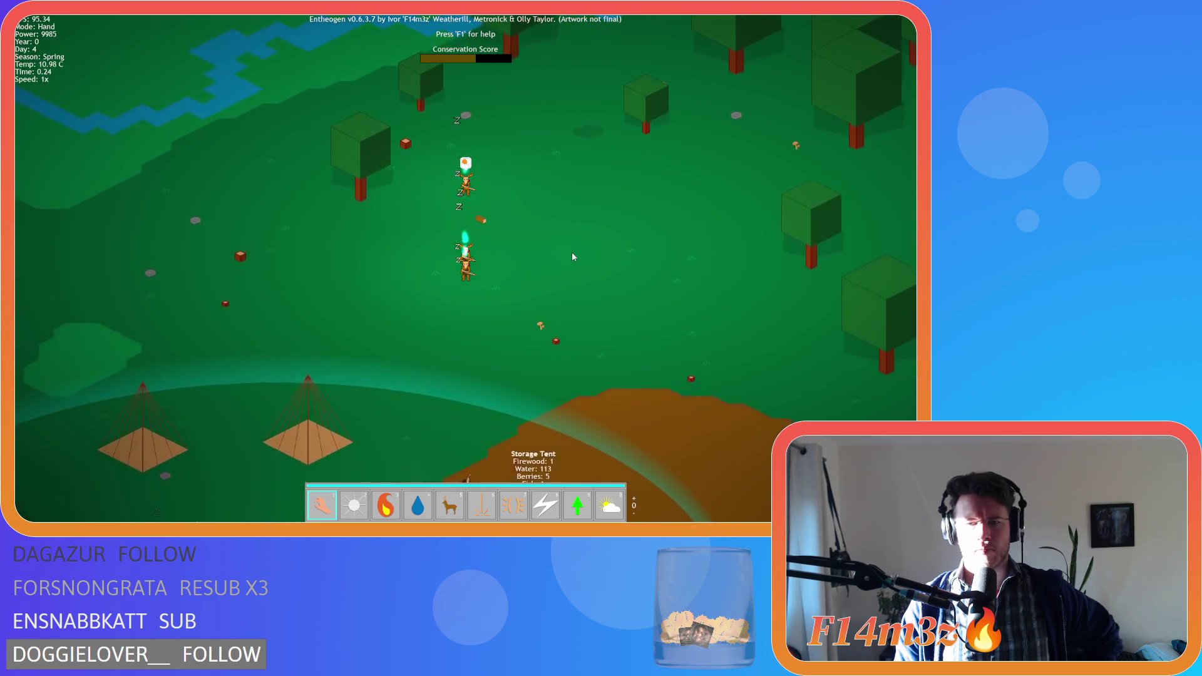
key("s")
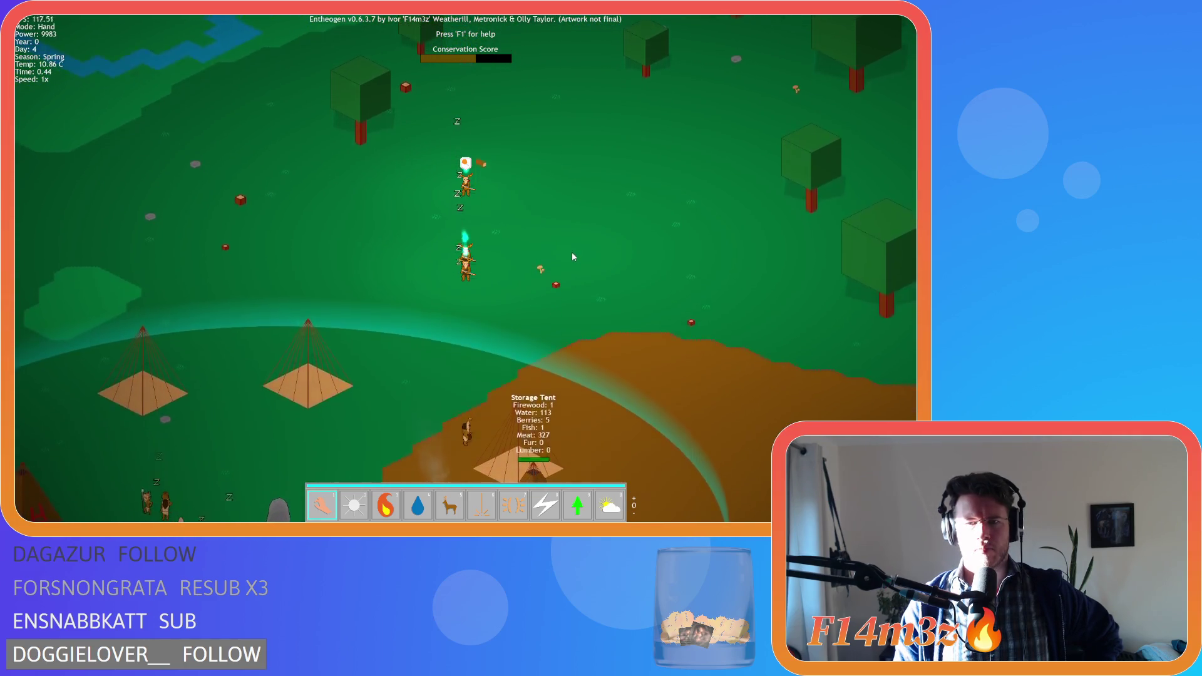
key("s")
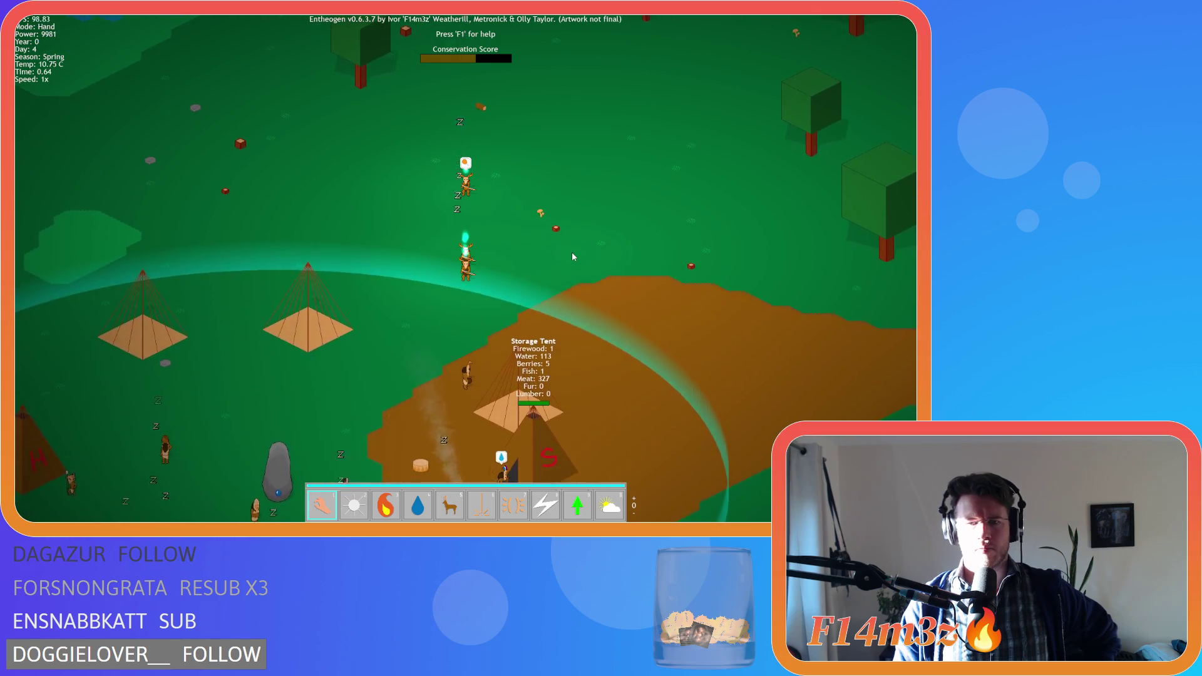
key("s")
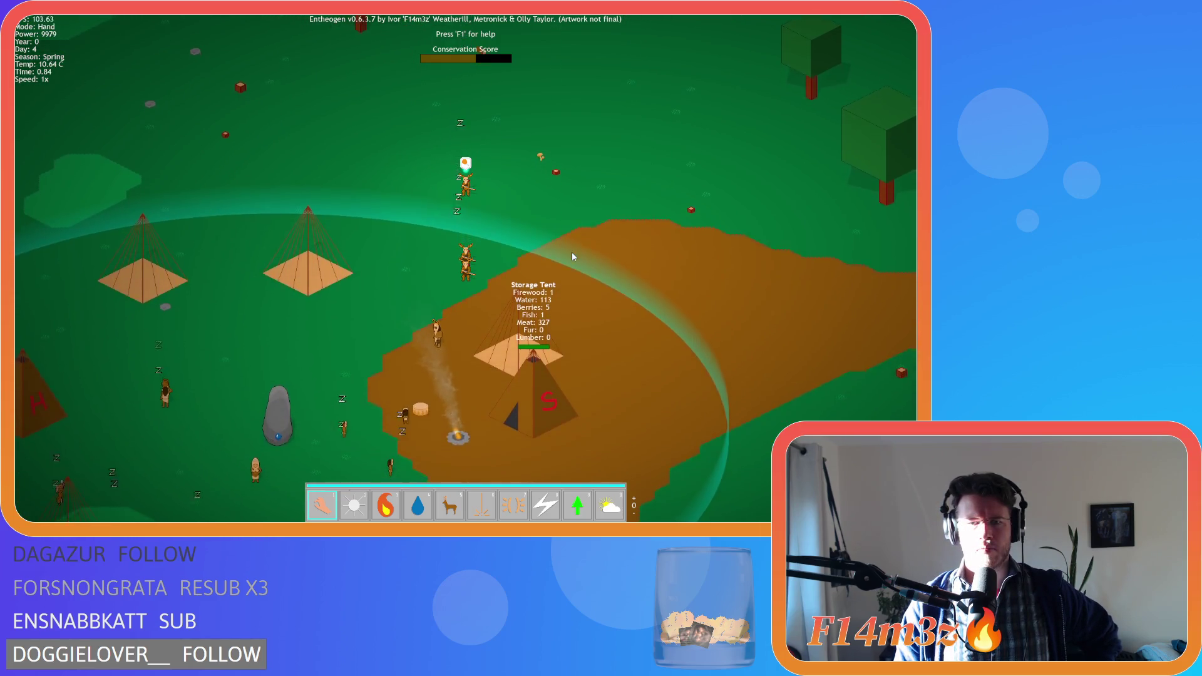
key("s")
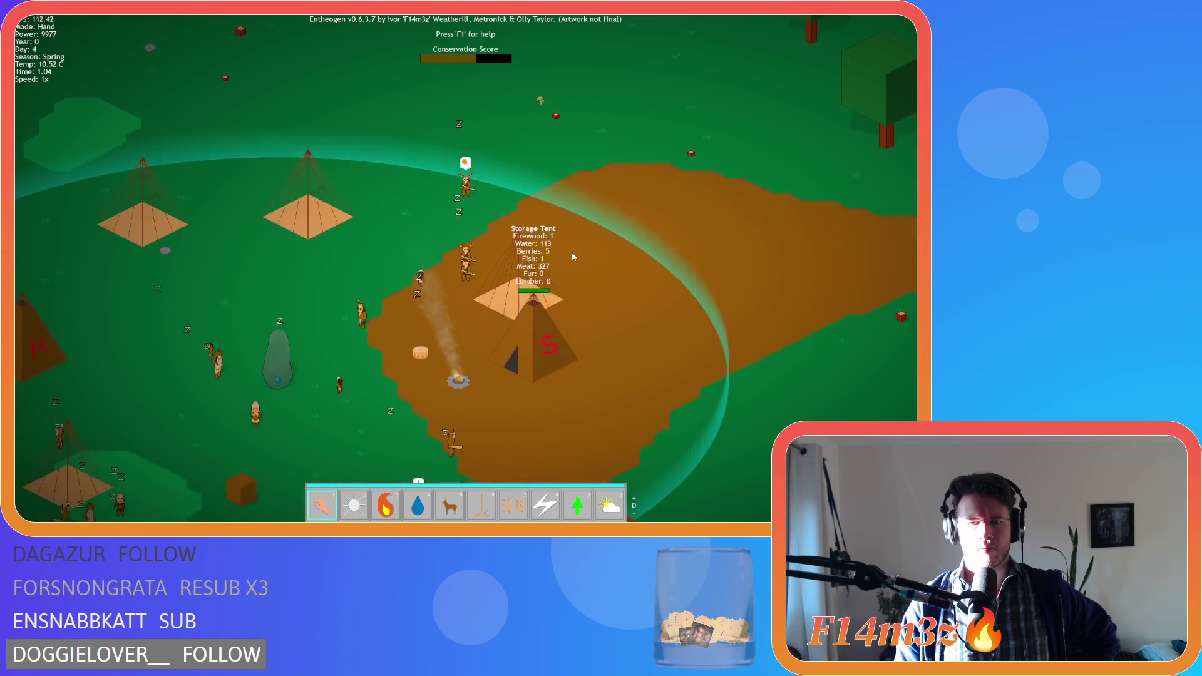
key("s")
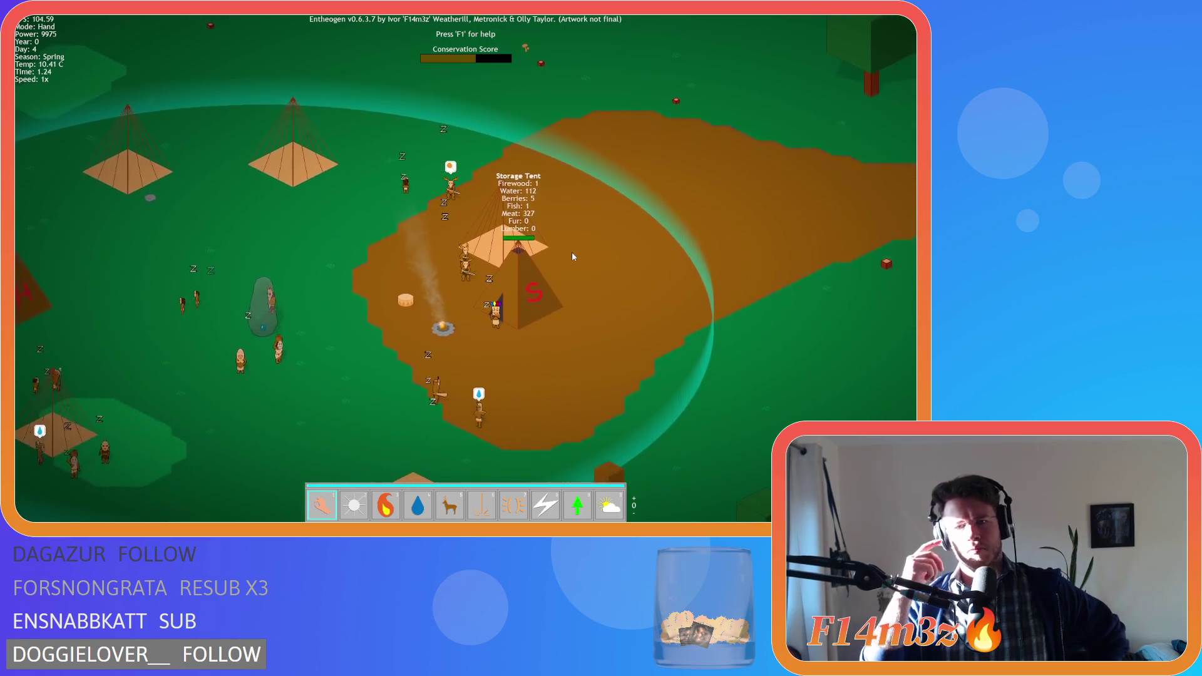
key("d")
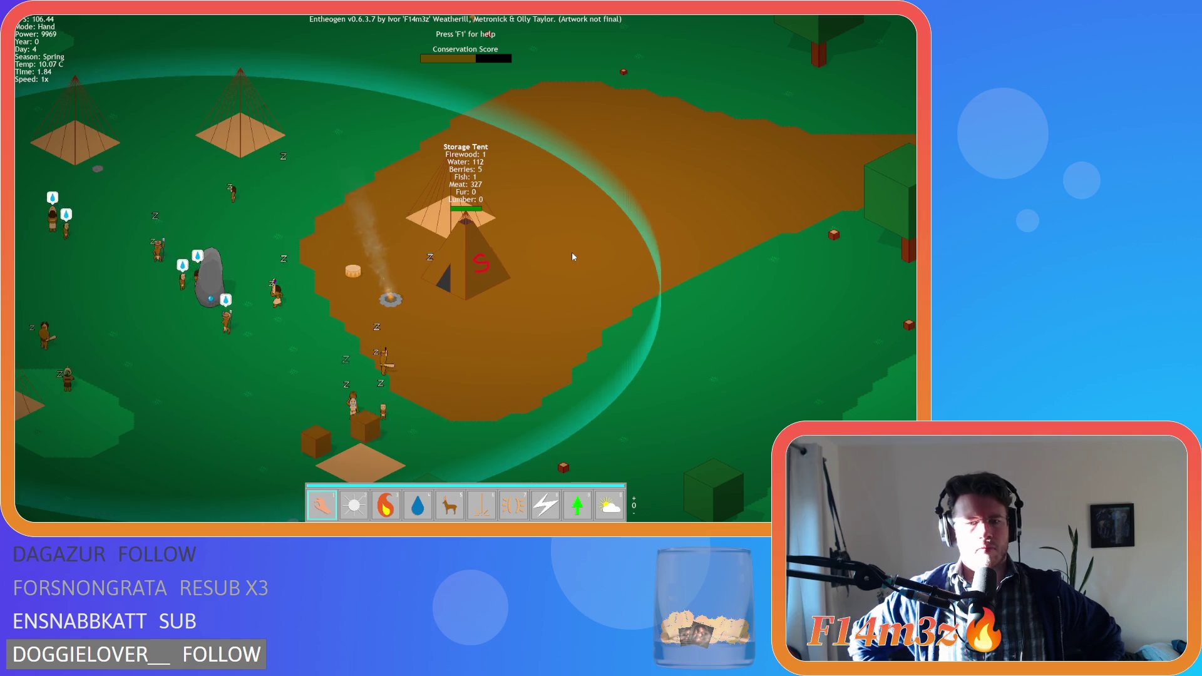
key("a")
key("a")
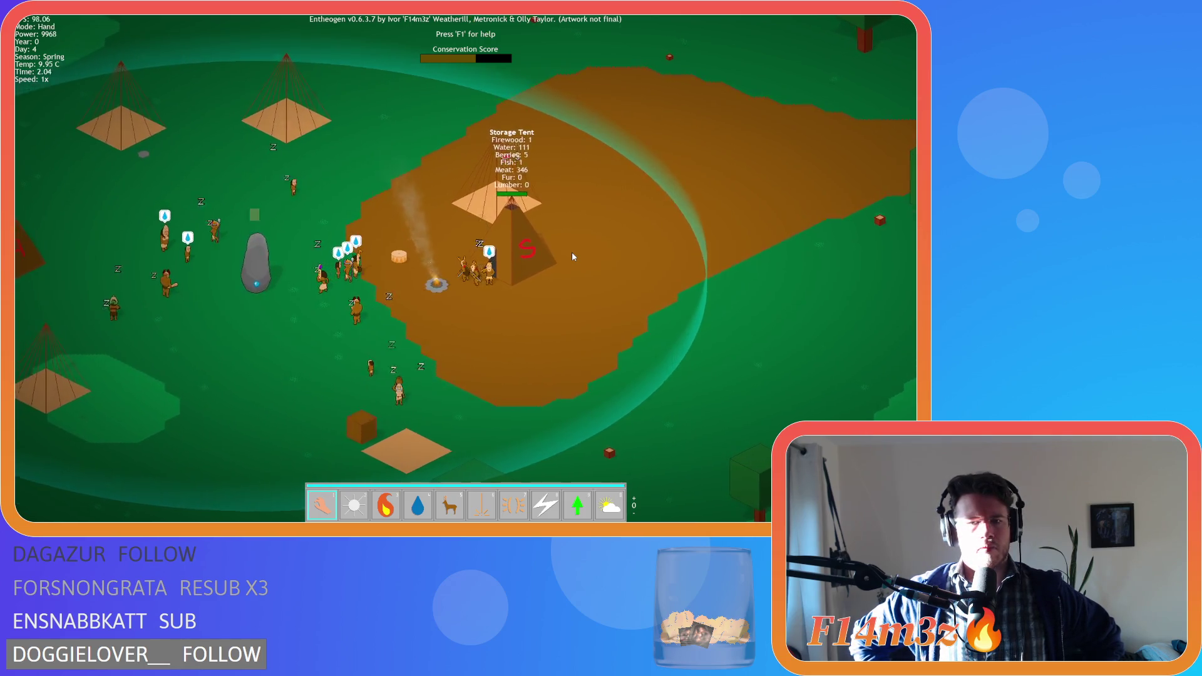
key("a")
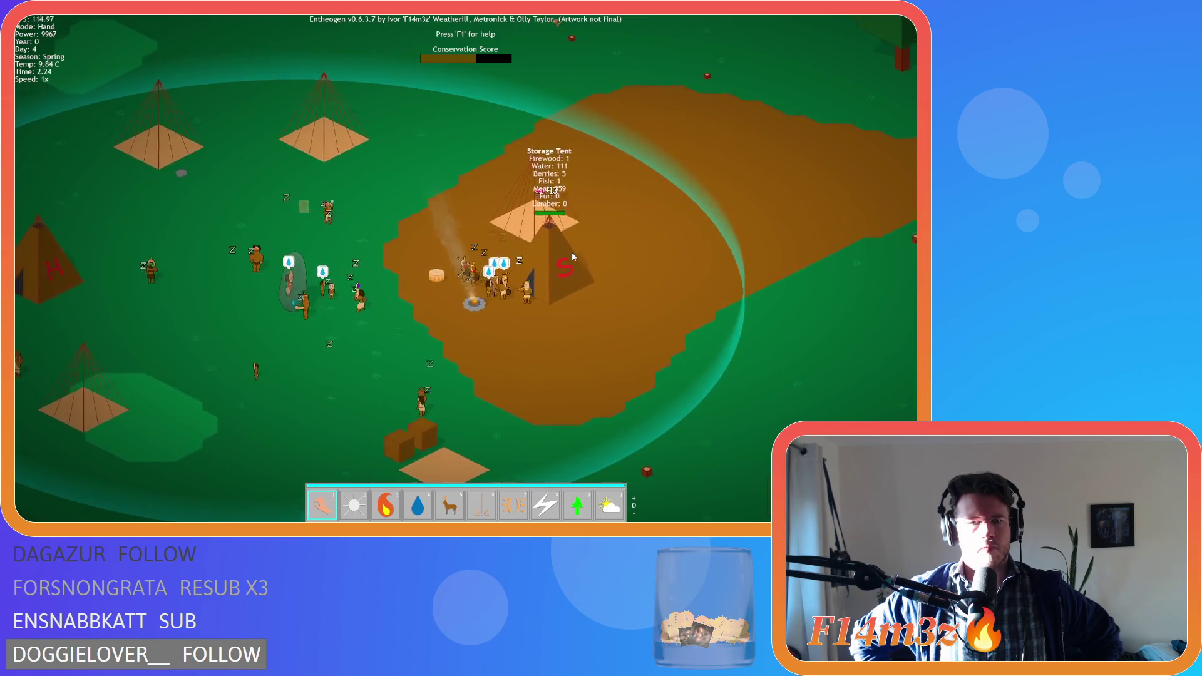
key("a")
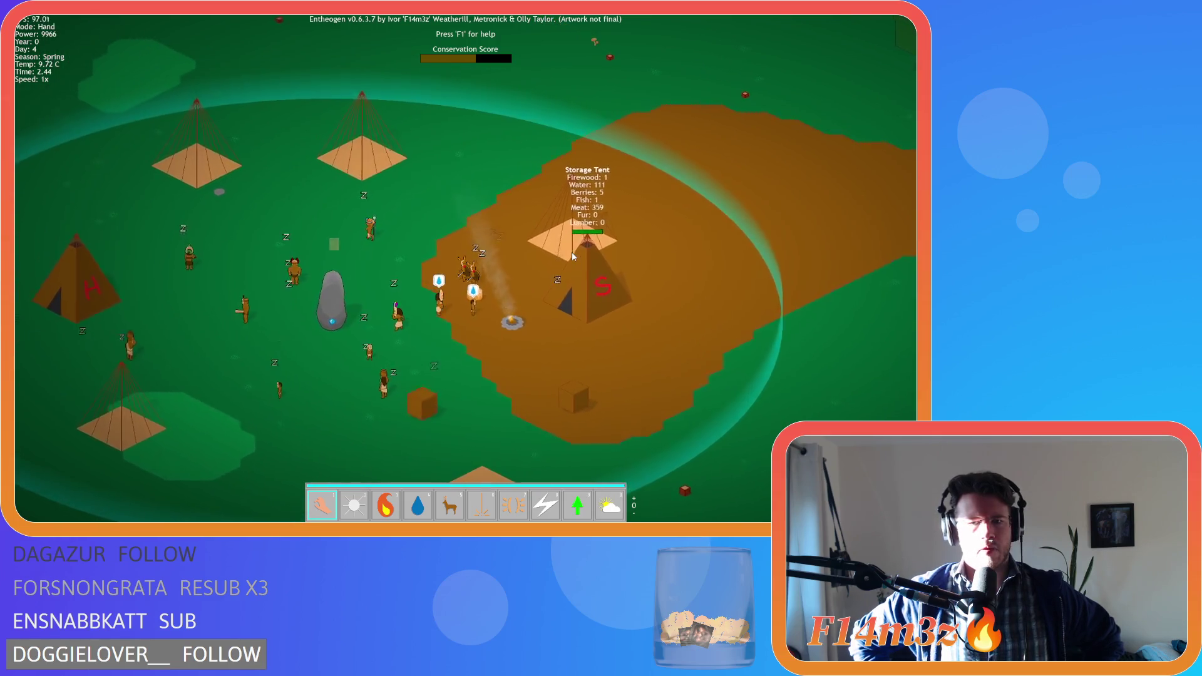
key("w")
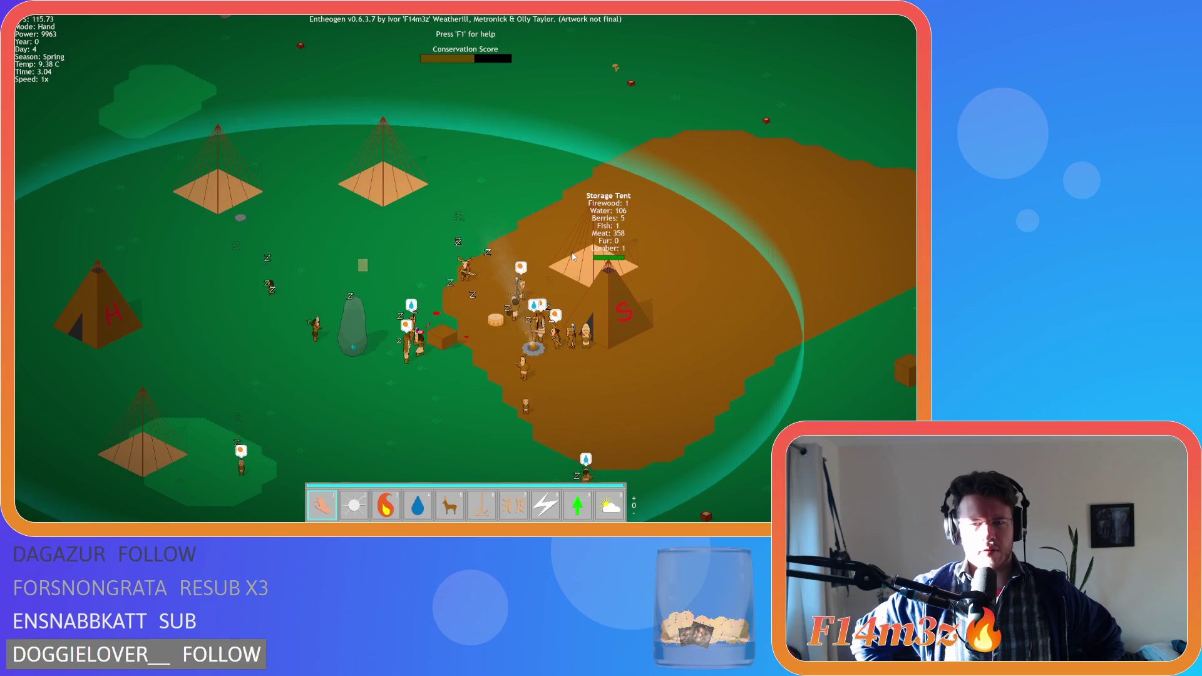
key("a")
key("s")
key("s")
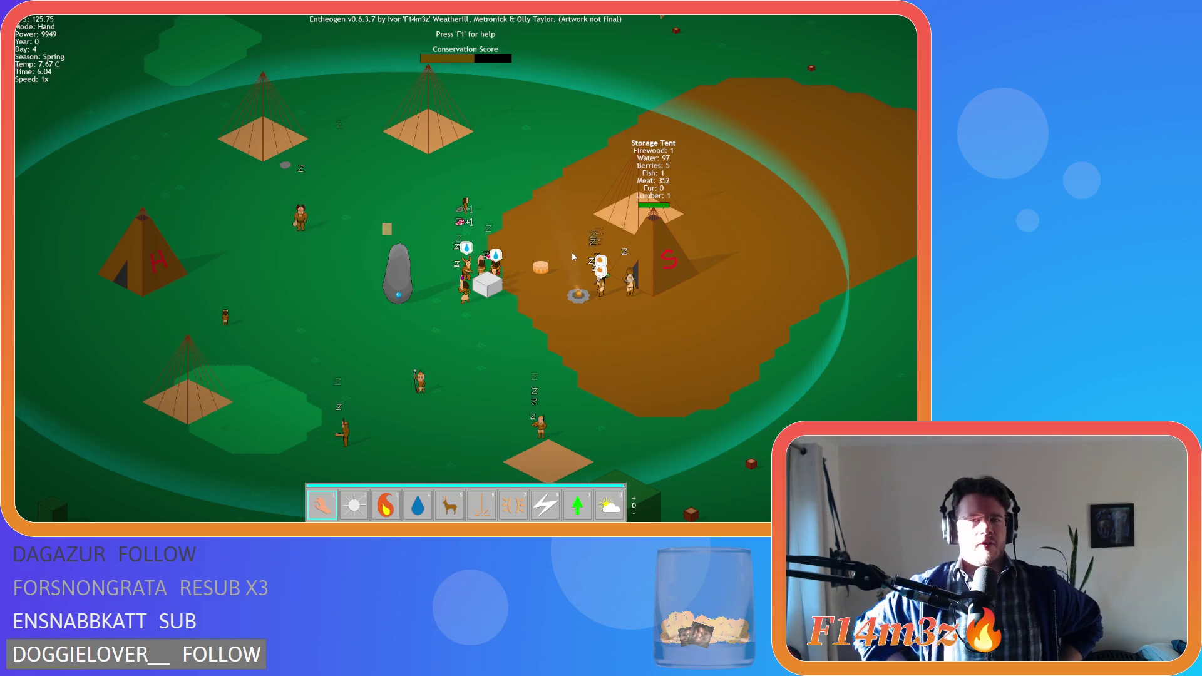
key("d")
key("d")
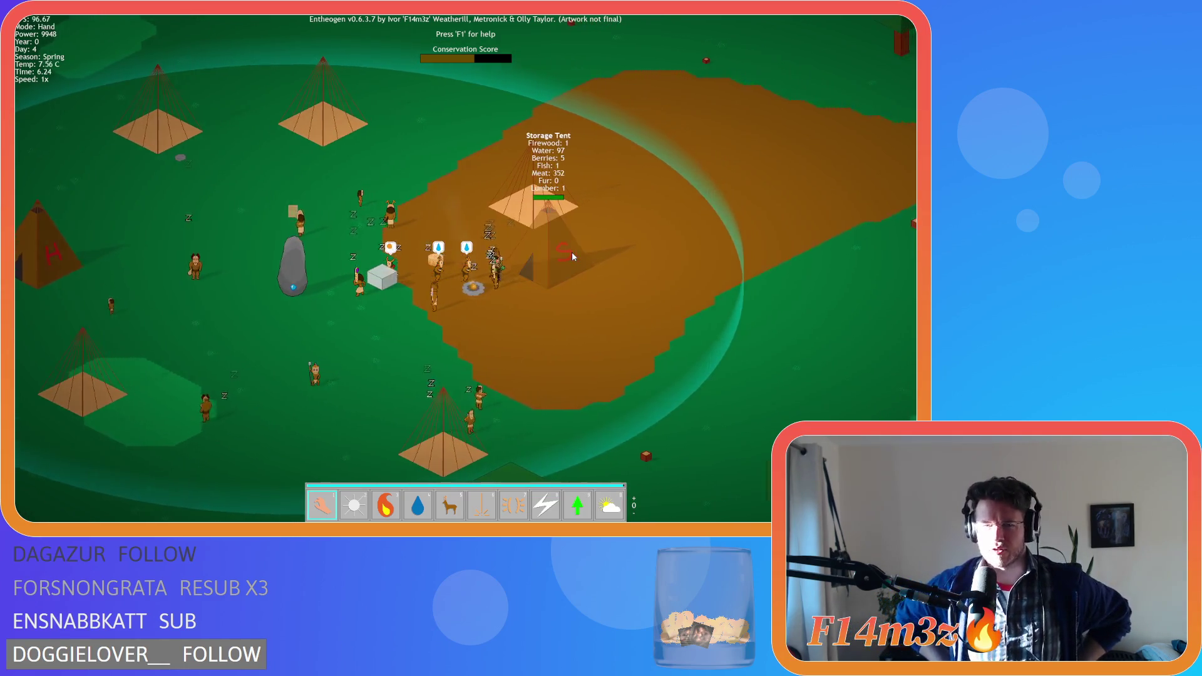
key("w")
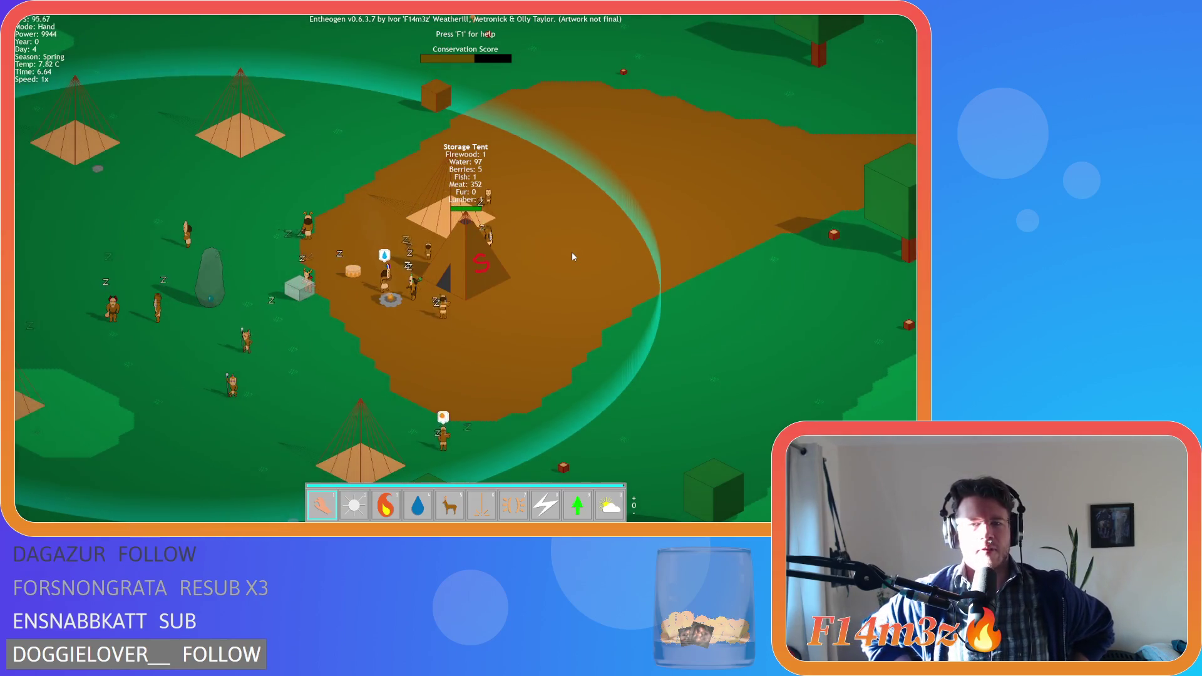
key("s")
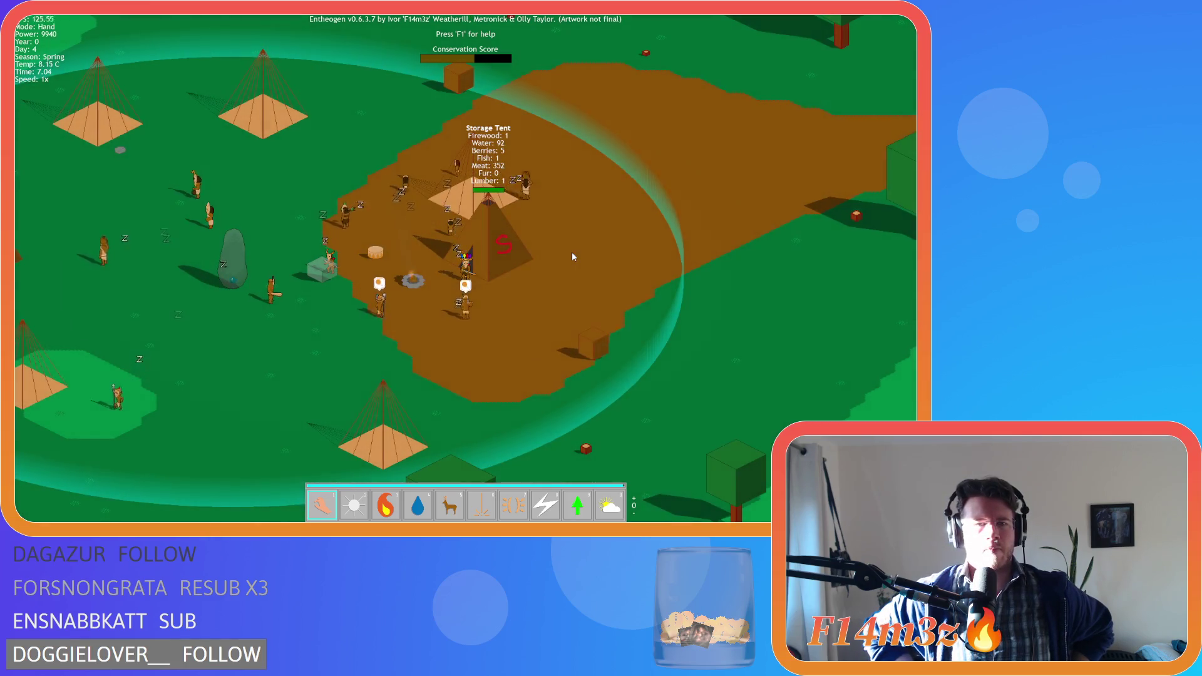
key("w")
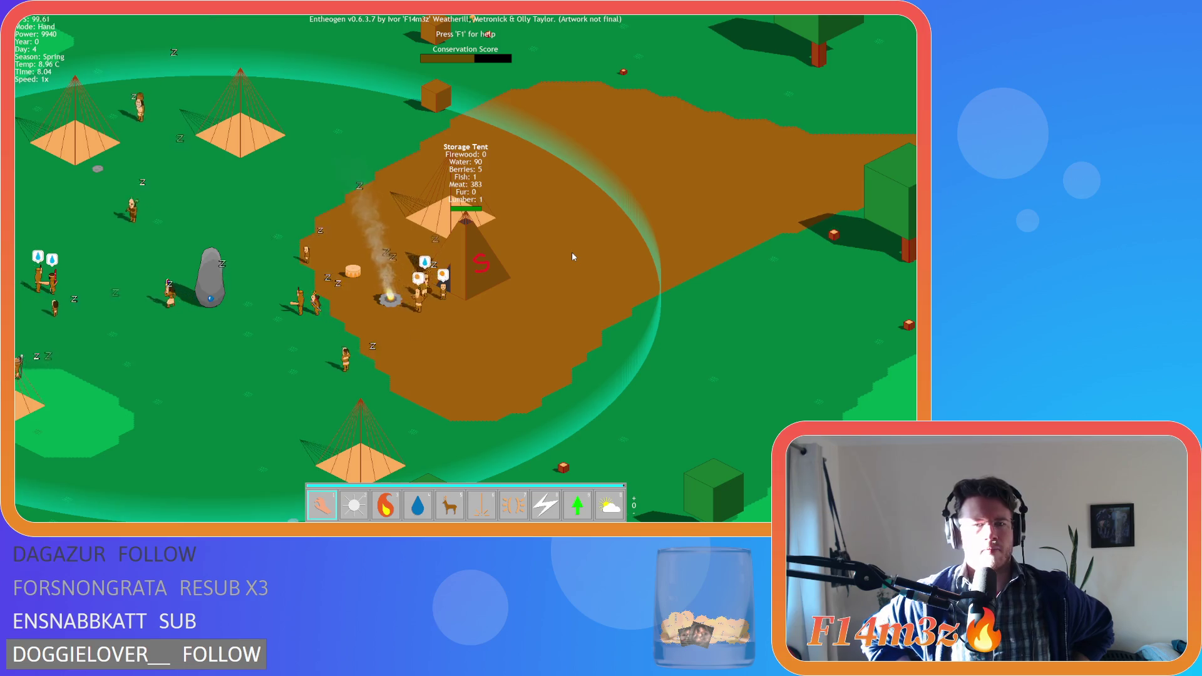
key("s")
key("a")
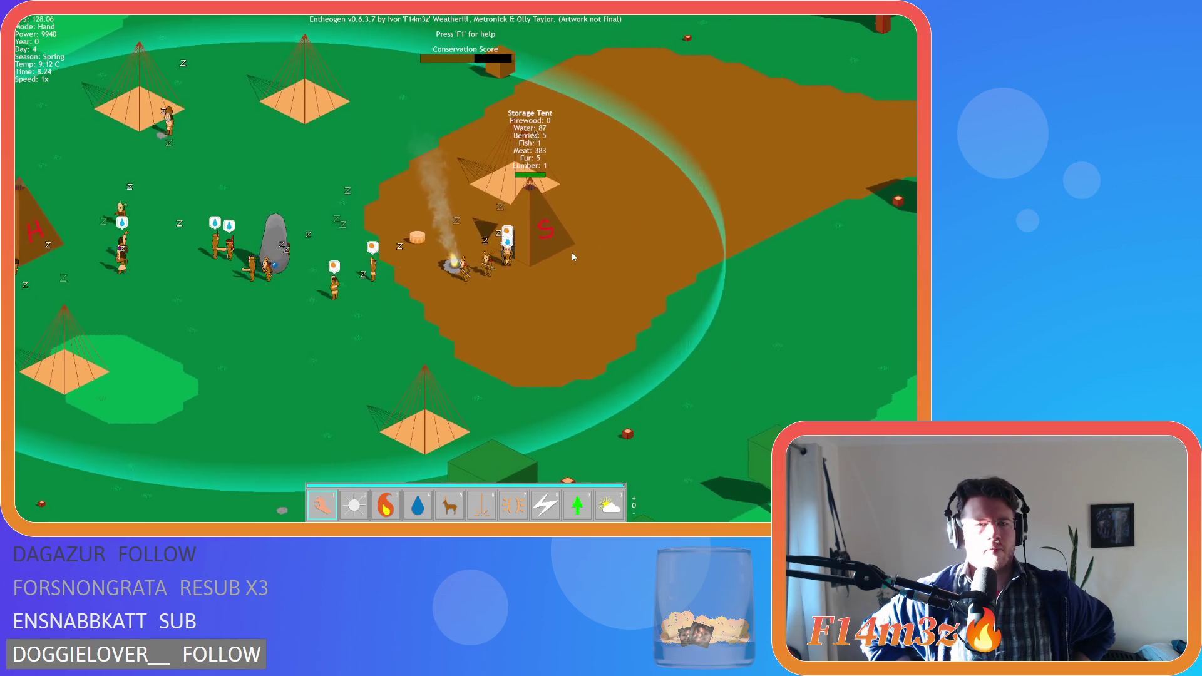
key("a")
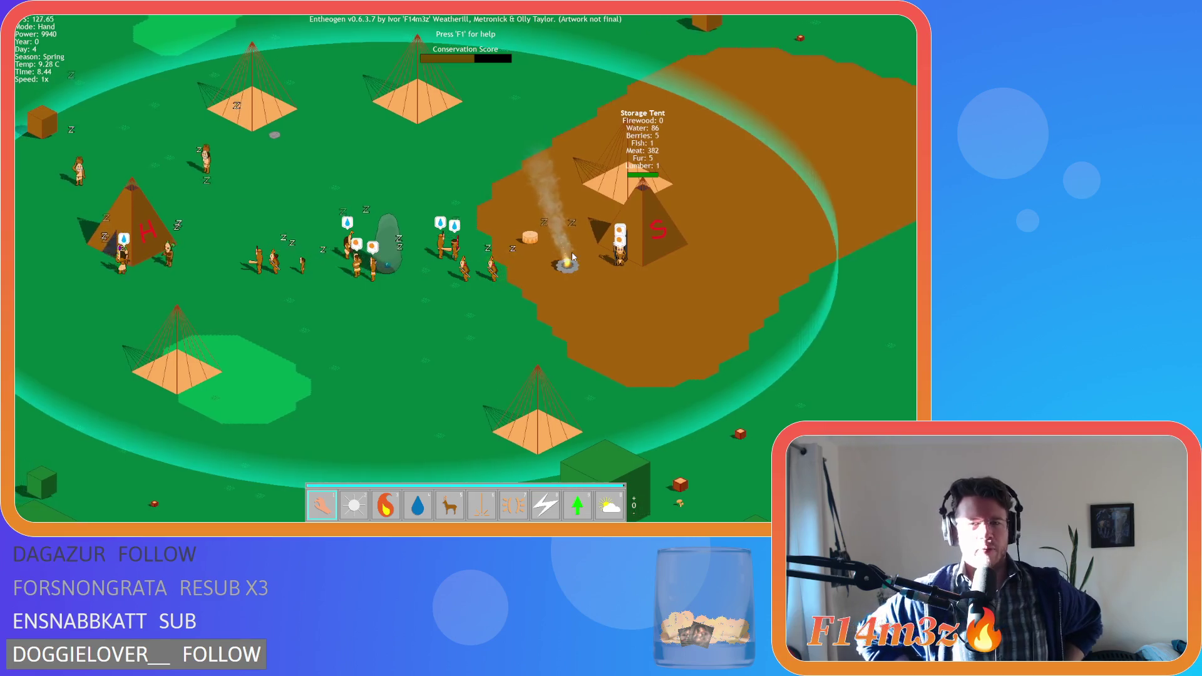
key("a")
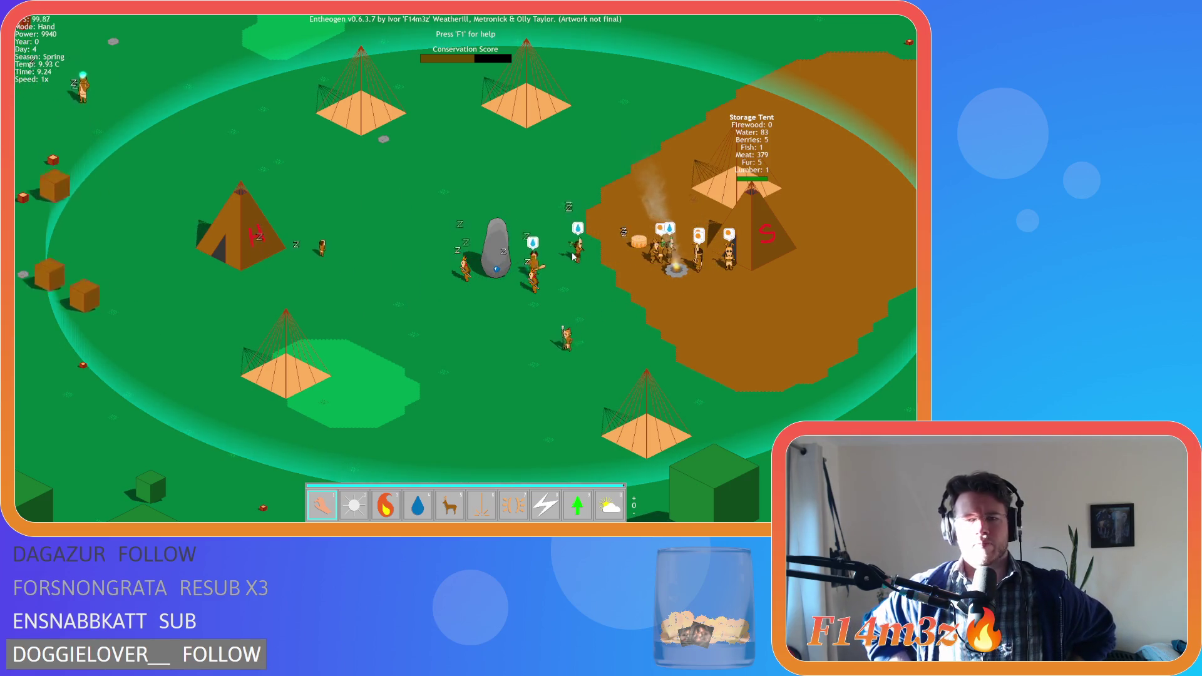
key("d")
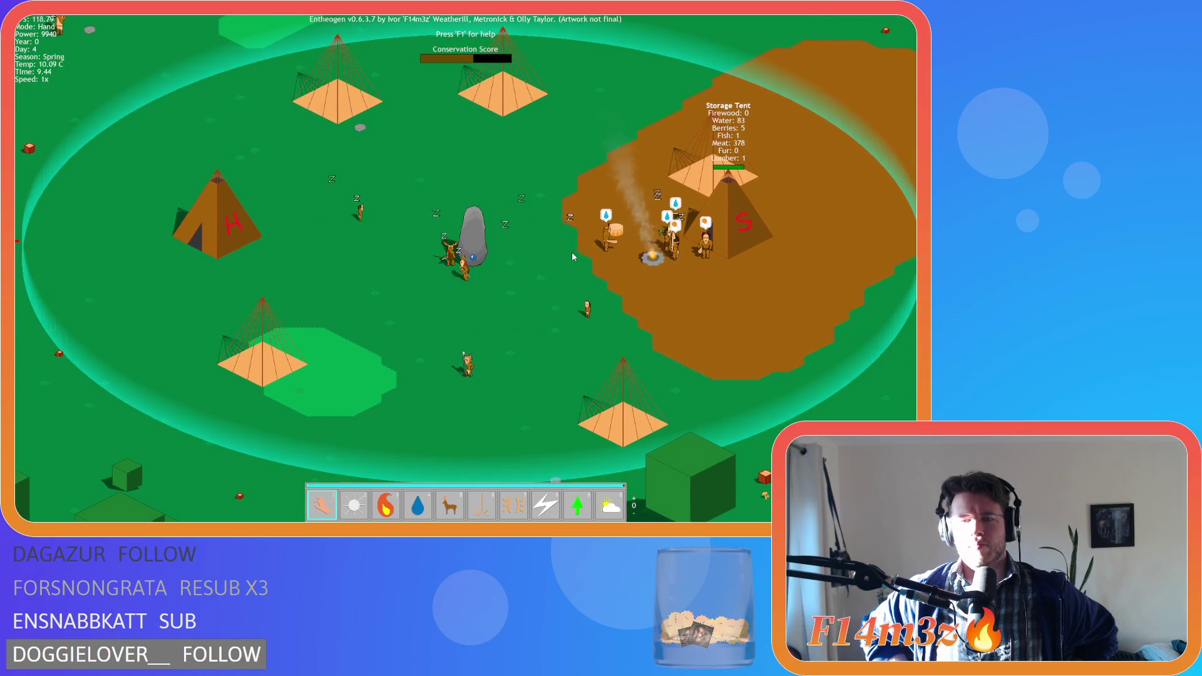
key("a")
key("a")
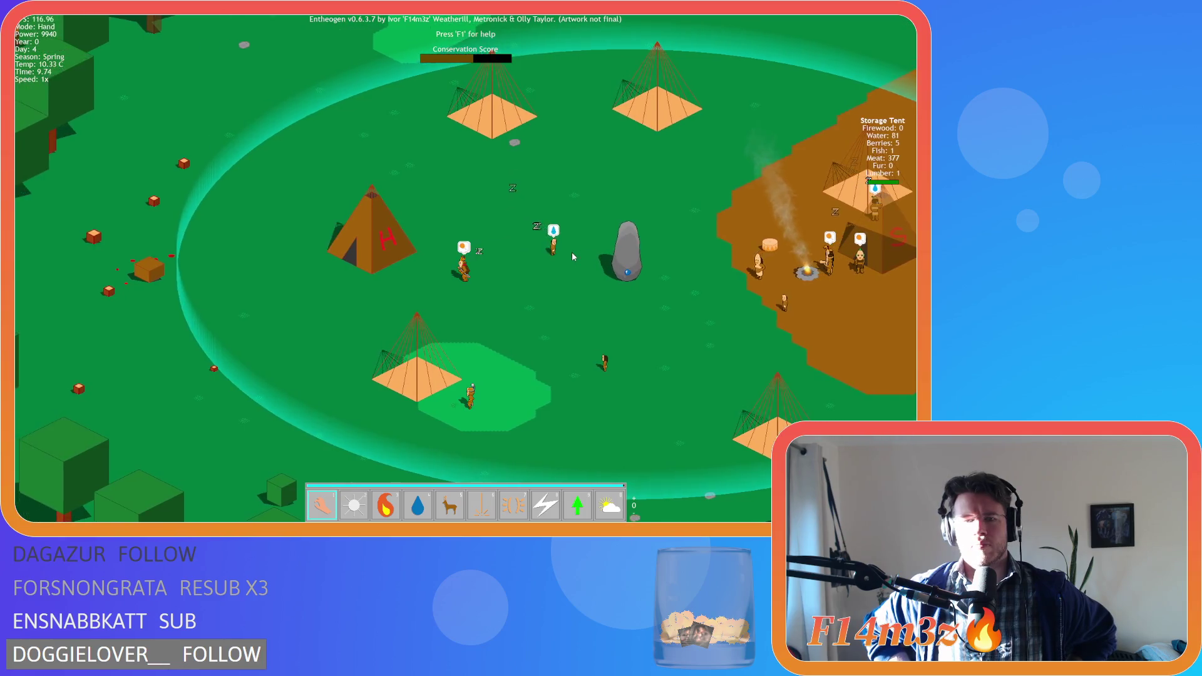
key("a")
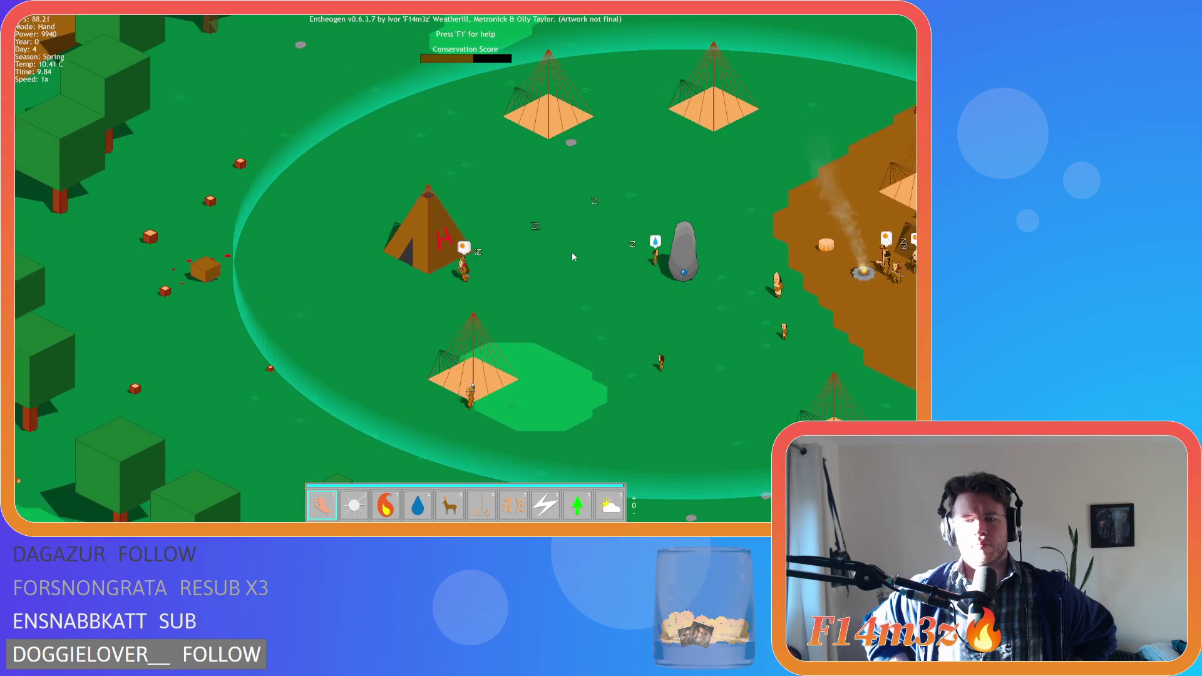
key("a")
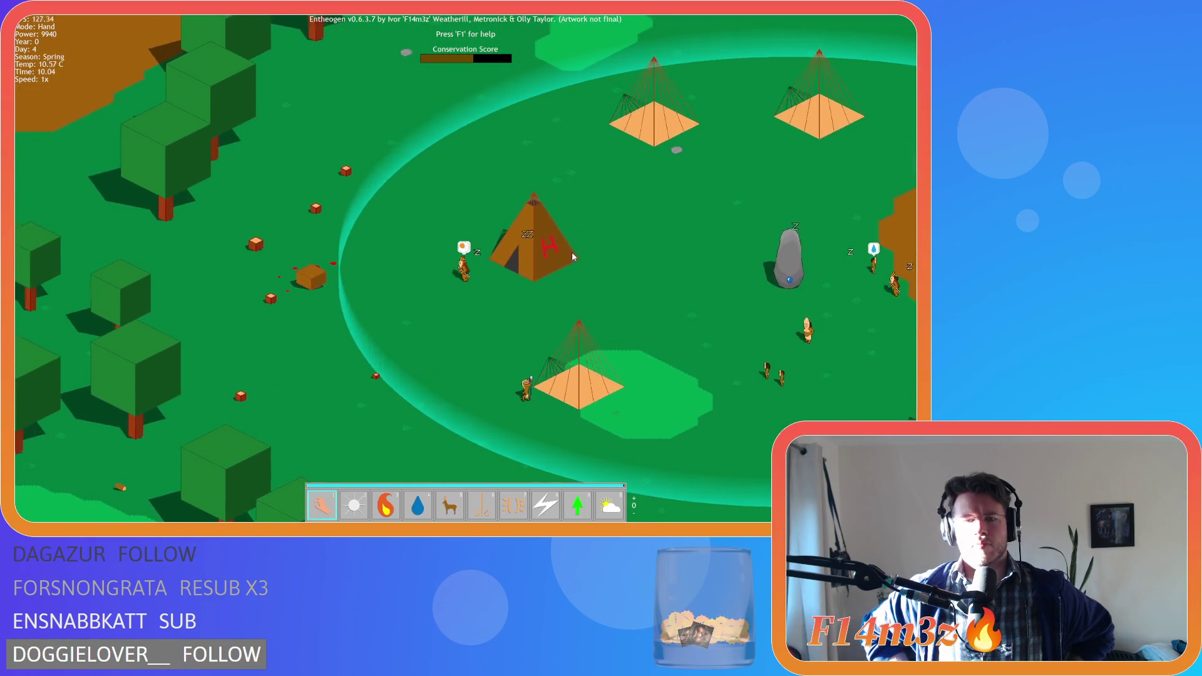
key("a")
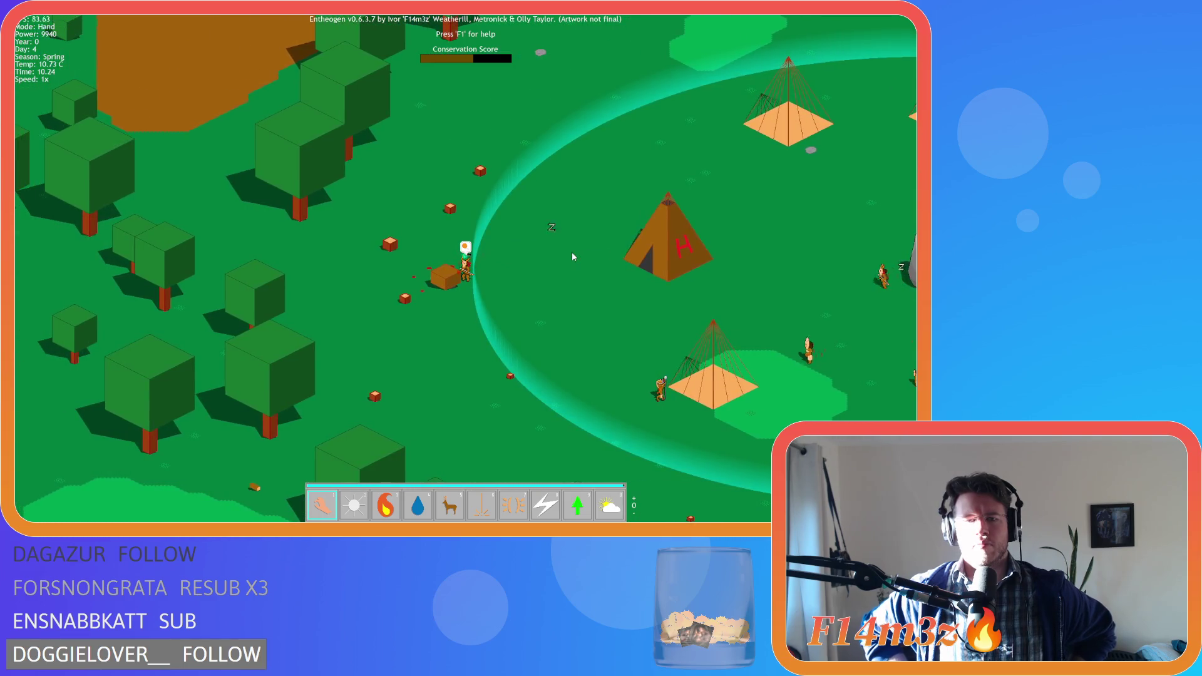
key("d")
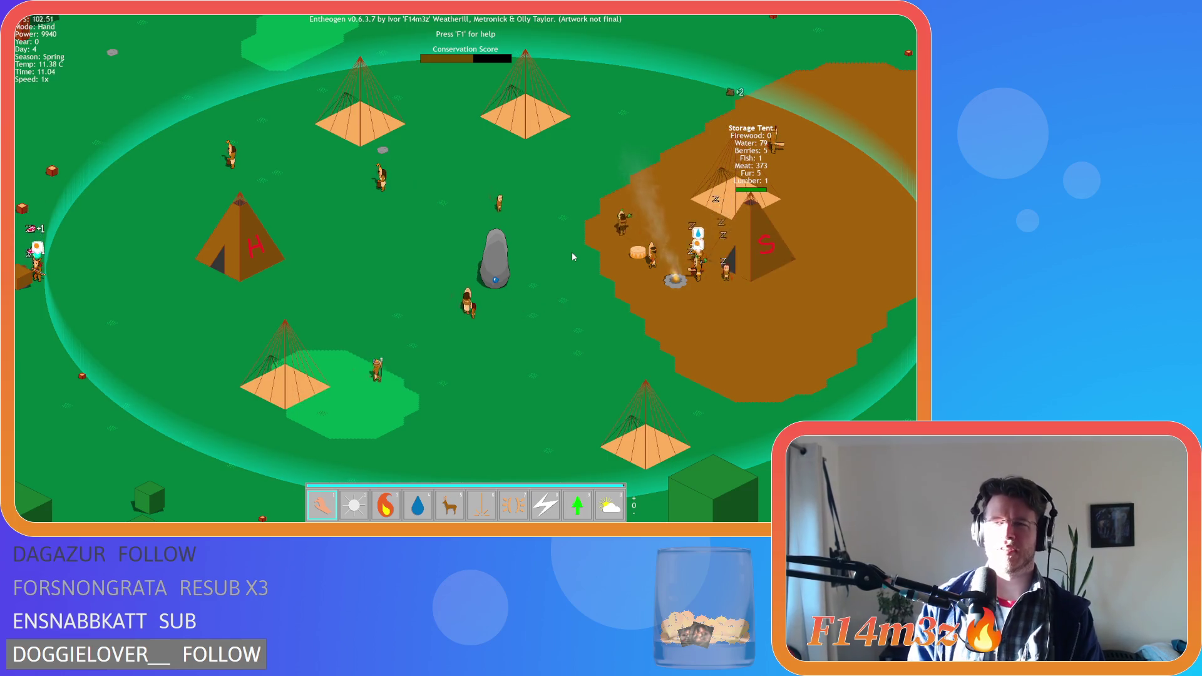
key("w")
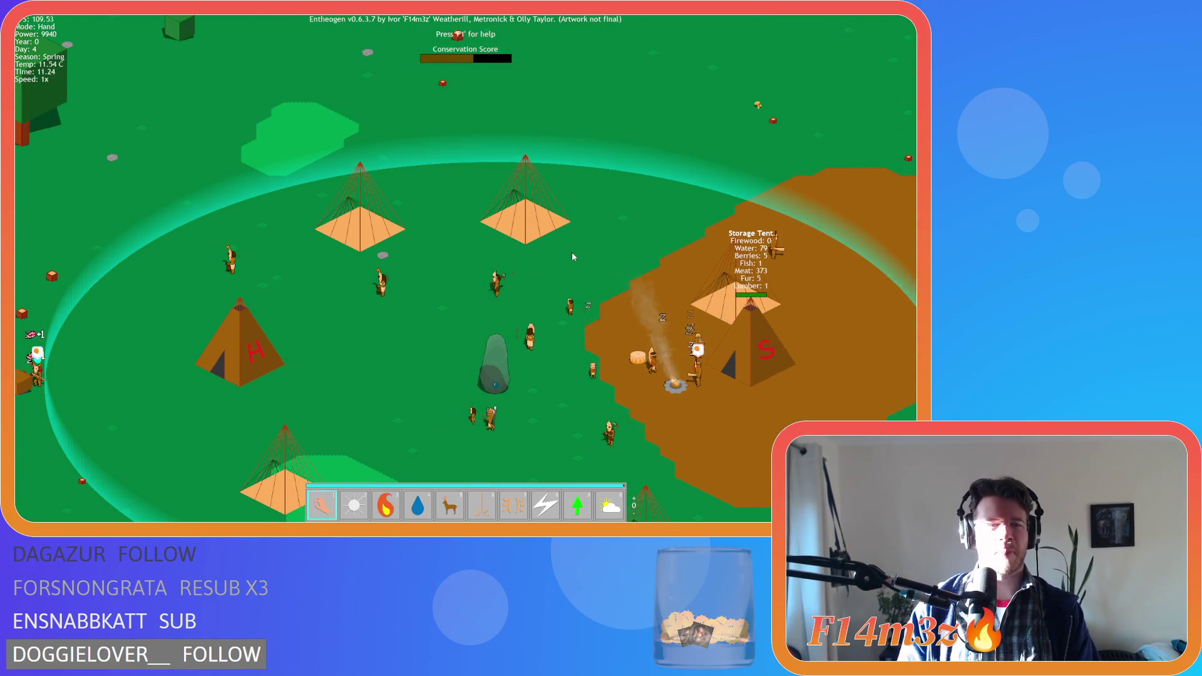
key("s")
key("a")
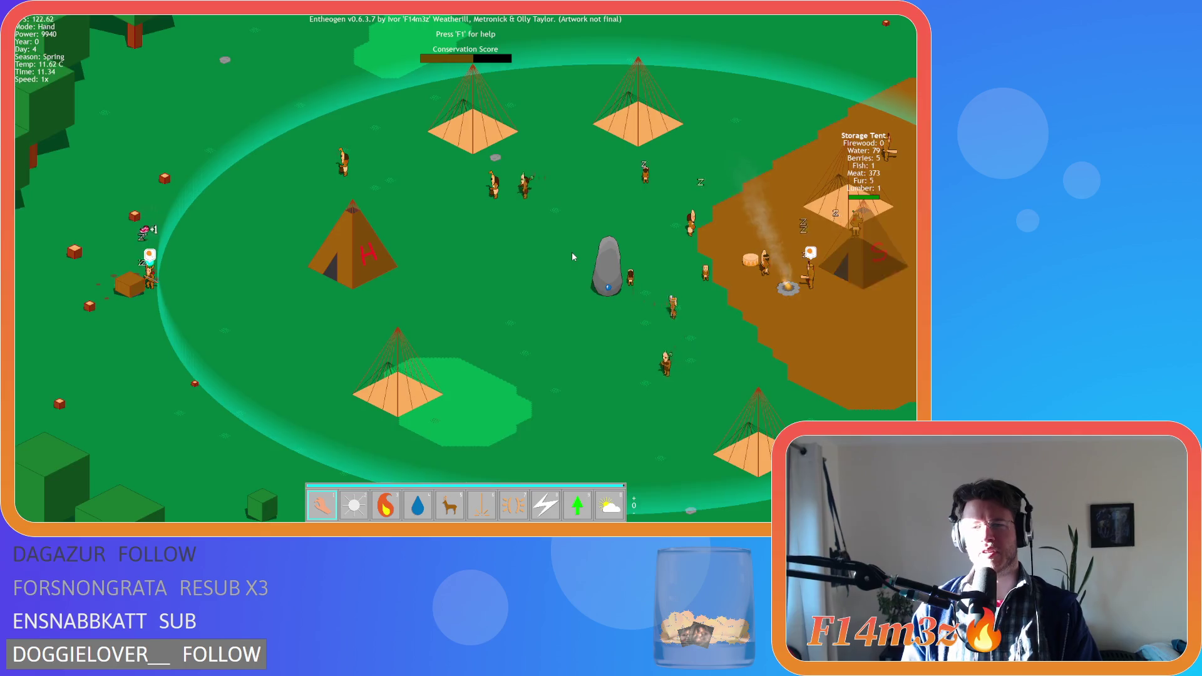
key("d")
key("w")
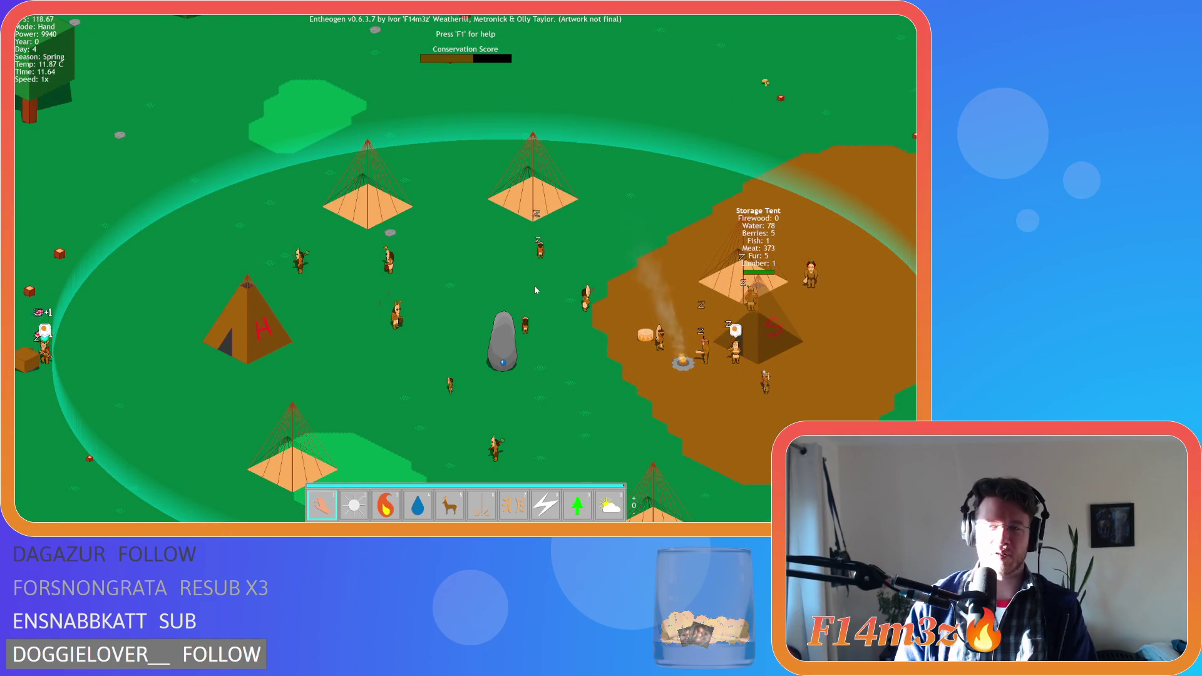
key("s")
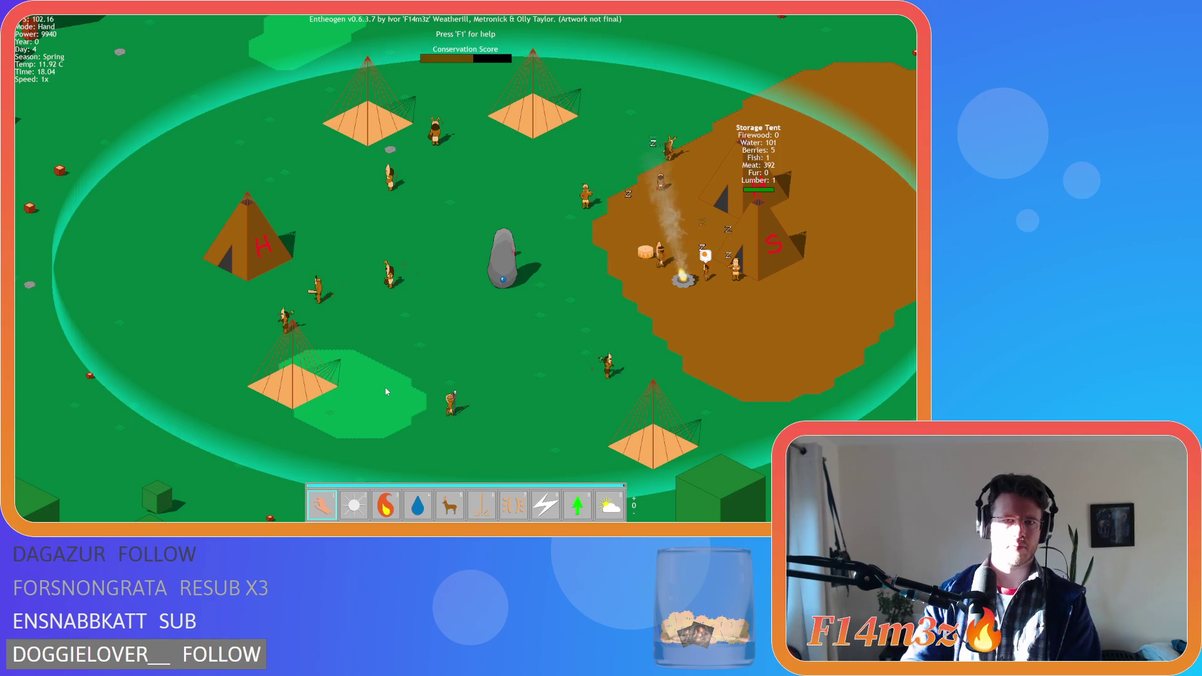
left_click(501, 266)
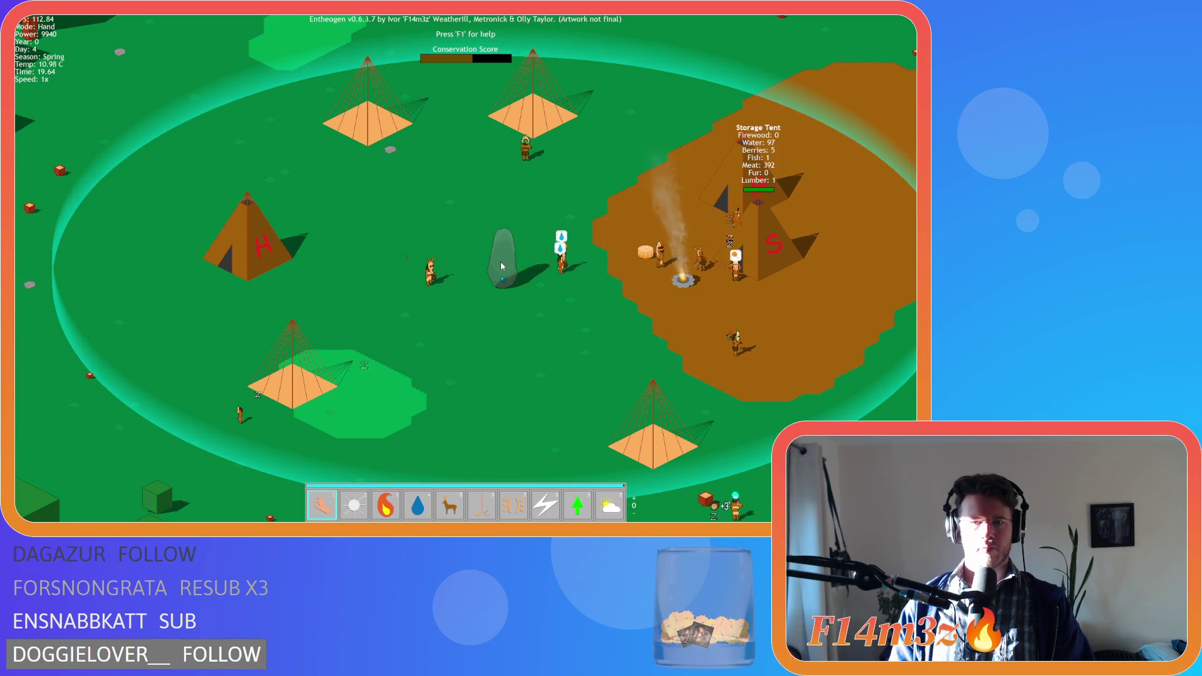
key("Right")
key("Down")
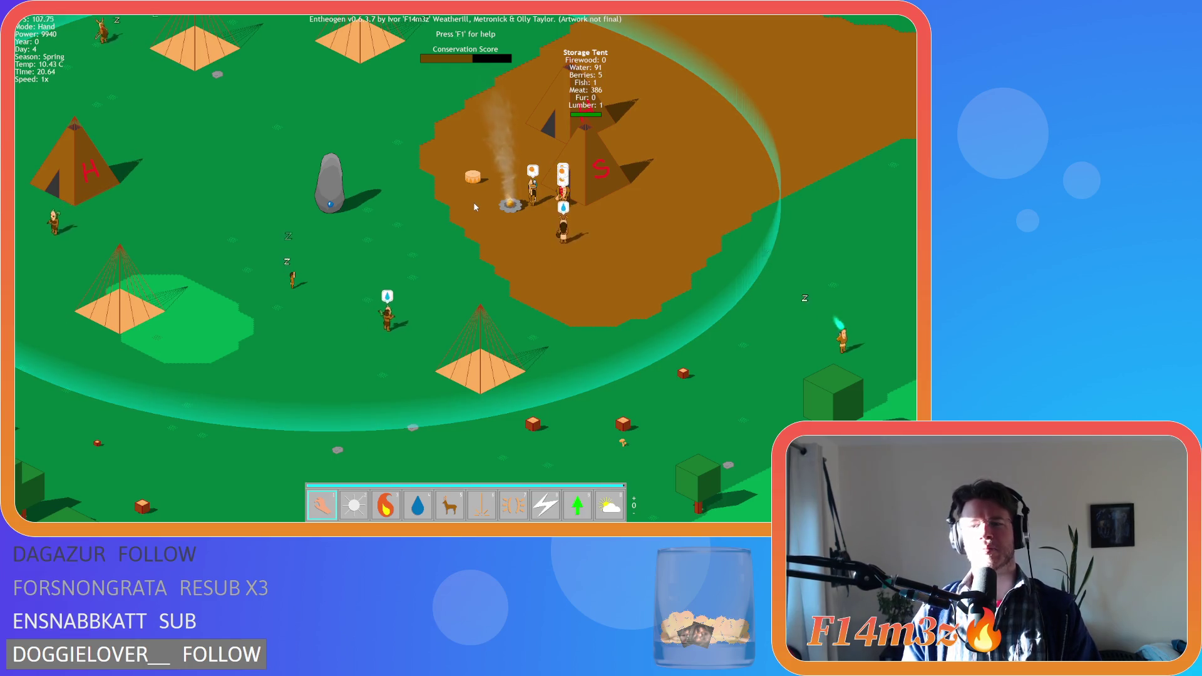
key("Left")
key("Up")
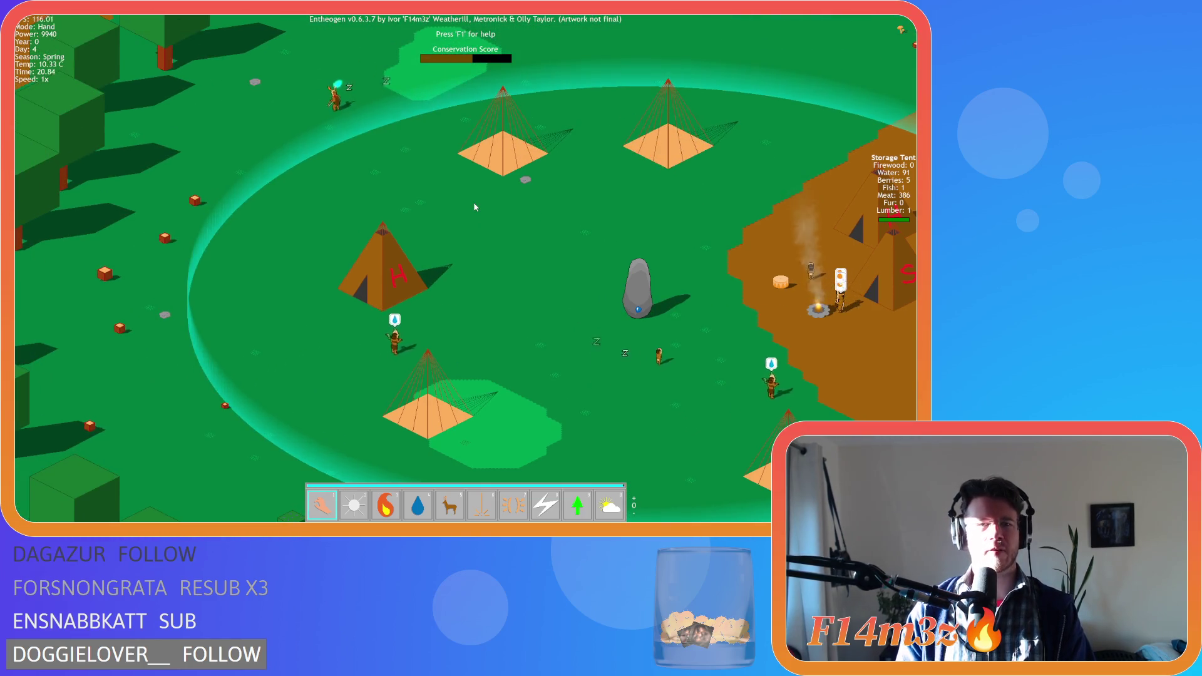
key("Up")
key("Right")
key("Down")
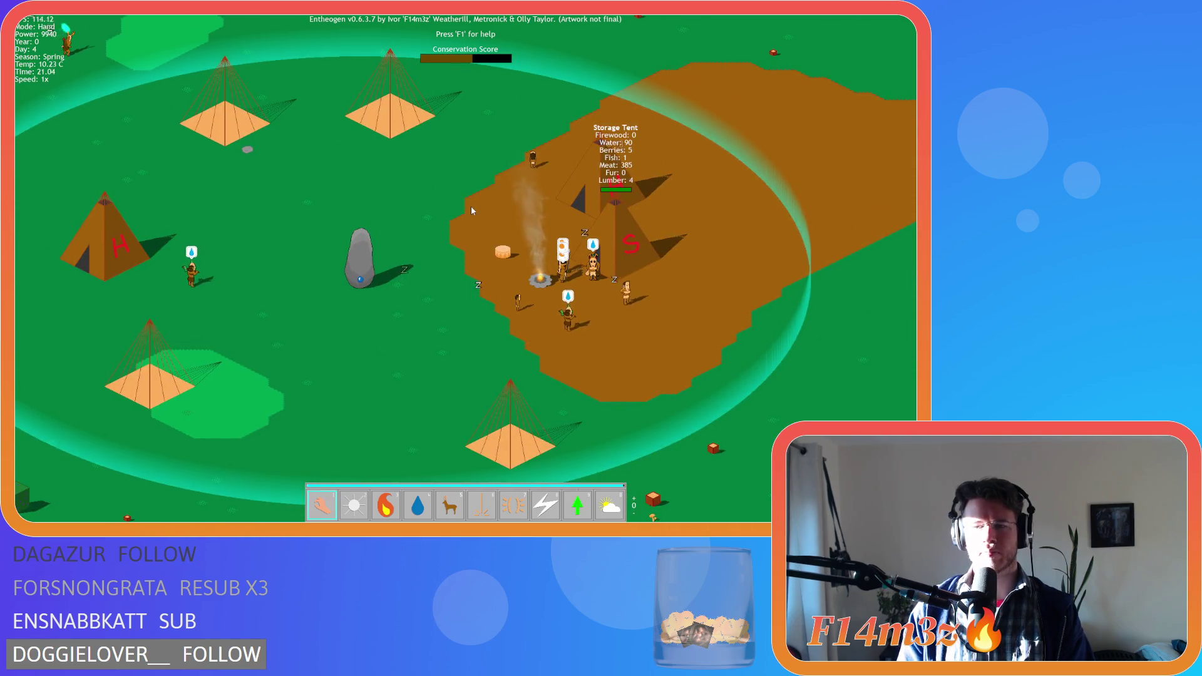
key("Down")
key("Right")
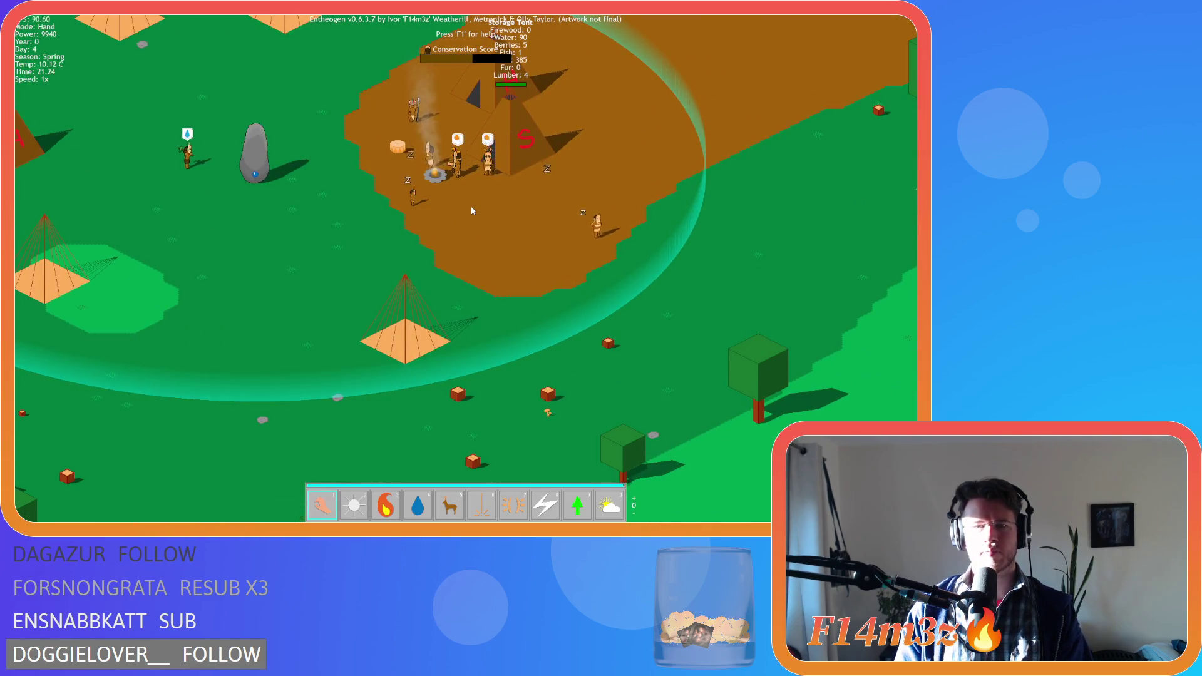
key("Left")
key("Up")
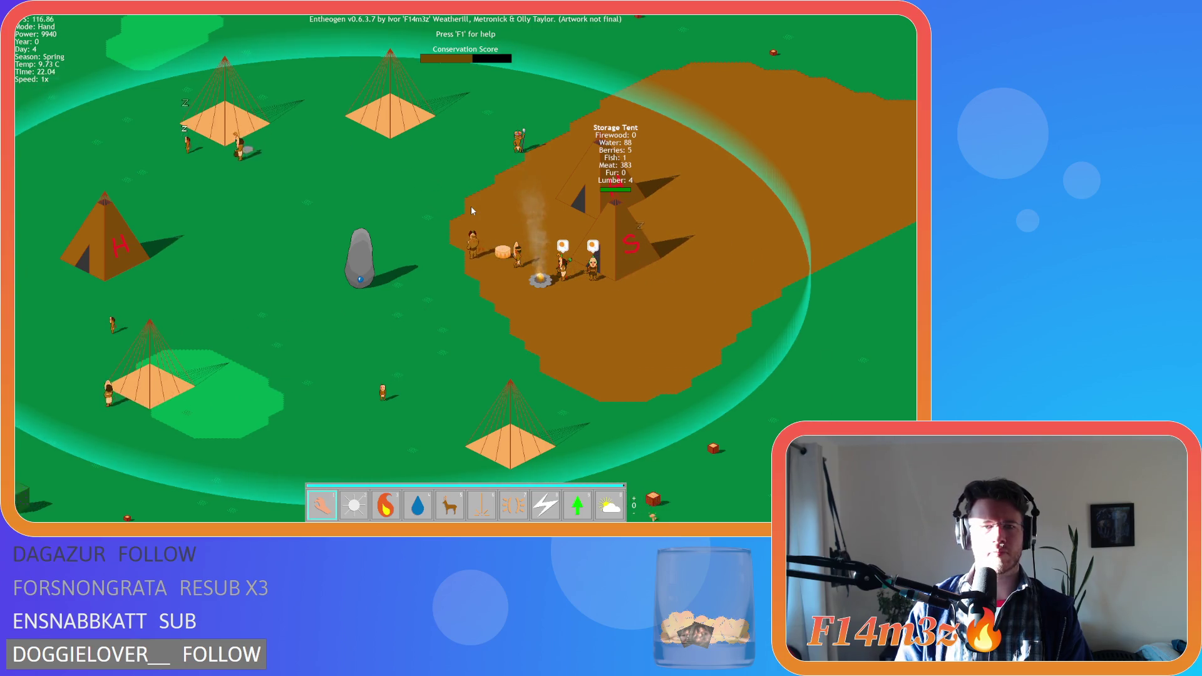
key("a")
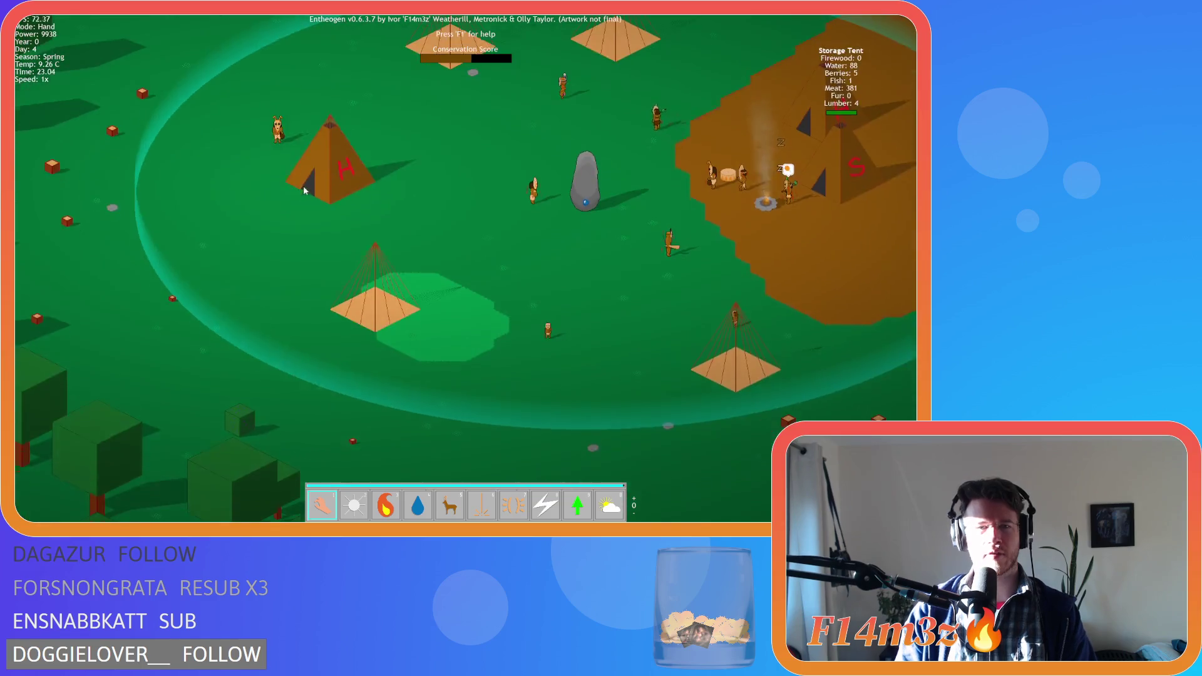
scroll(404, 183, "down", 3)
scroll(404, 182, "up", 3)
key("w")
key("d")
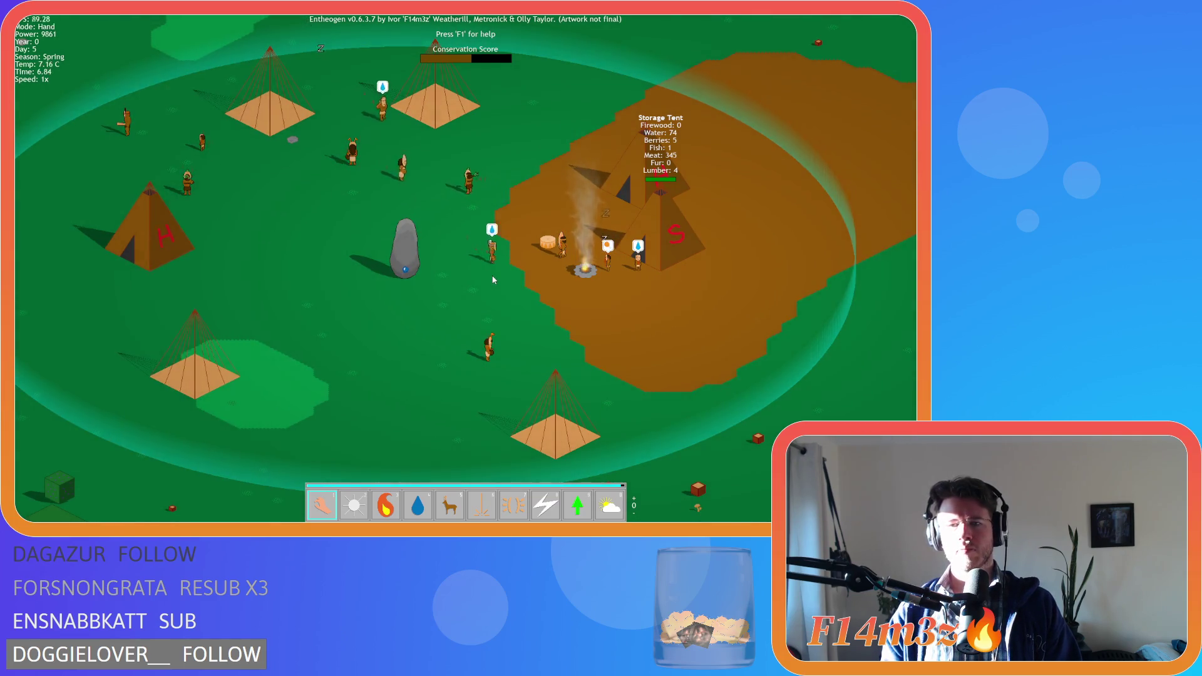
Pan the camera around the camp and storage tent to follow the villagers
key("w")
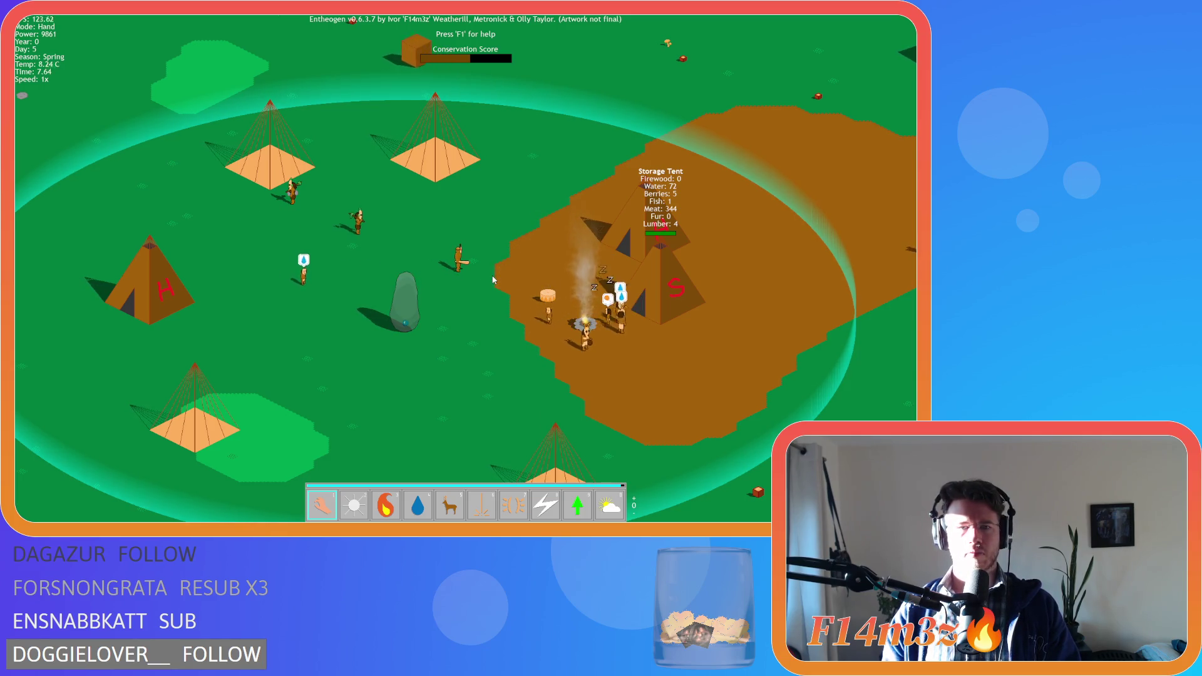
key("d")
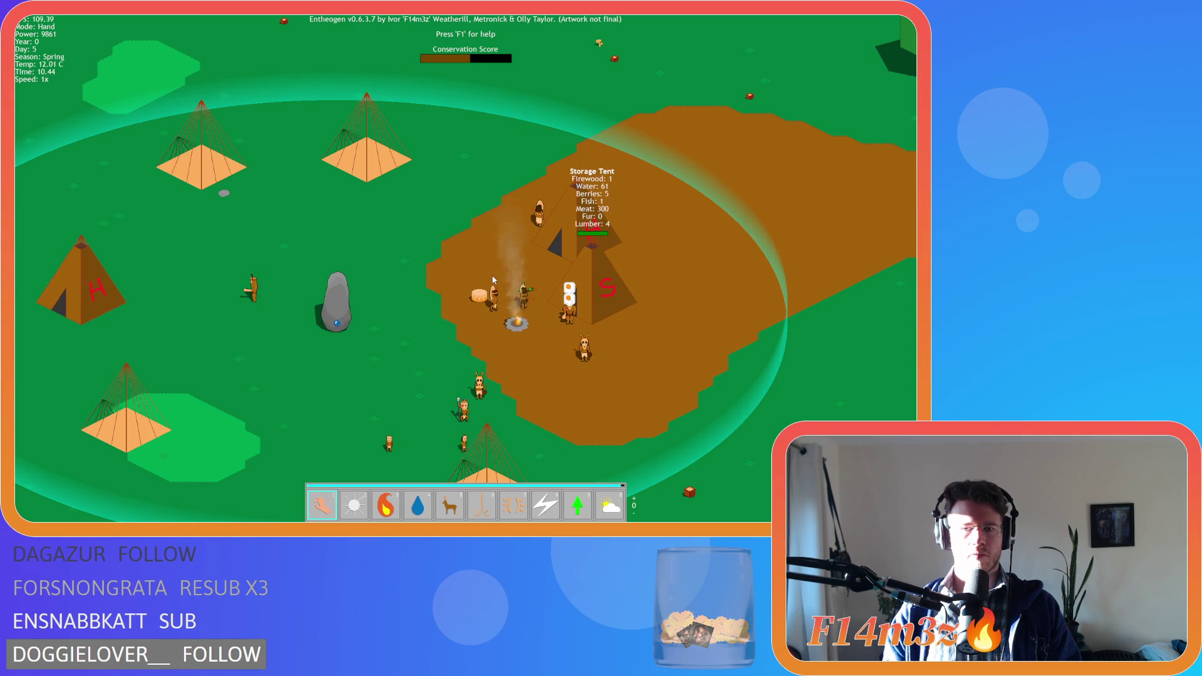
key("s")
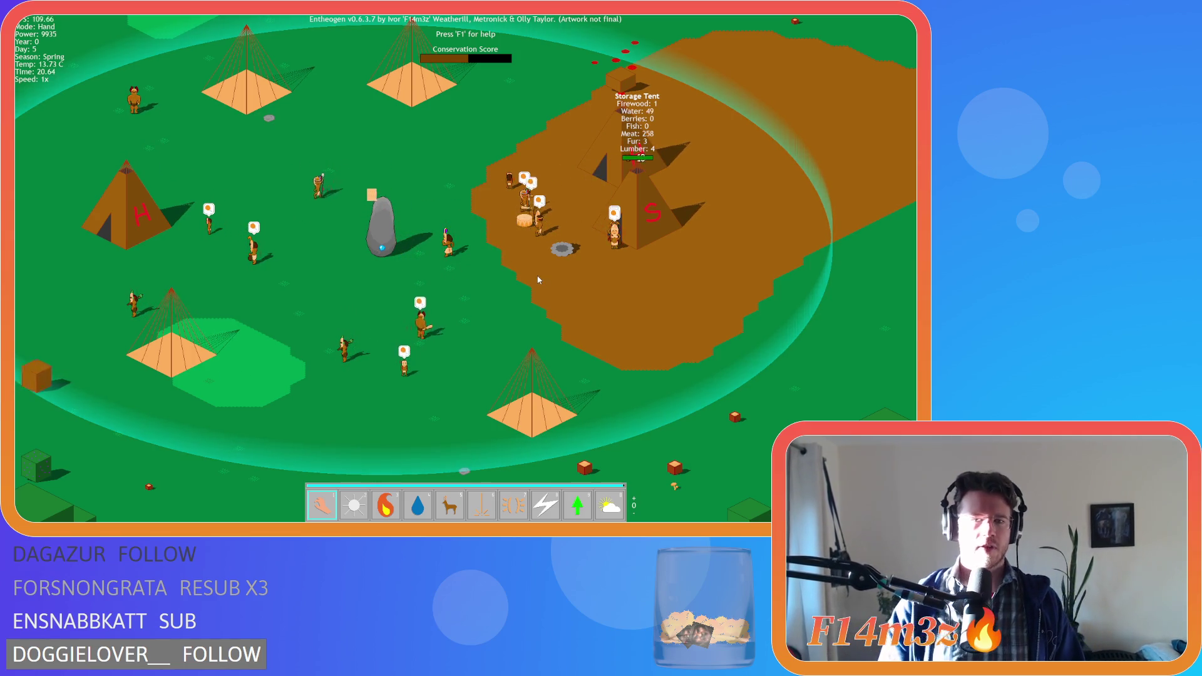
key("Up")
key("Left")
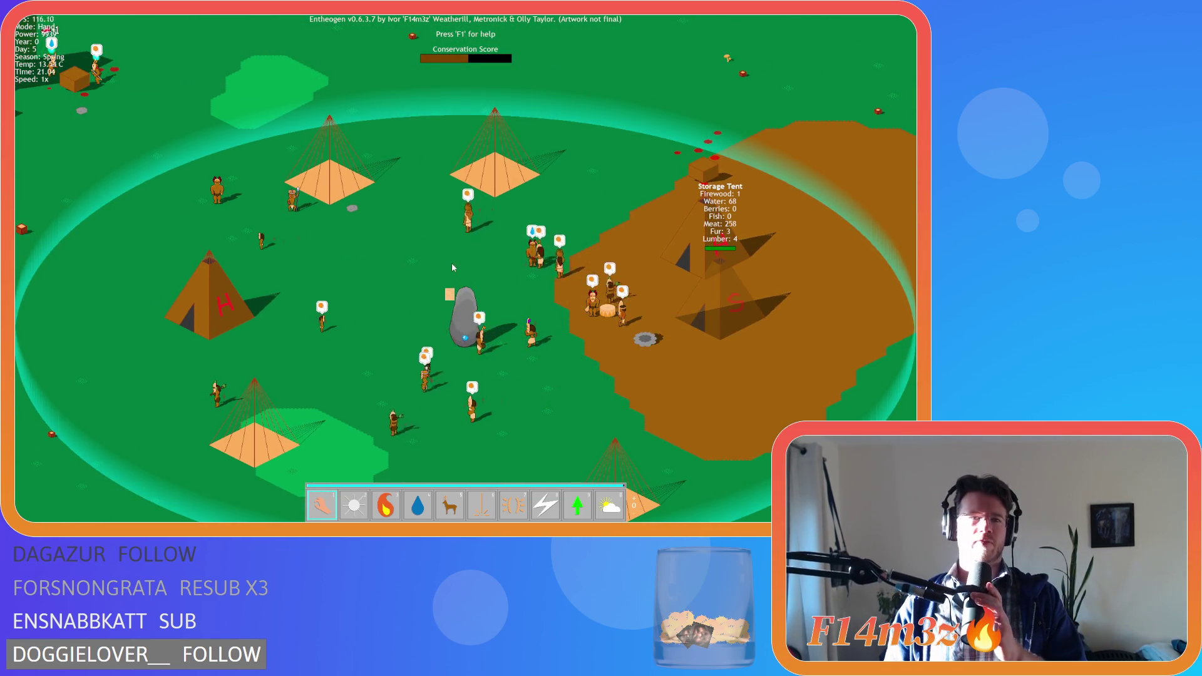
key("Left")
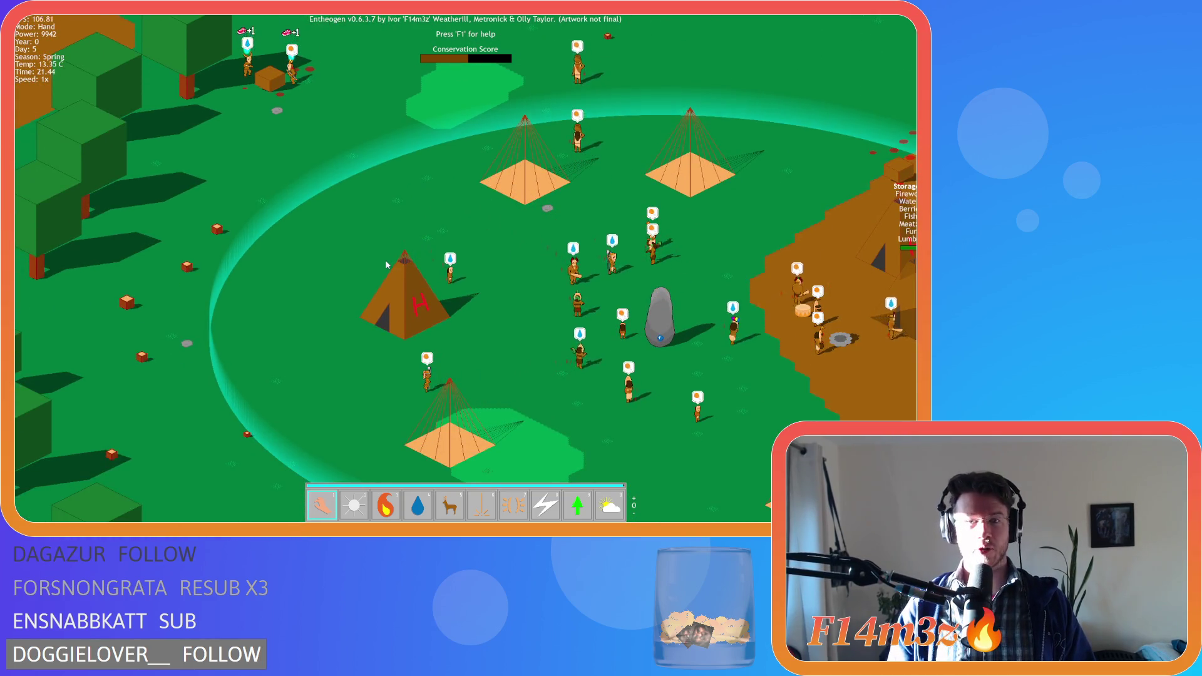
key("Up")
key("Right")
key("Right")
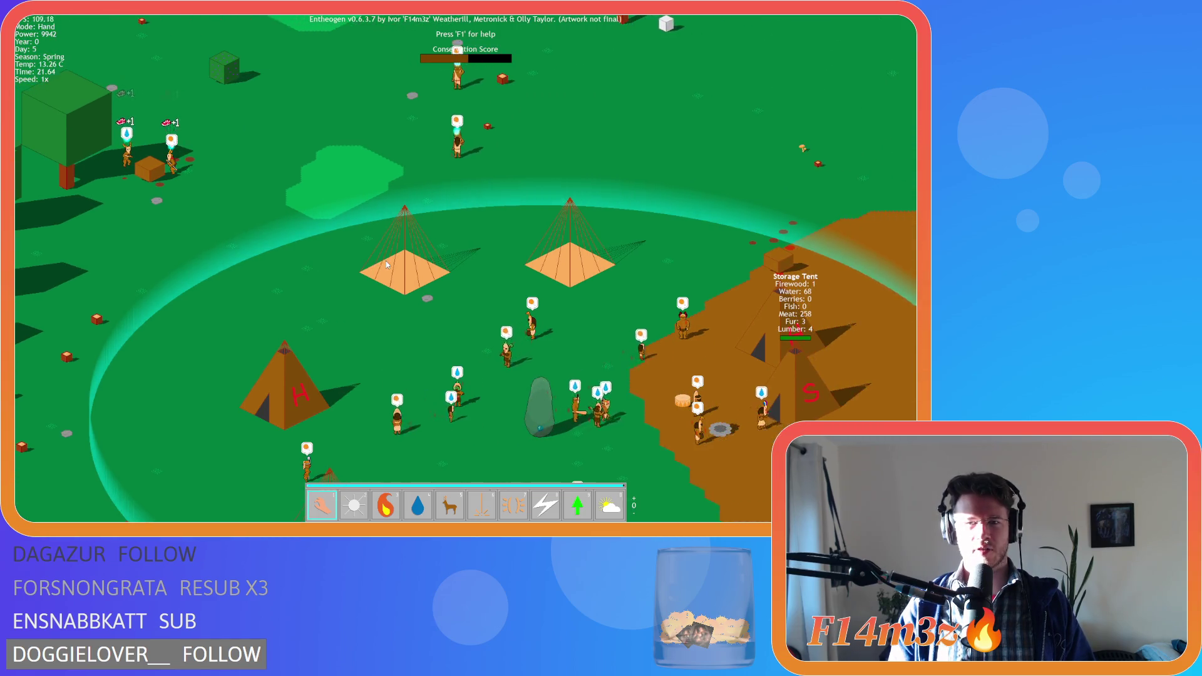
key("Down")
key("Right")
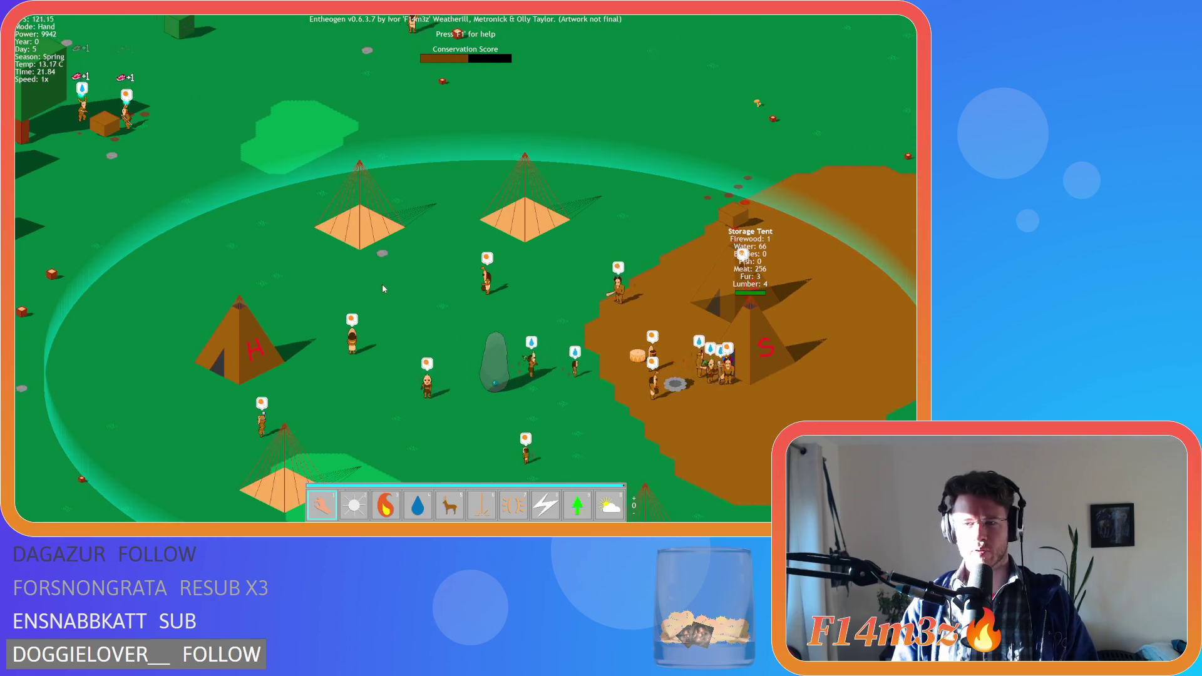
key("Right")
key("Down")
key("Up")
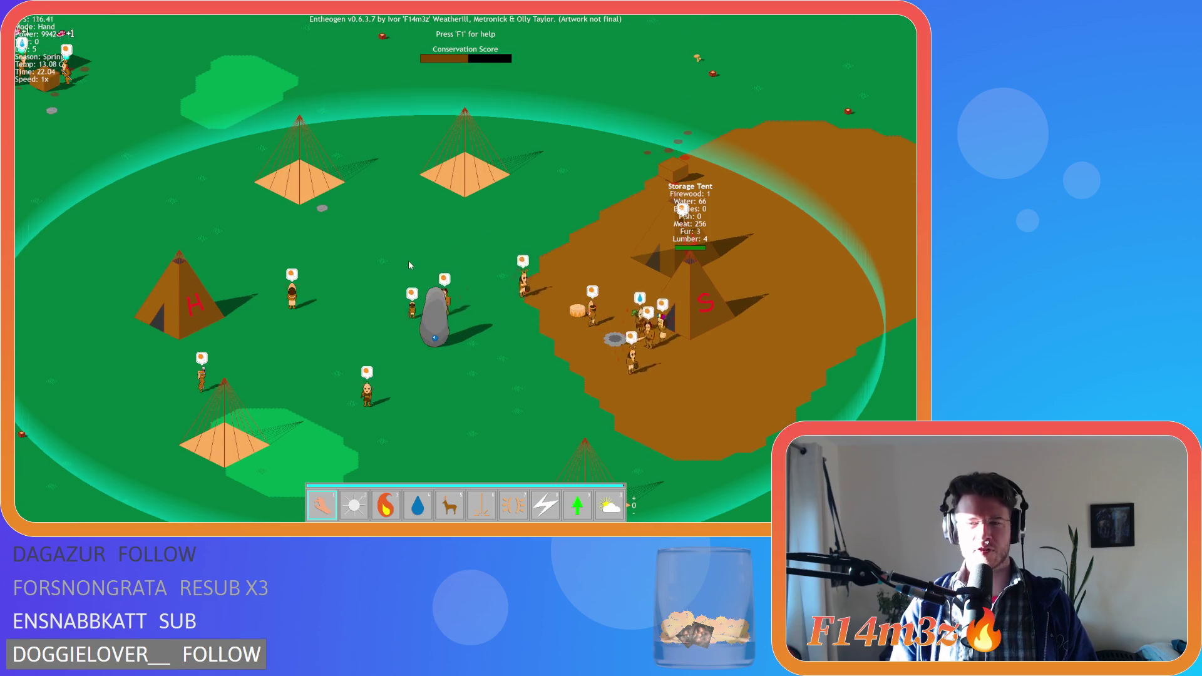
key("Down")
key("Up")
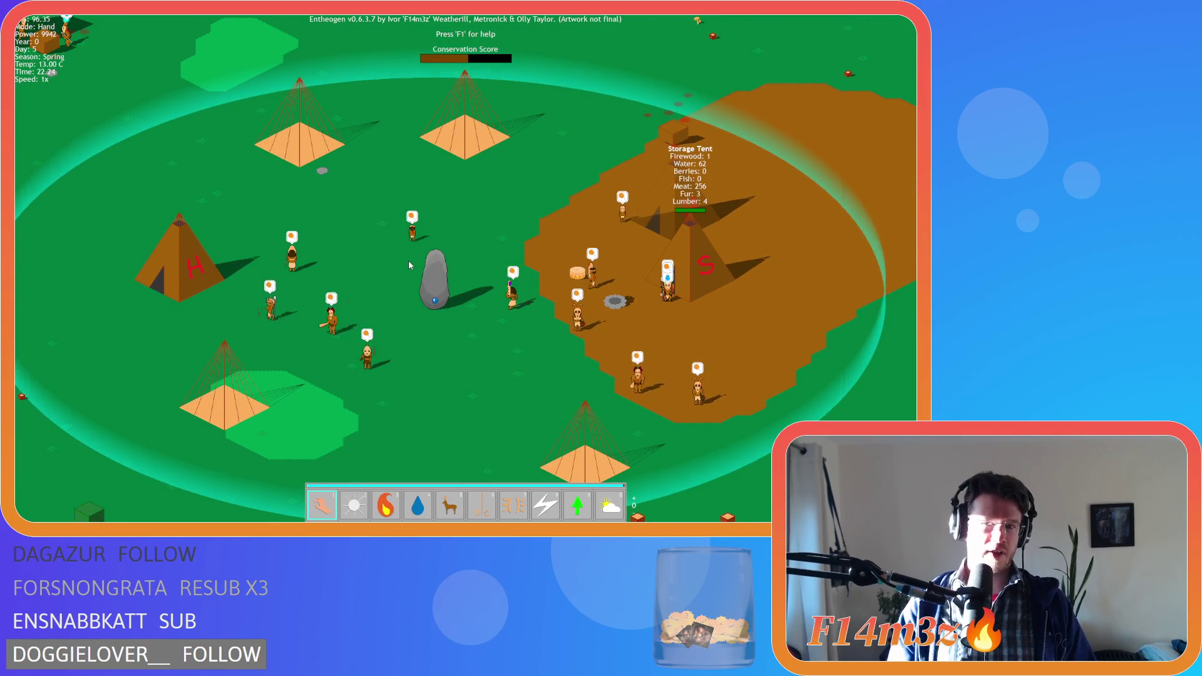
Finish touring the map and open the Tribe panel listing all 24 villagers
key("Left")
key("Down")
key("Right")
key("Down")
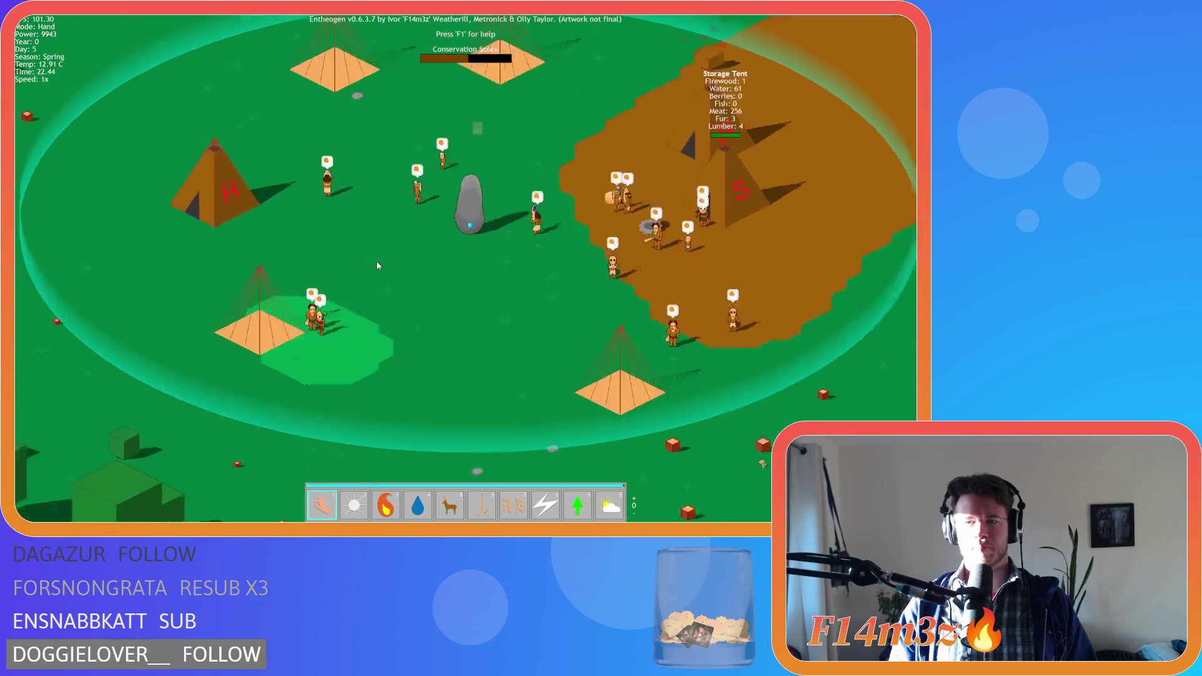
key("Up")
key("Down")
key("Left")
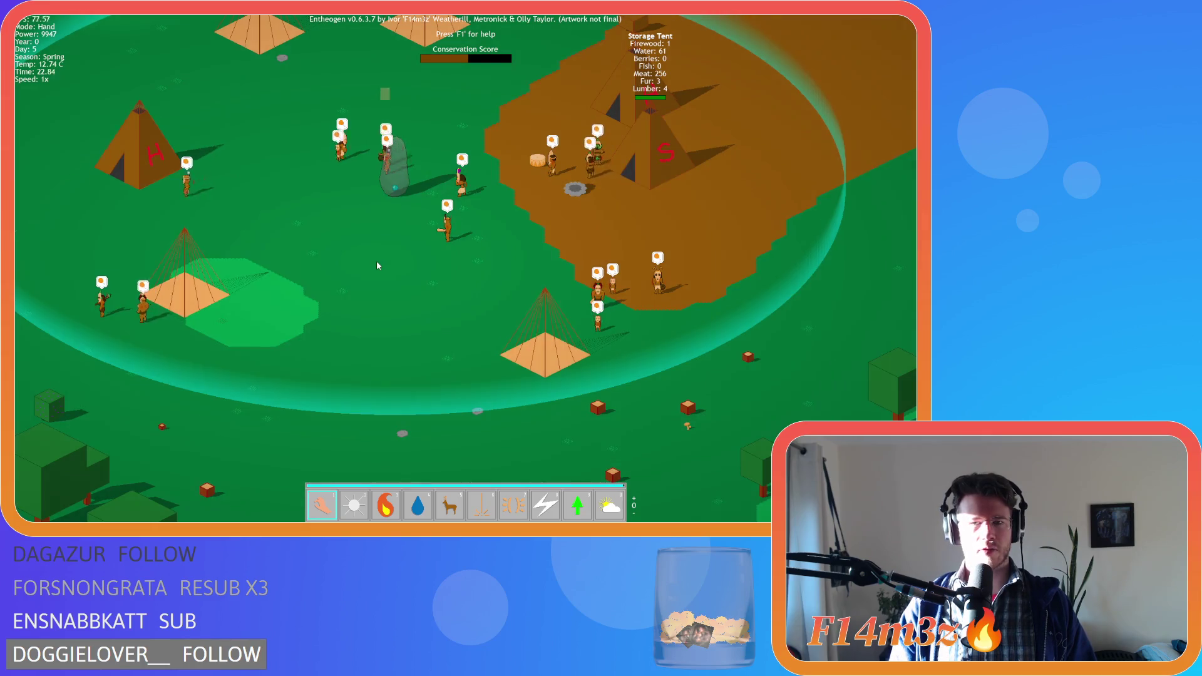
key("Up")
key("Left")
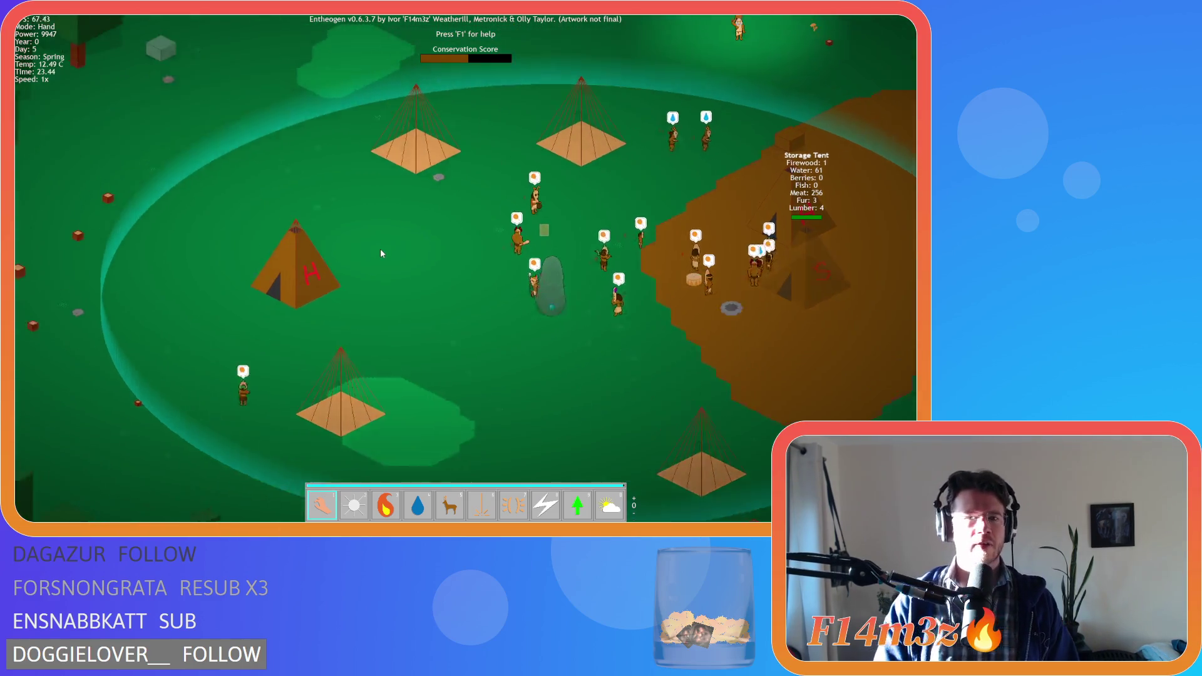
key("Down")
key("Up")
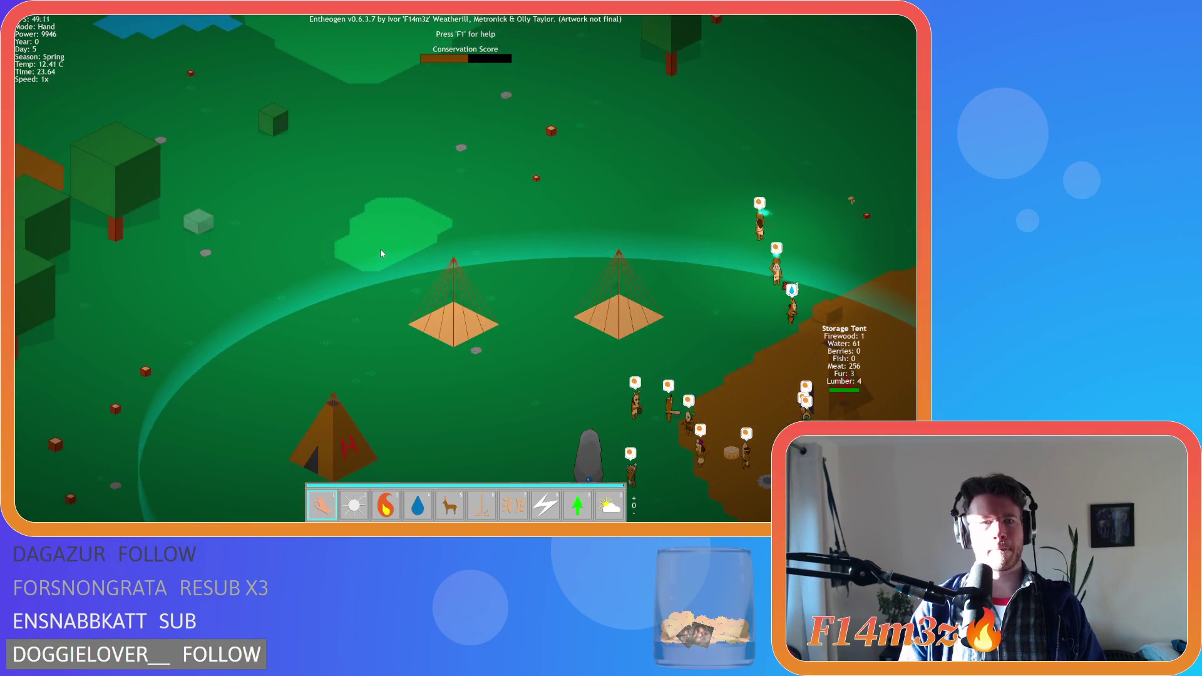
key("Down")
key("Down")
key("Right")
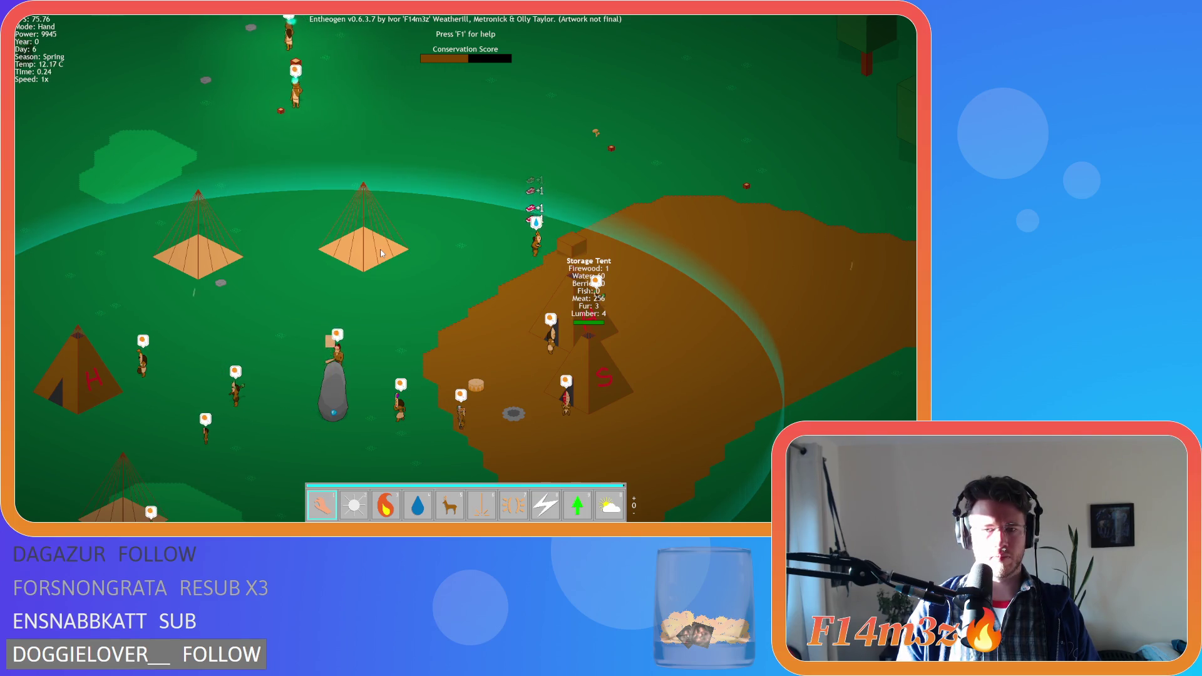
key("s")
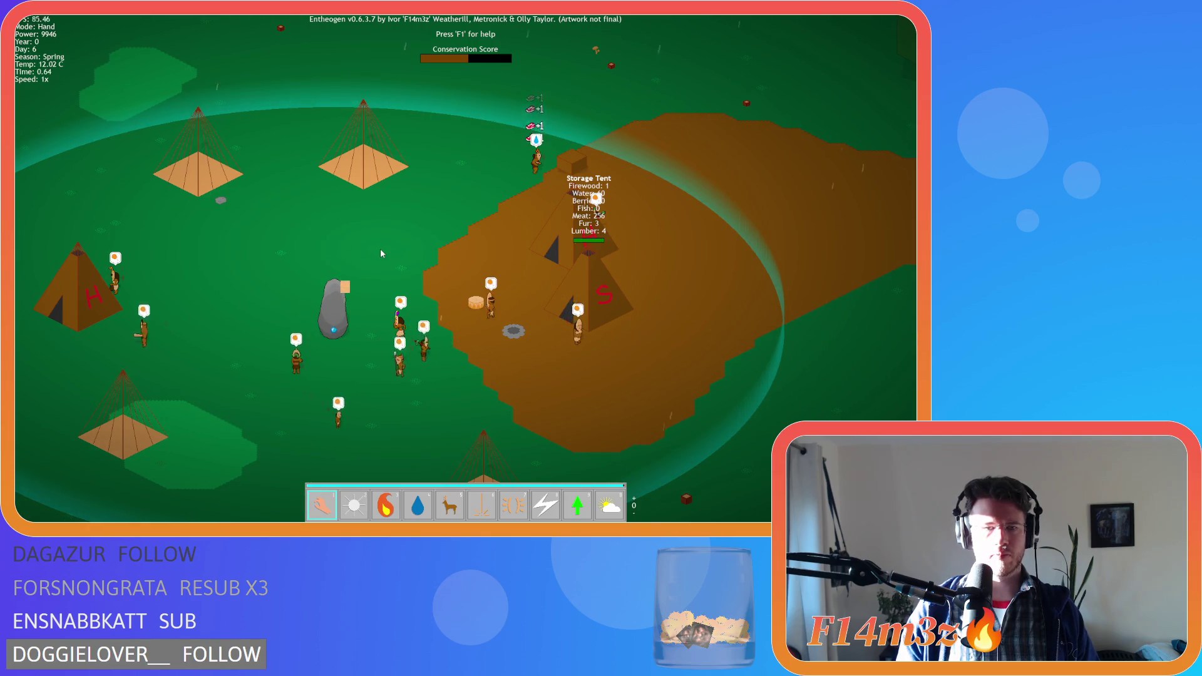
key("a")
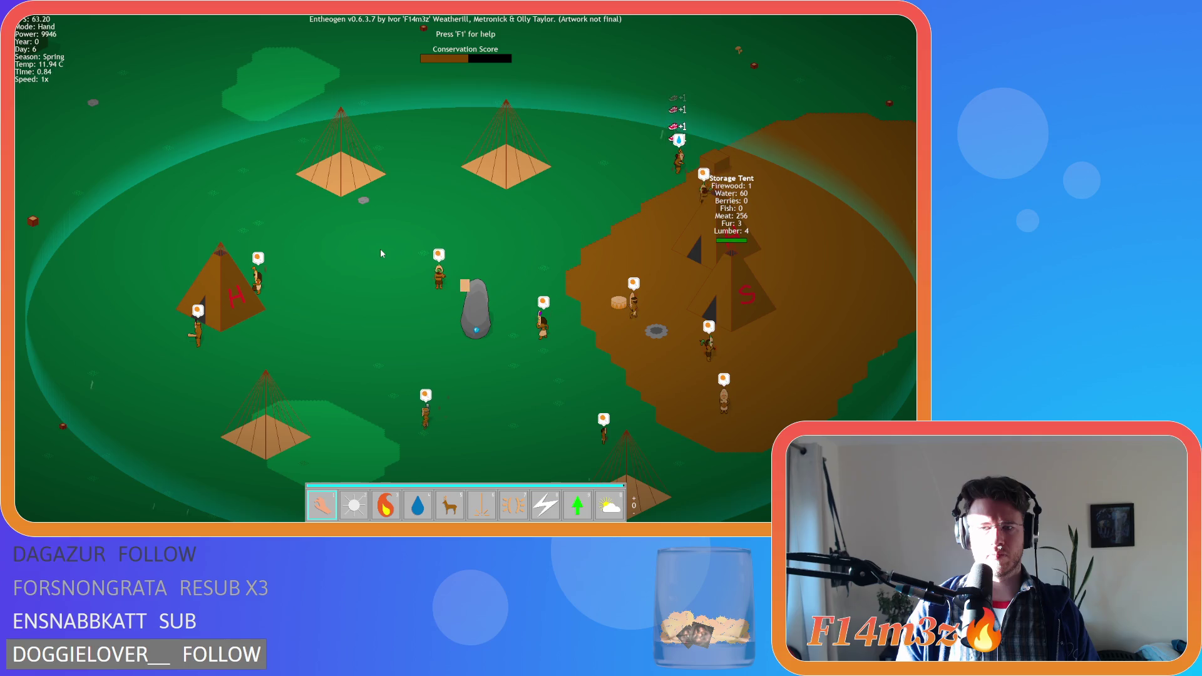
key("F1")
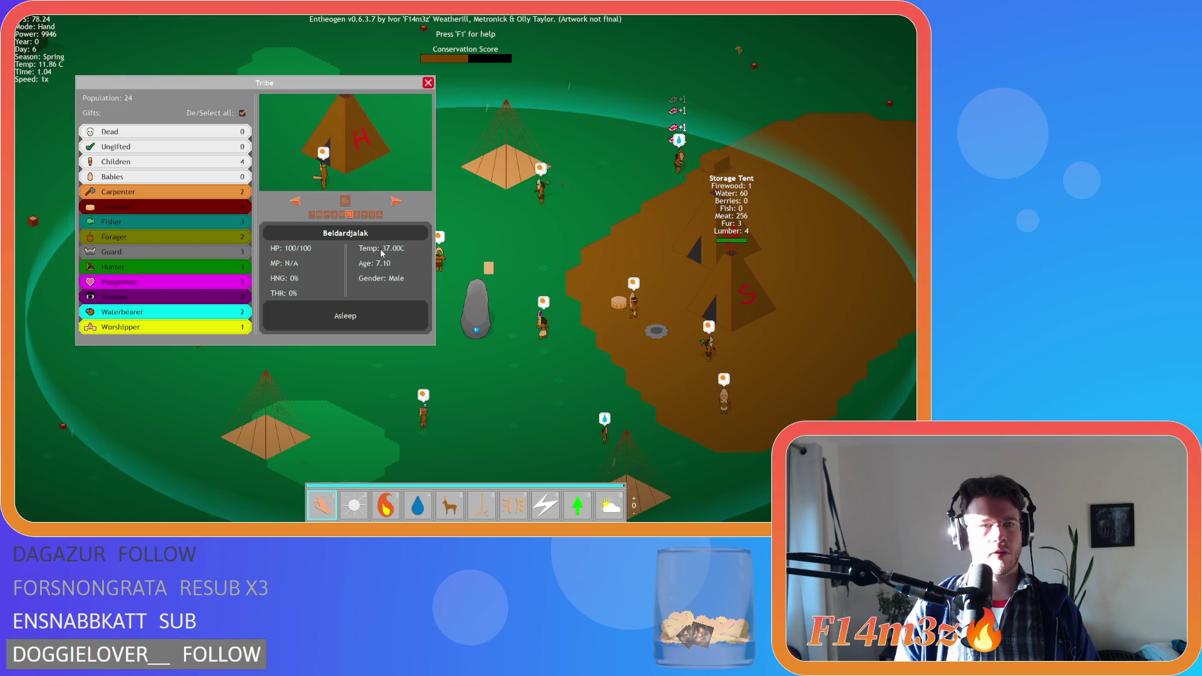
Close the Tribe panel and pan the camera east toward the fire pit
key("F1")
key("d")
key("d")
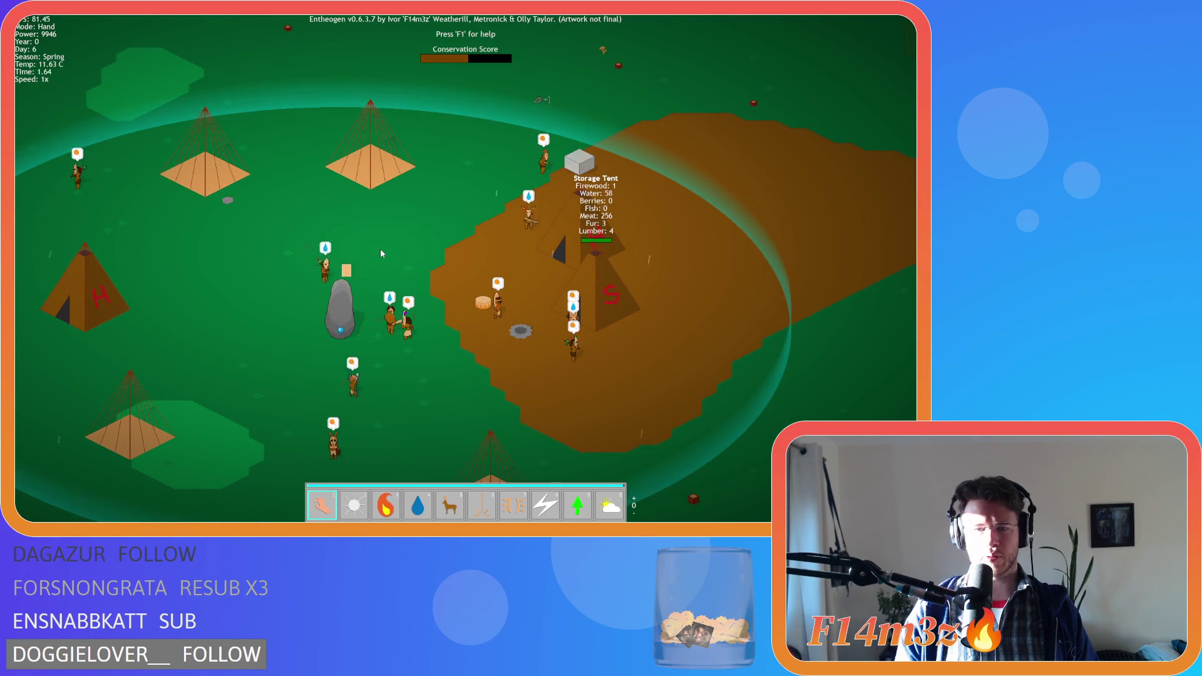
key("a")
key("a")
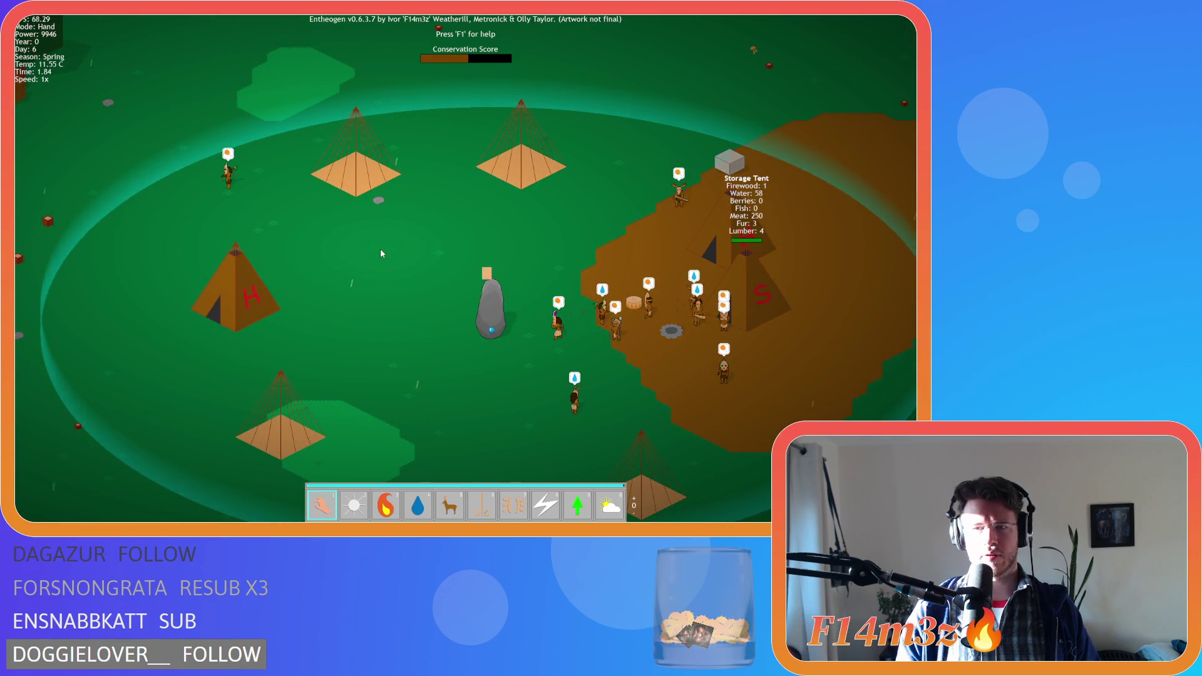
key("a")
key("a")
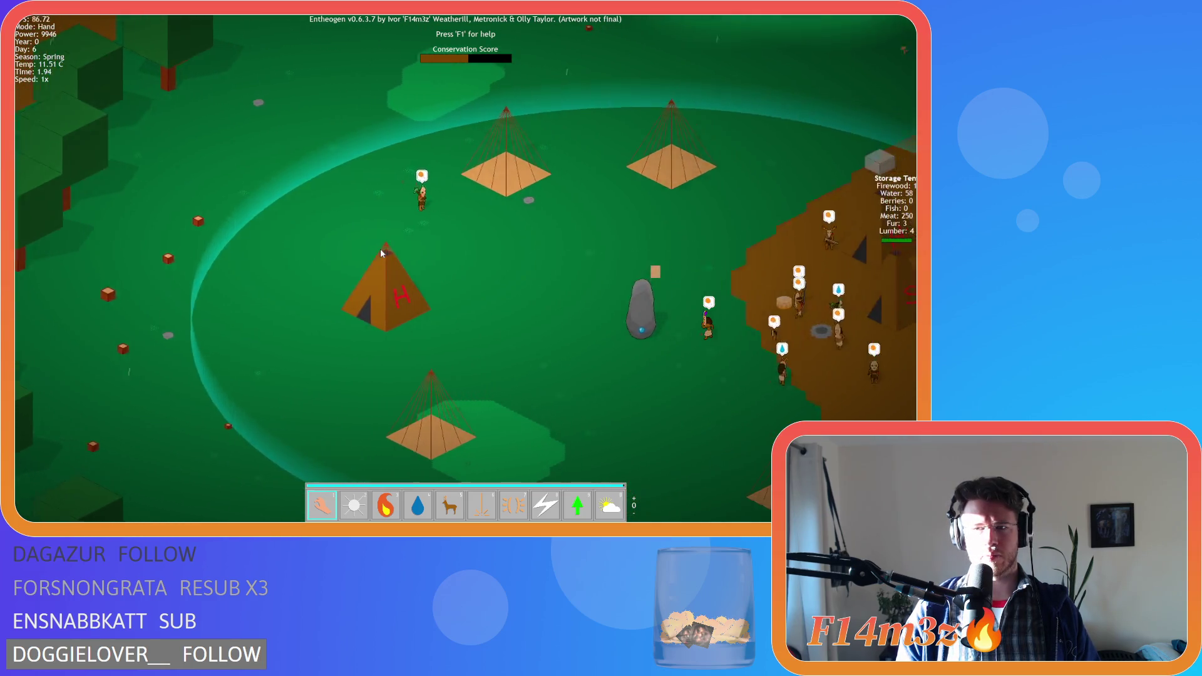
key("d")
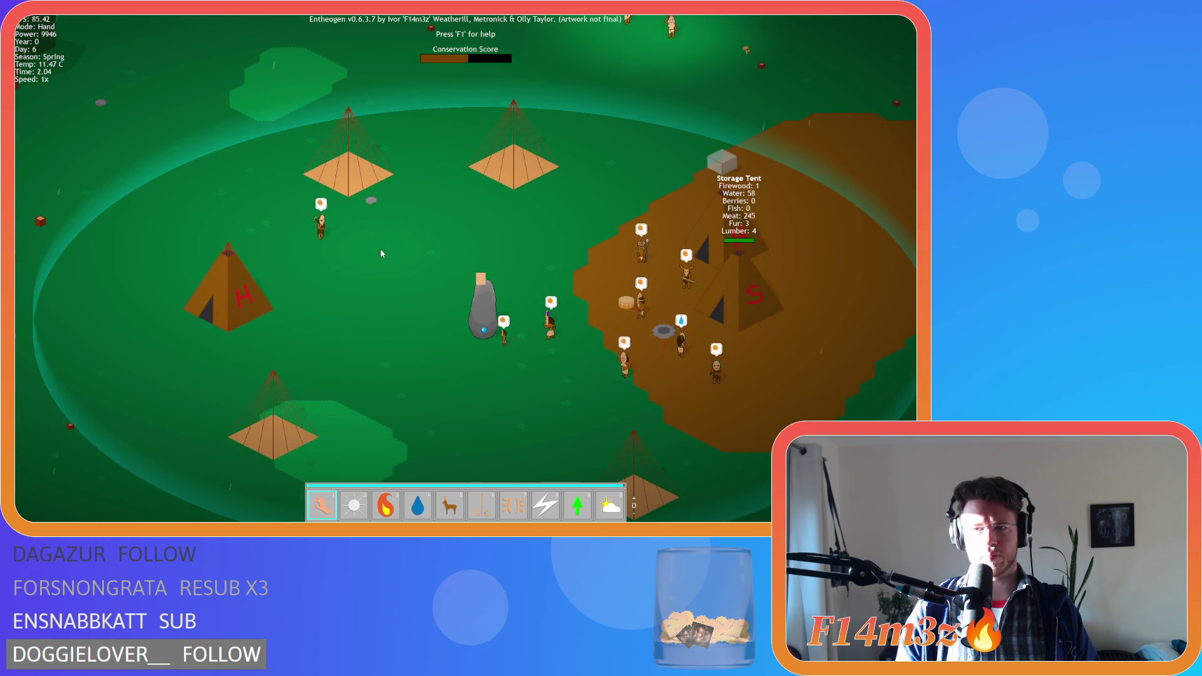
key("d")
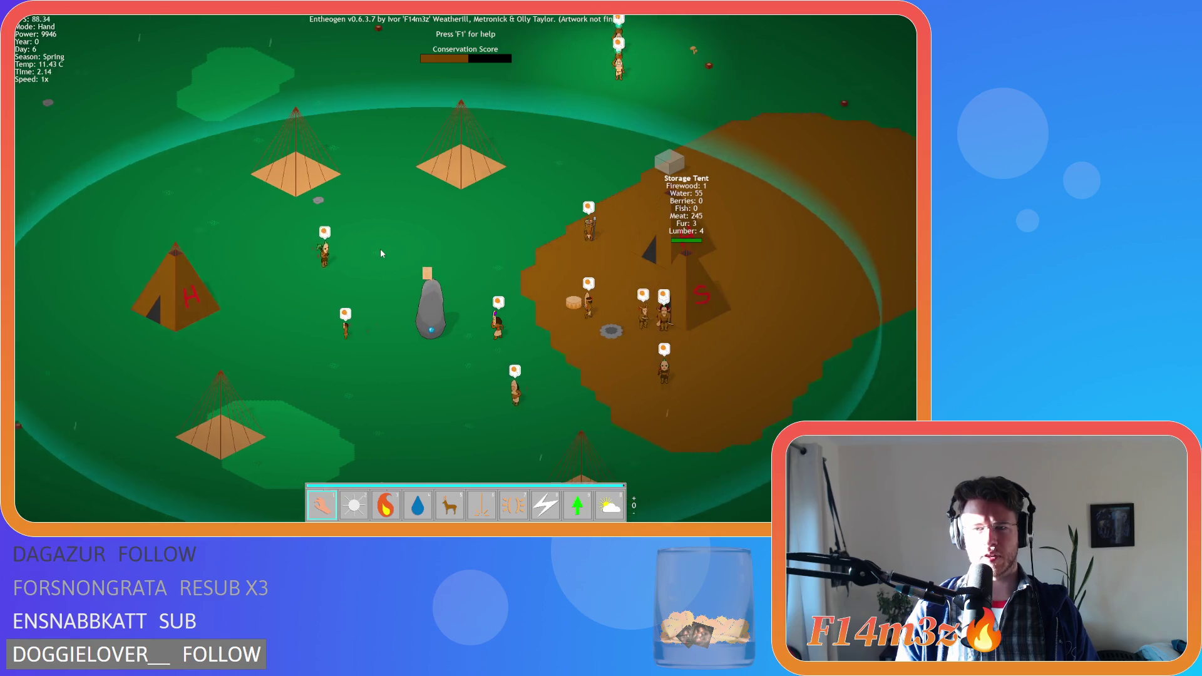
key("d")
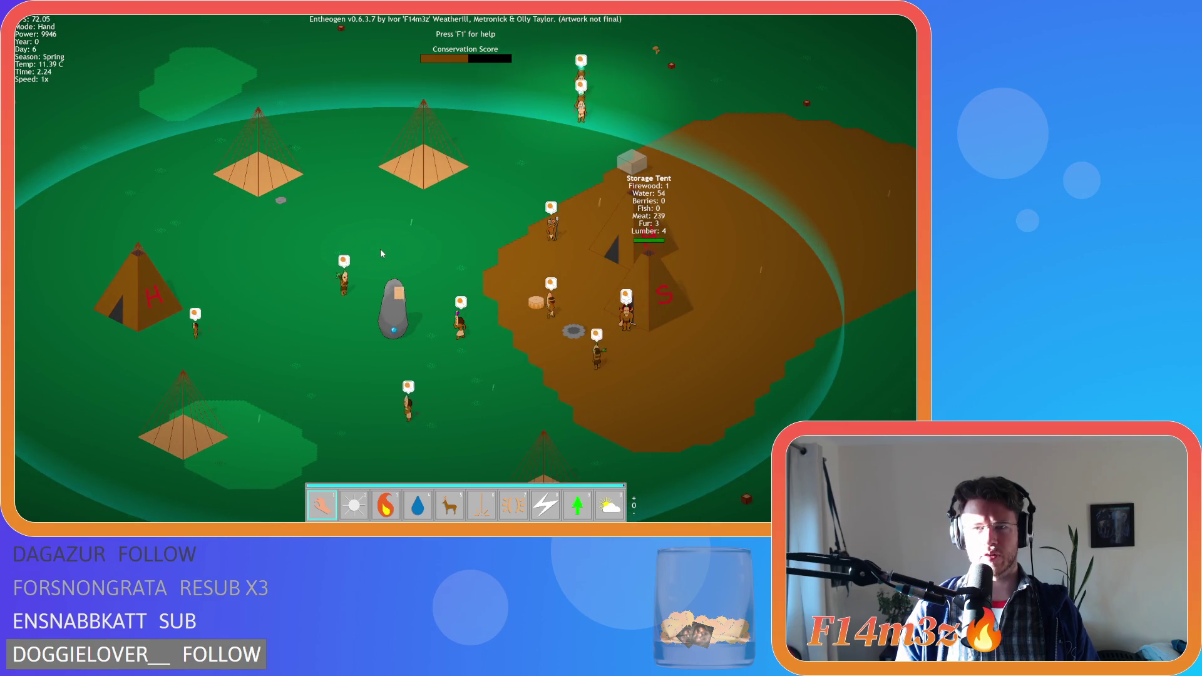
key("d")
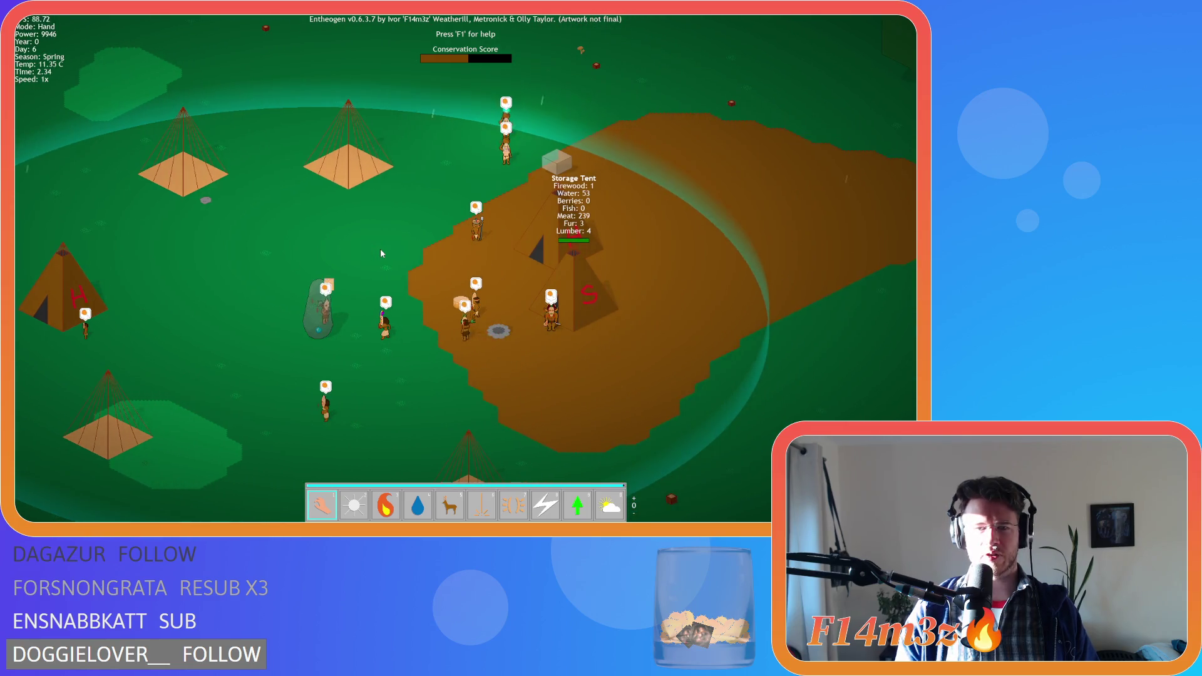
Ignite the fire pit beside the storage tent with the Fire power, then return to Hand
key("3")
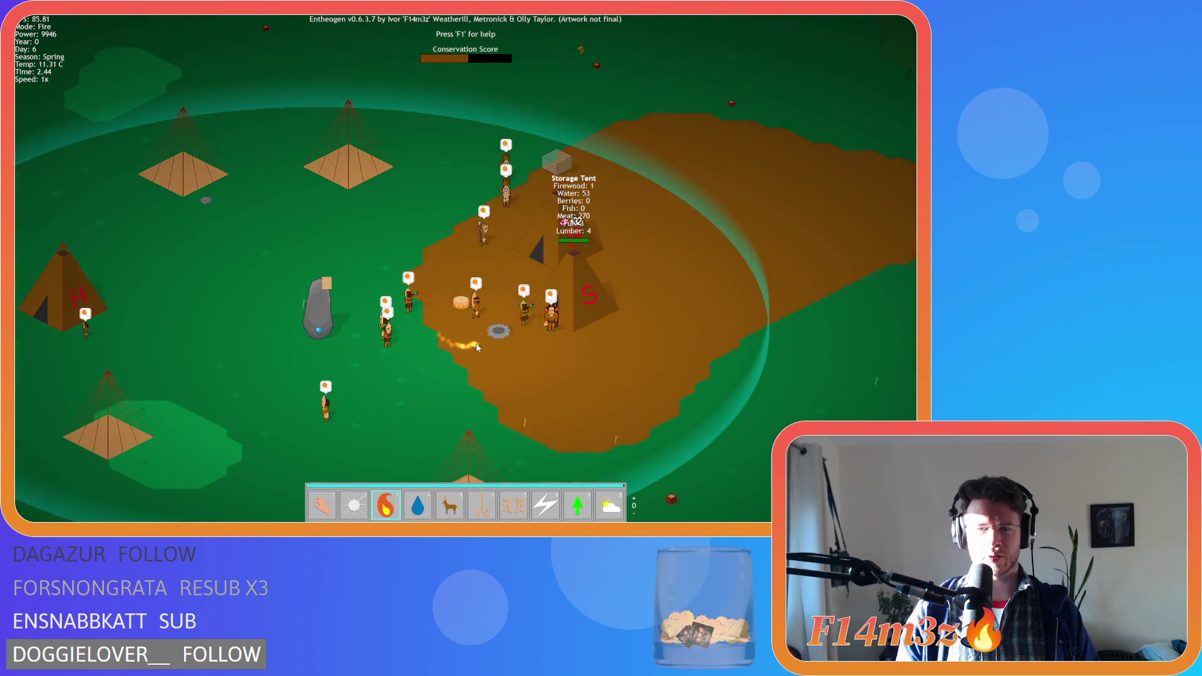
left_click(498, 331)
key("1")
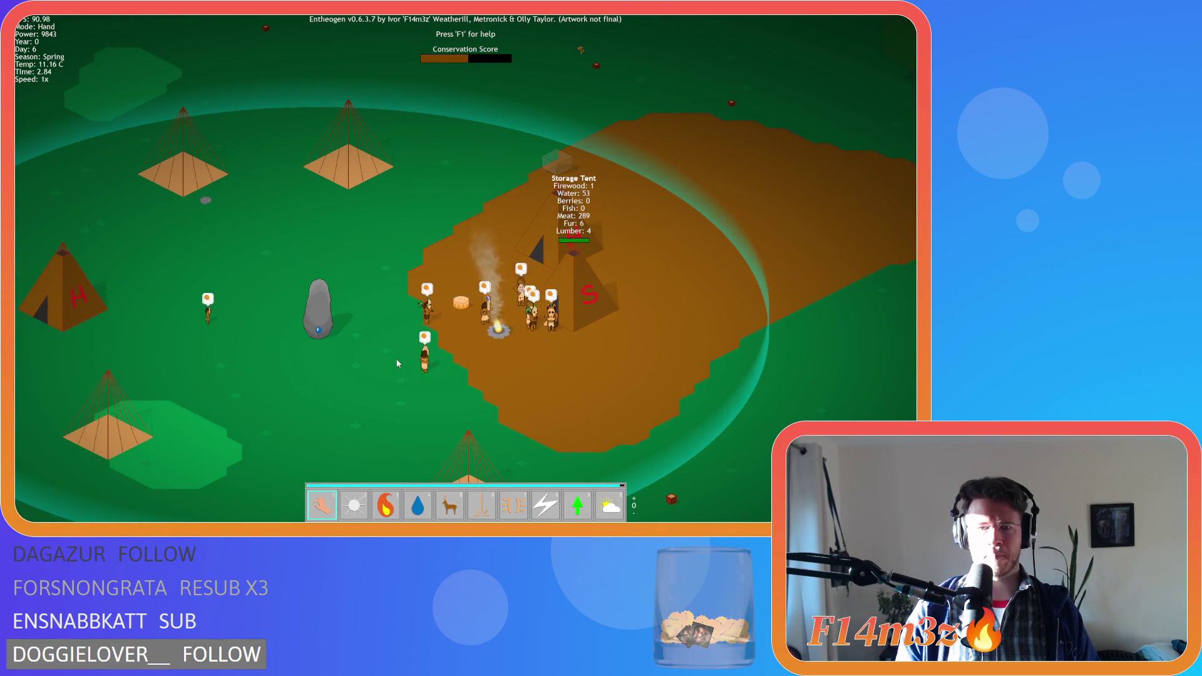
Pan around the camp to watch the villagers gather at the fire
key("s")
key("a")
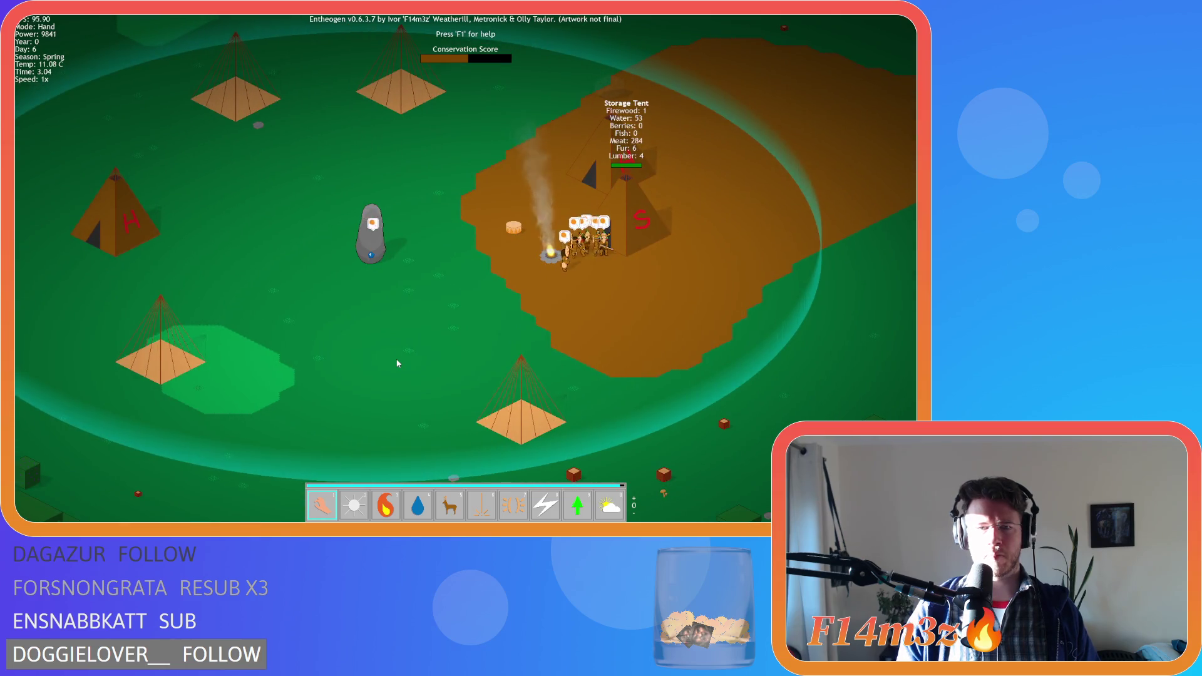
key("w")
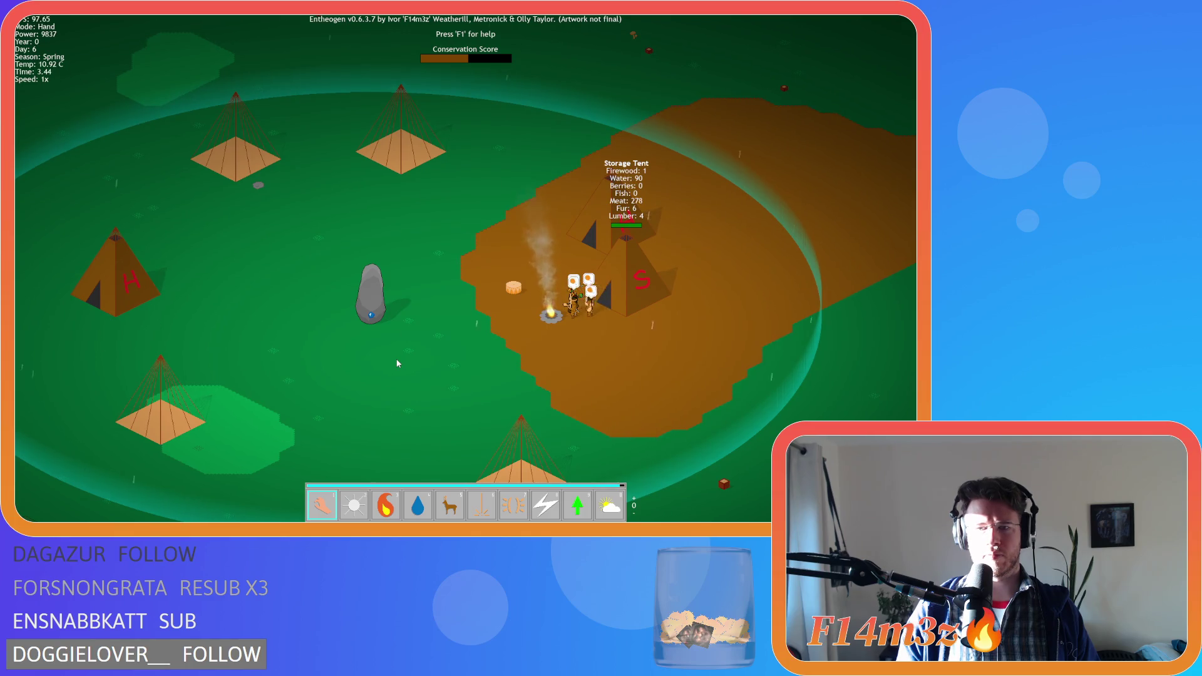
key("a")
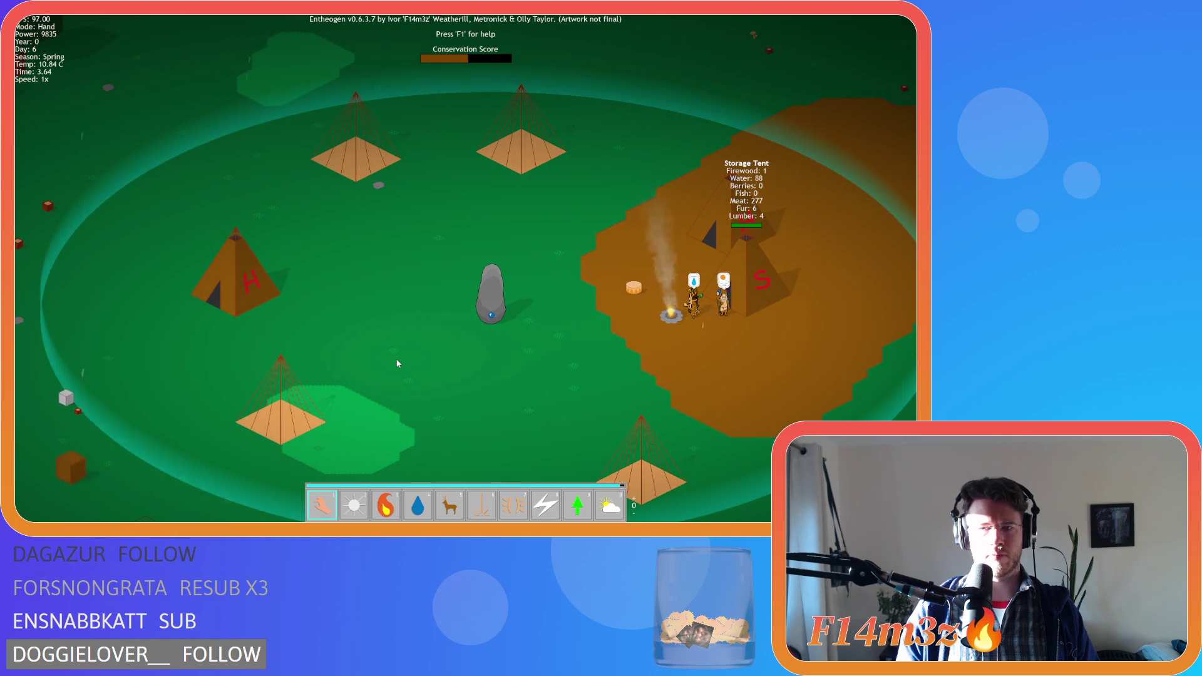
key("d")
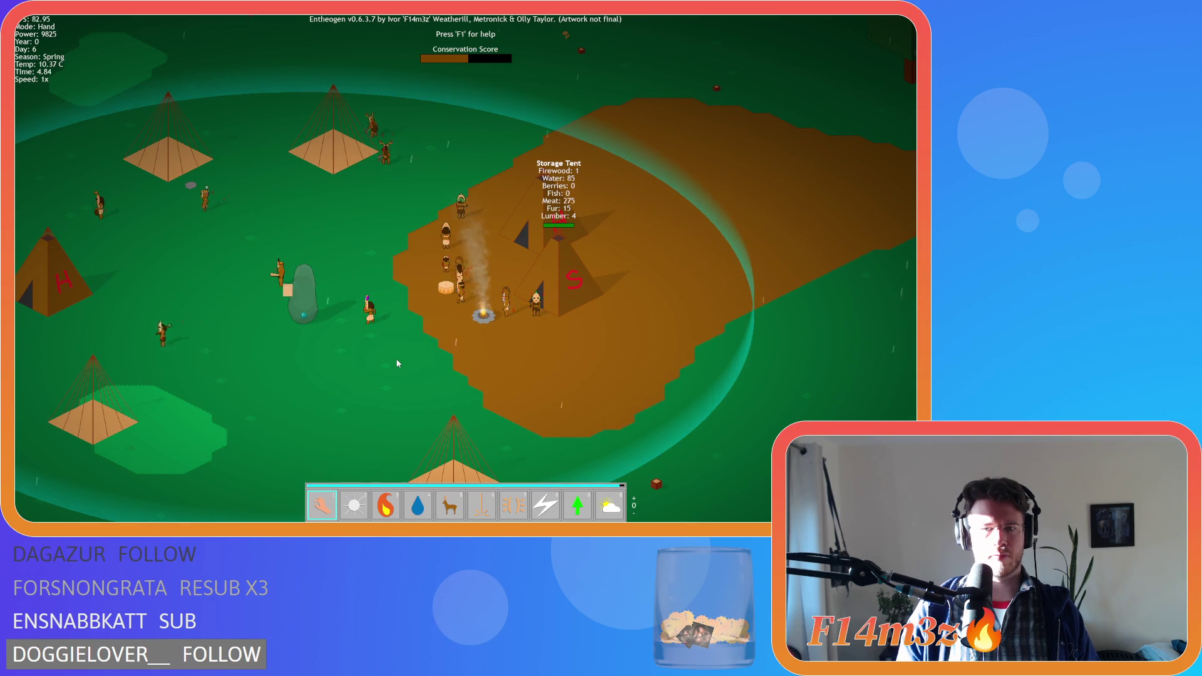
key("w")
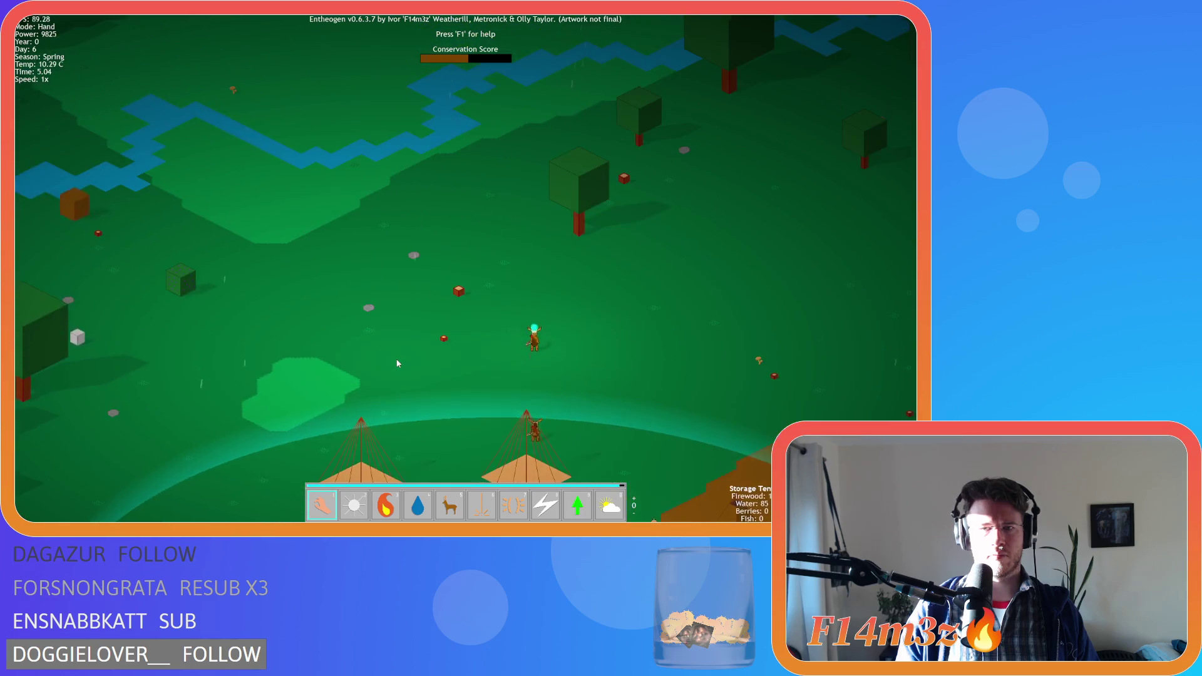
key("a")
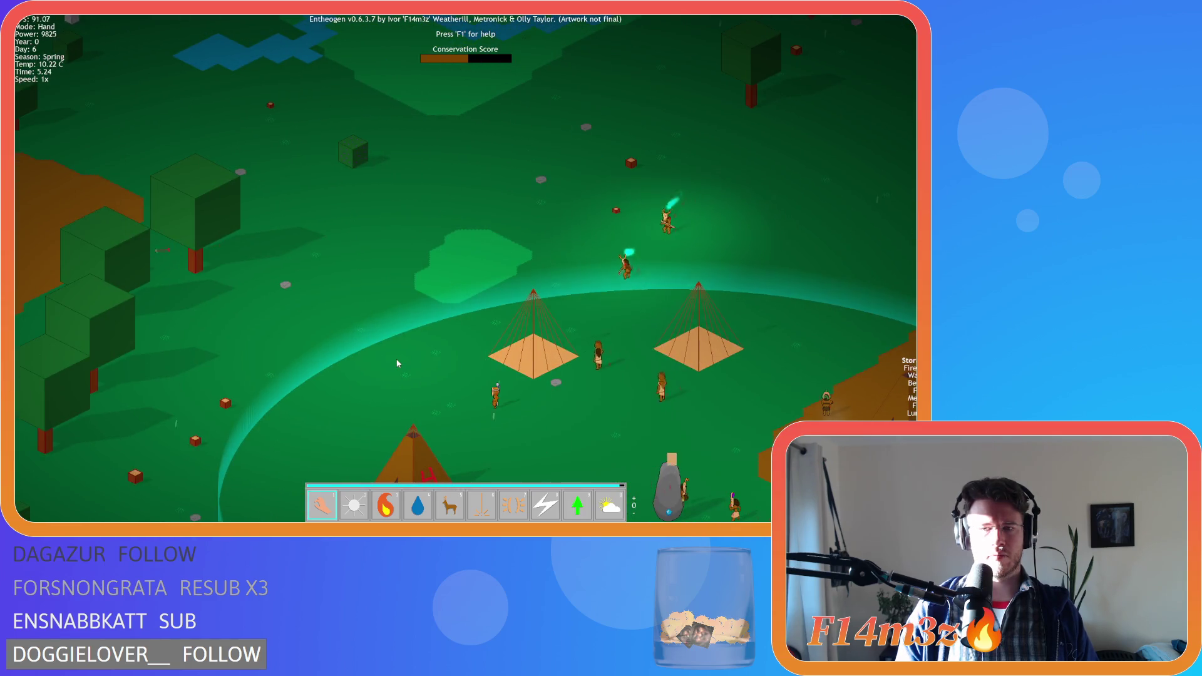
key("s")
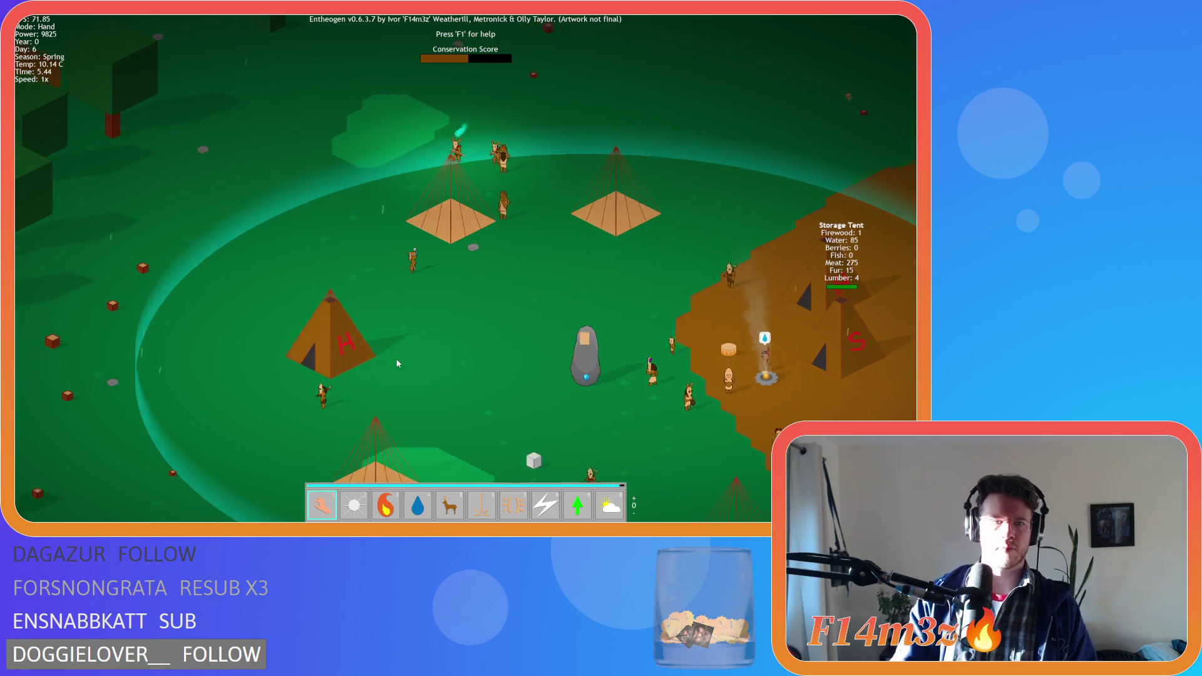
key("a")
key("w")
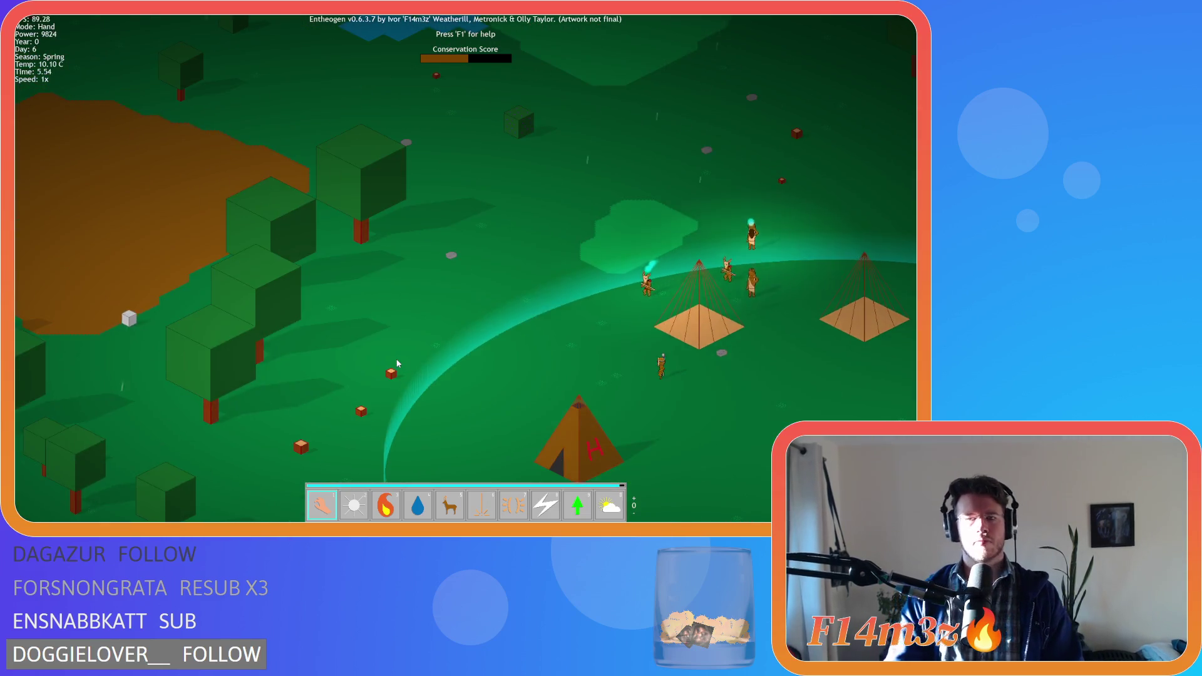
key("s")
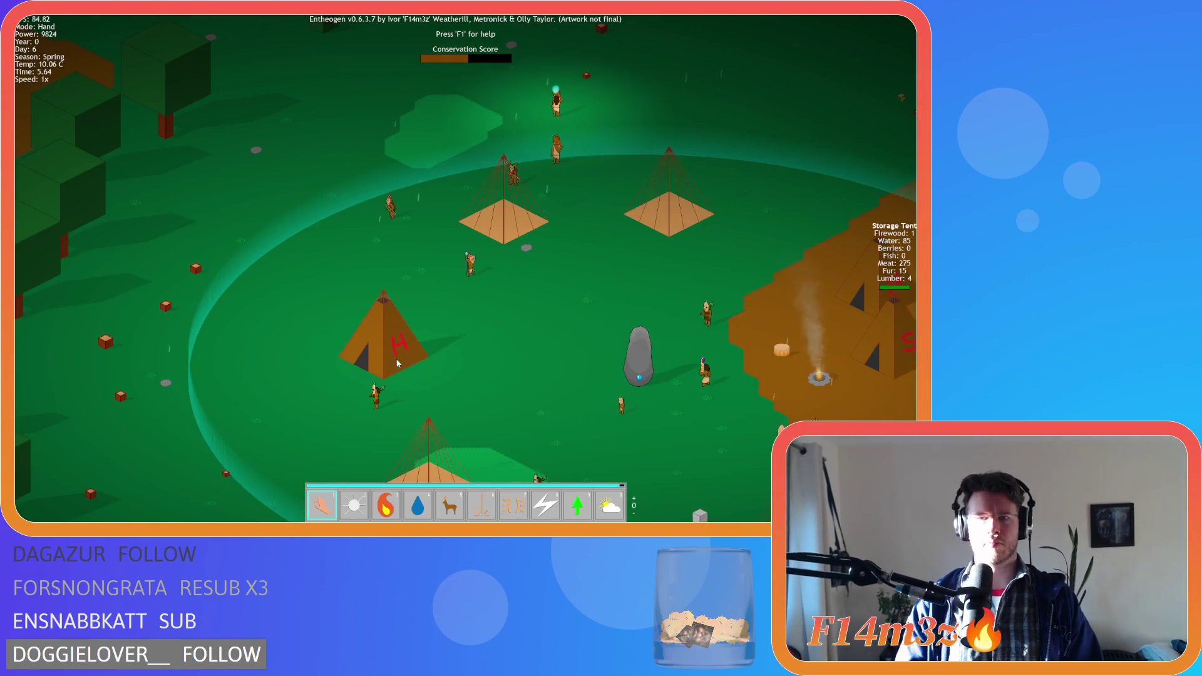
key("a")
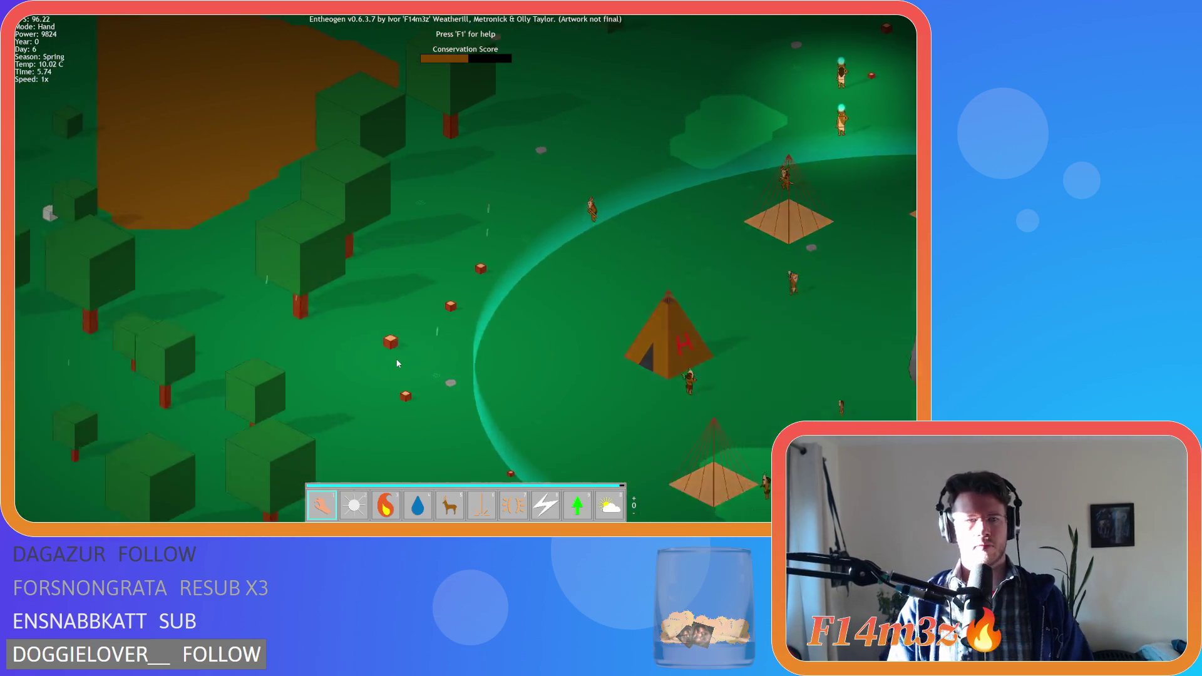
key("a")
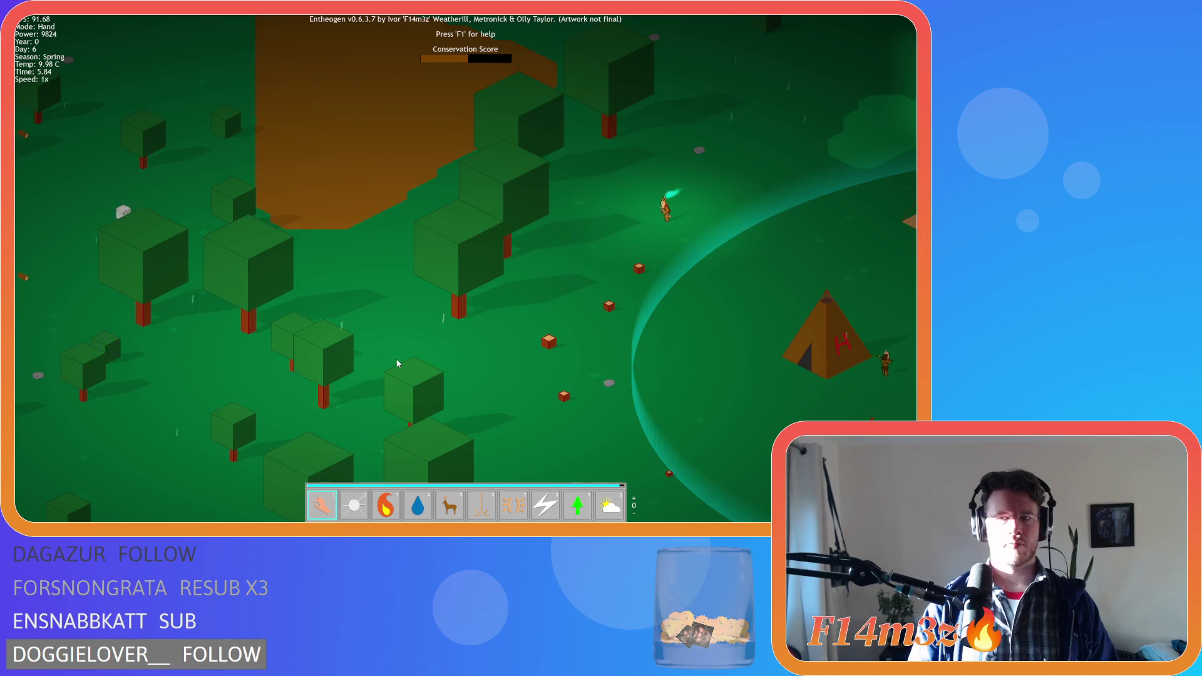
key("s")
key("d")
key("w")
key("d")
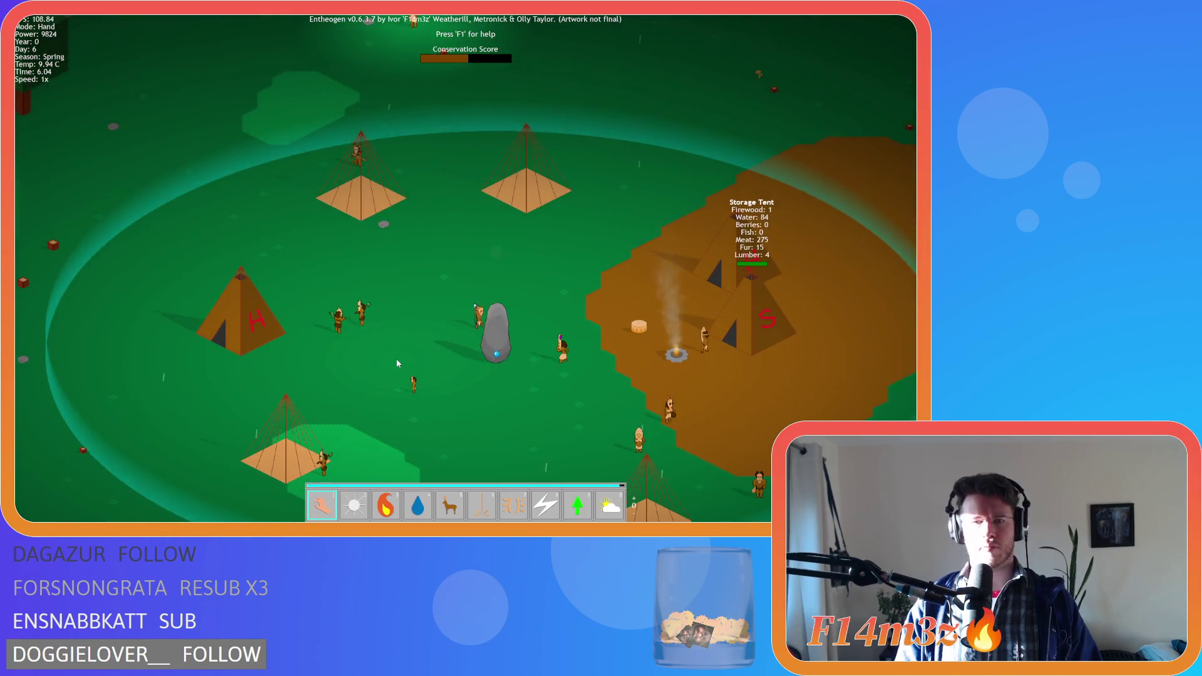
scroll(396, 363, "down", 5)
key("s")
key("a")
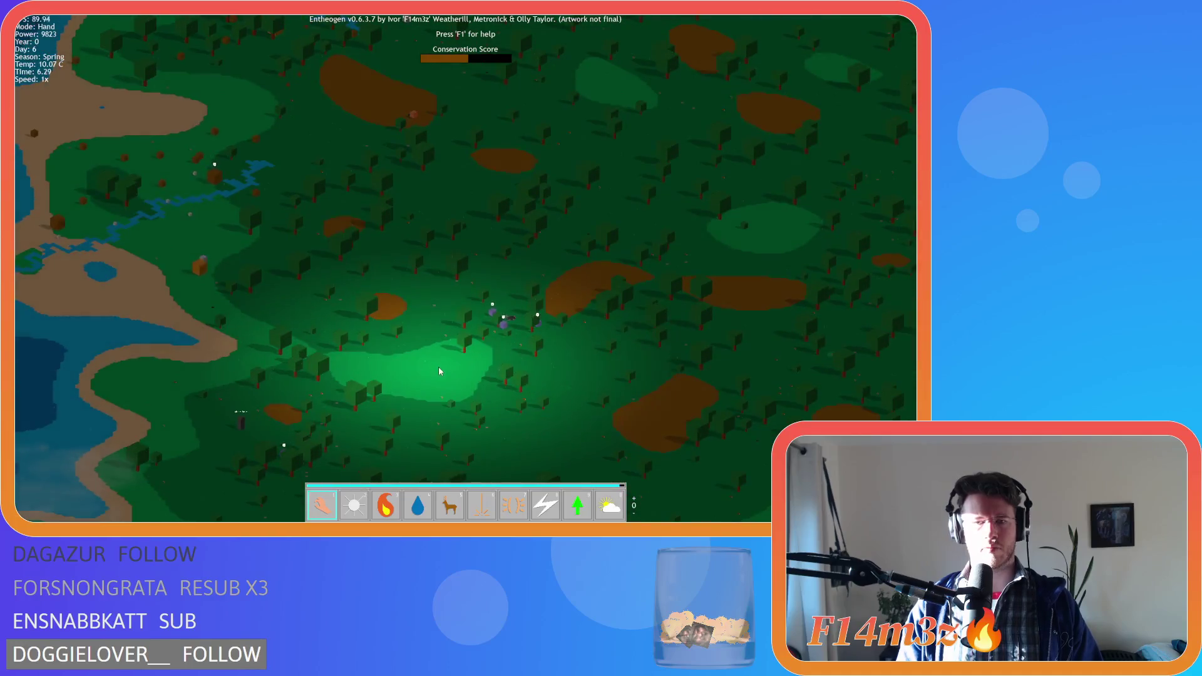
key("a")
scroll(413, 357, "up", 3)
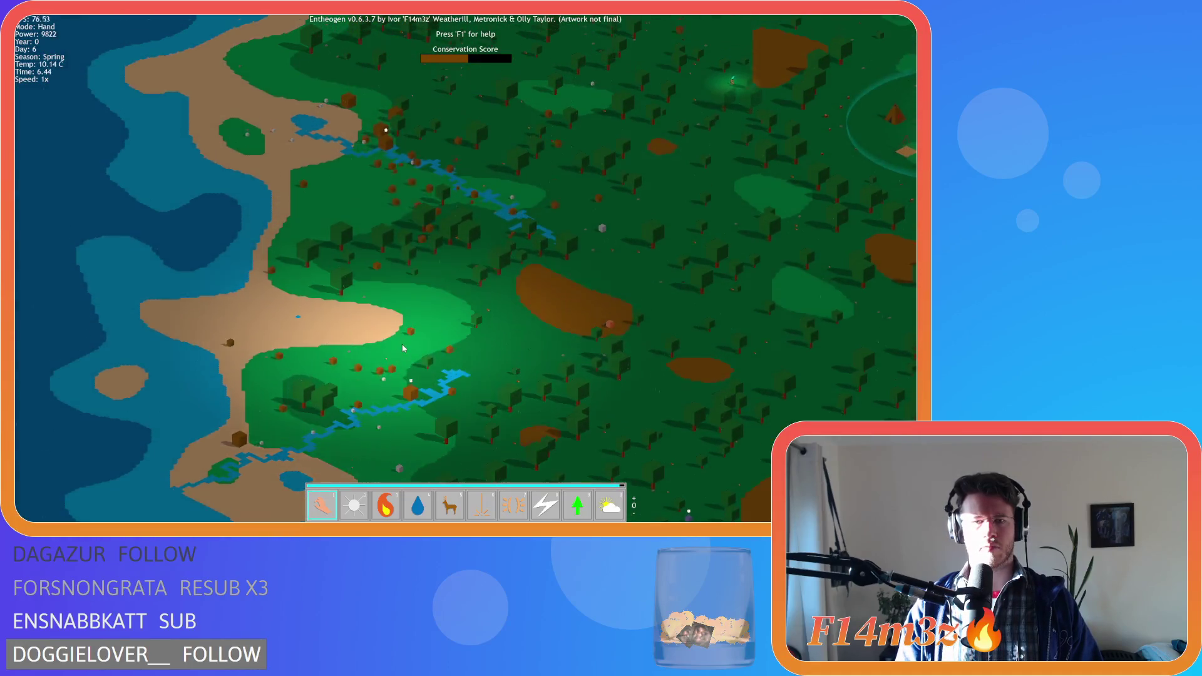
key("w")
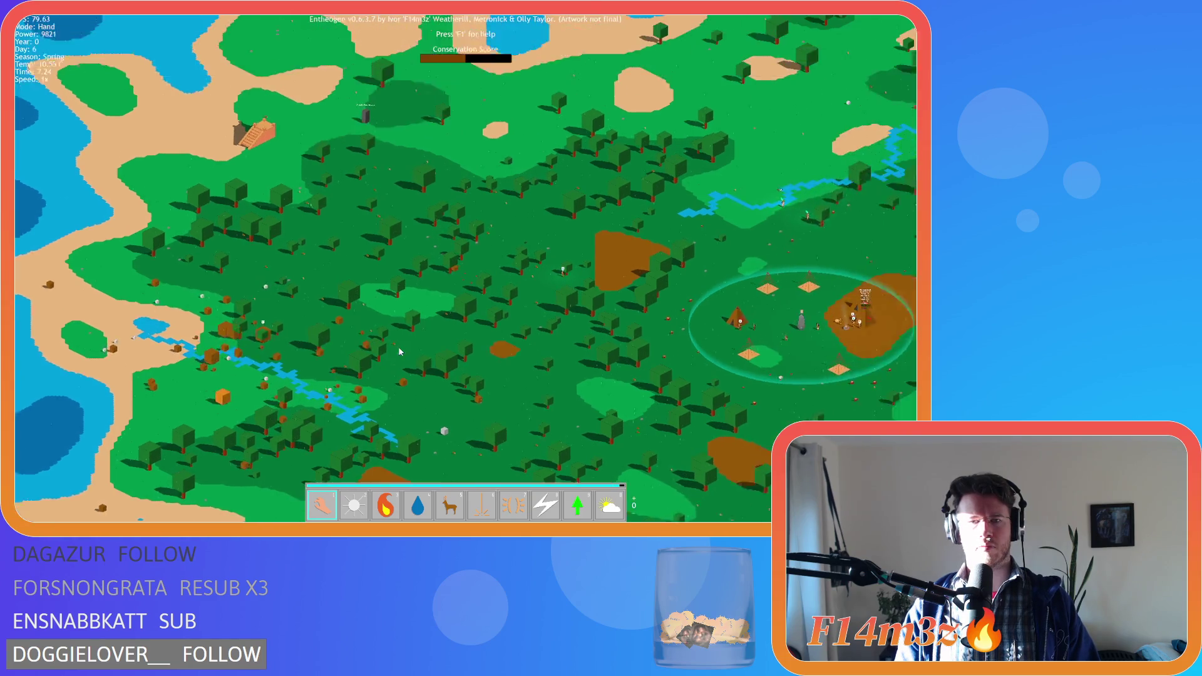
scroll(404, 300, "up", 5)
scroll(407, 261, "up", 3)
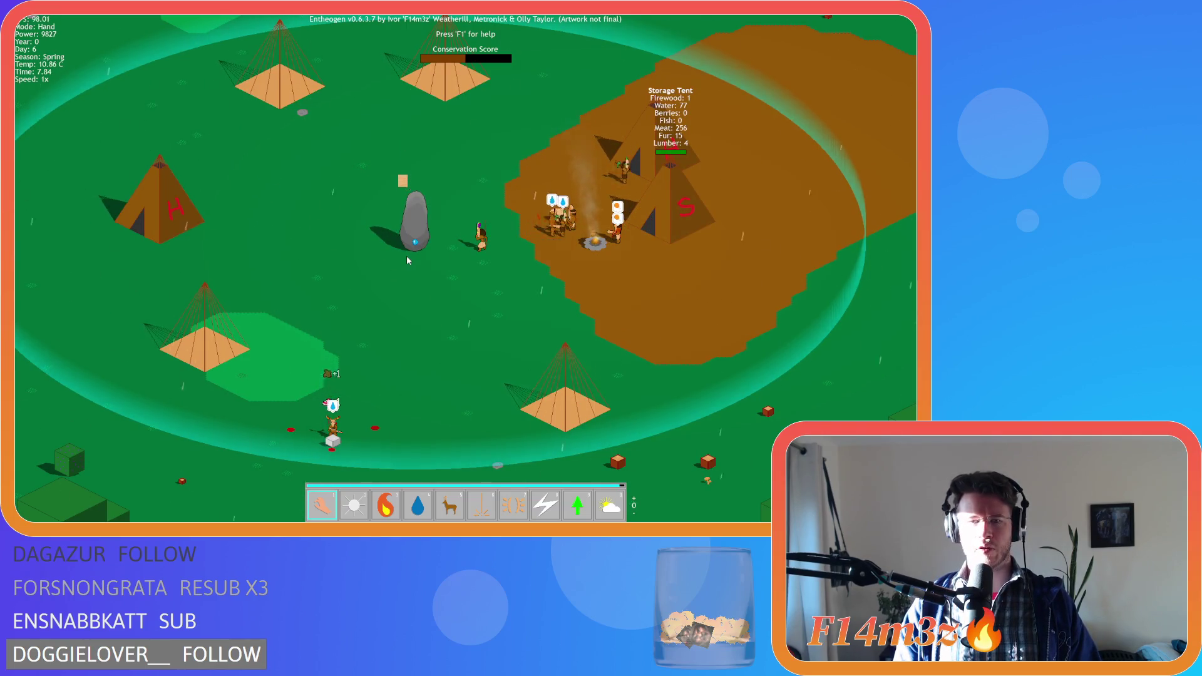
key("w")
key("d")
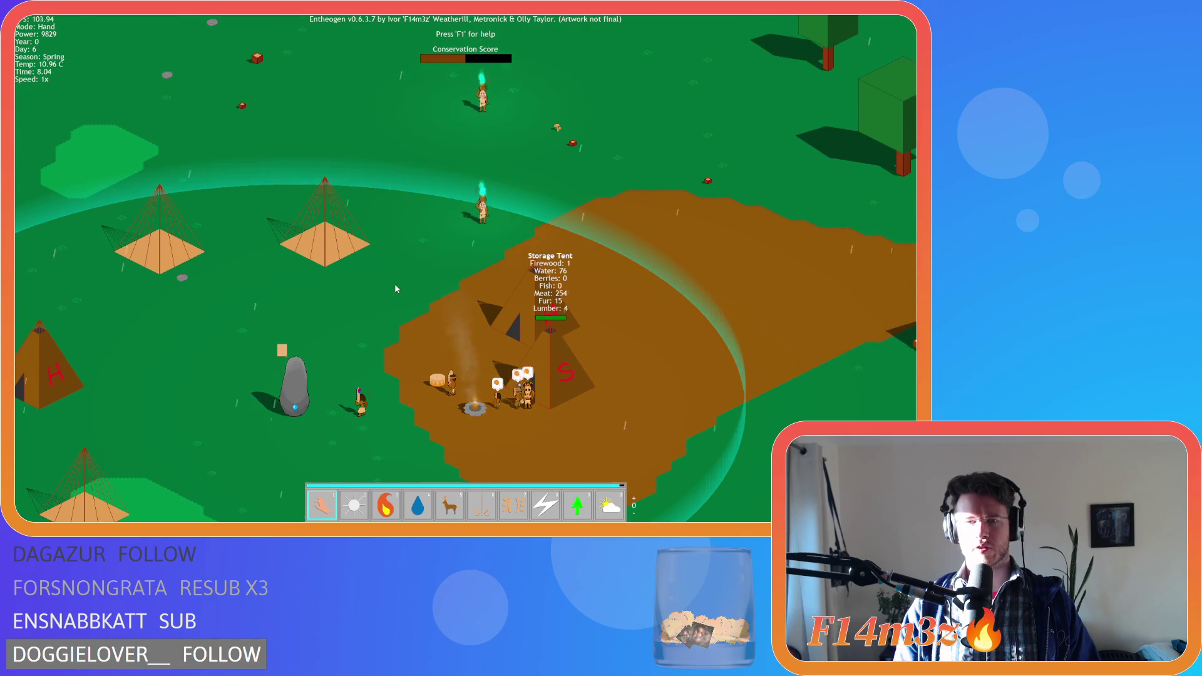
key("s")
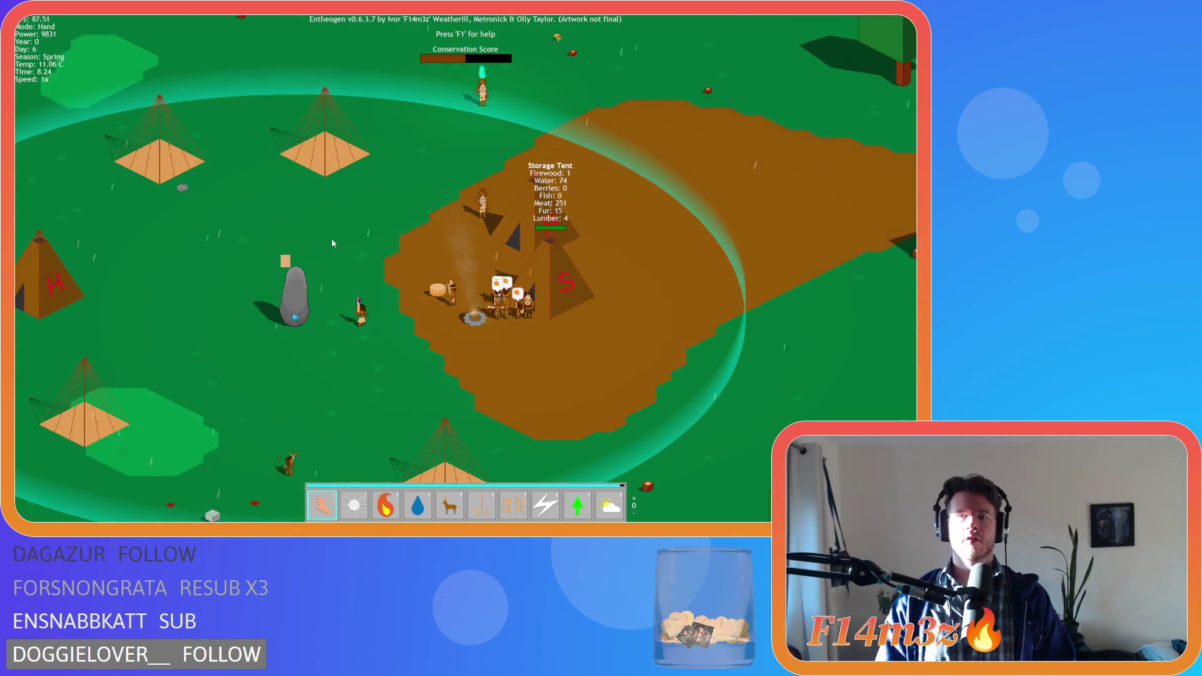
key("a")
key("s")
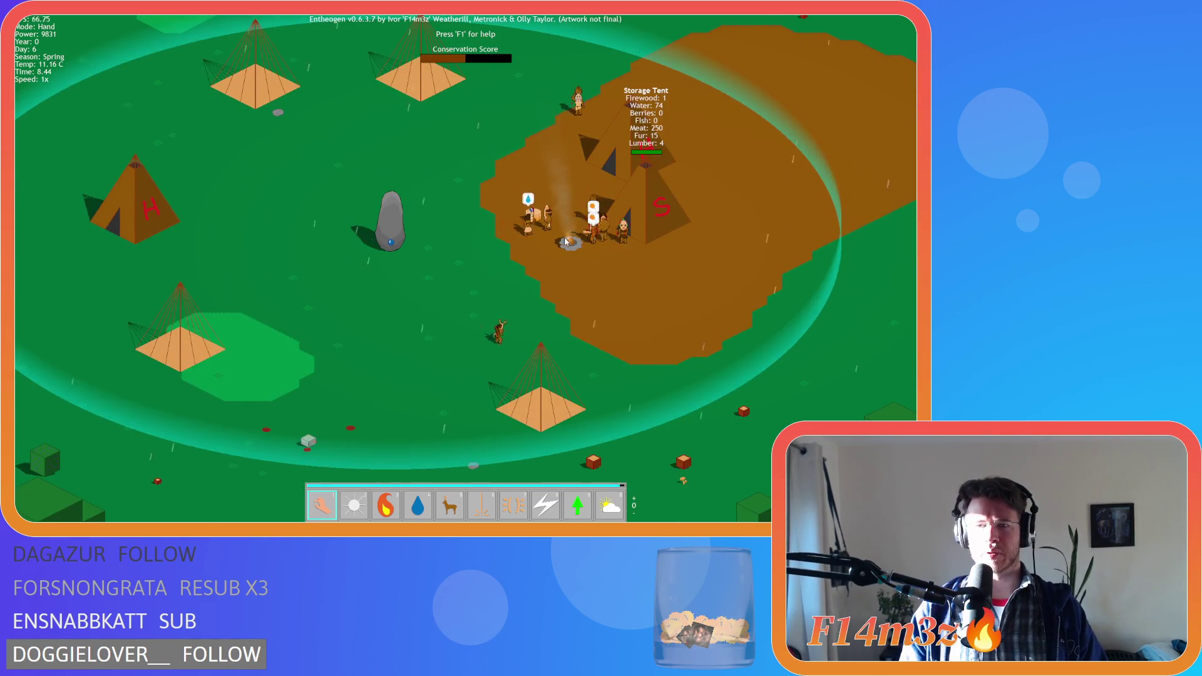
key("w")
key("d")
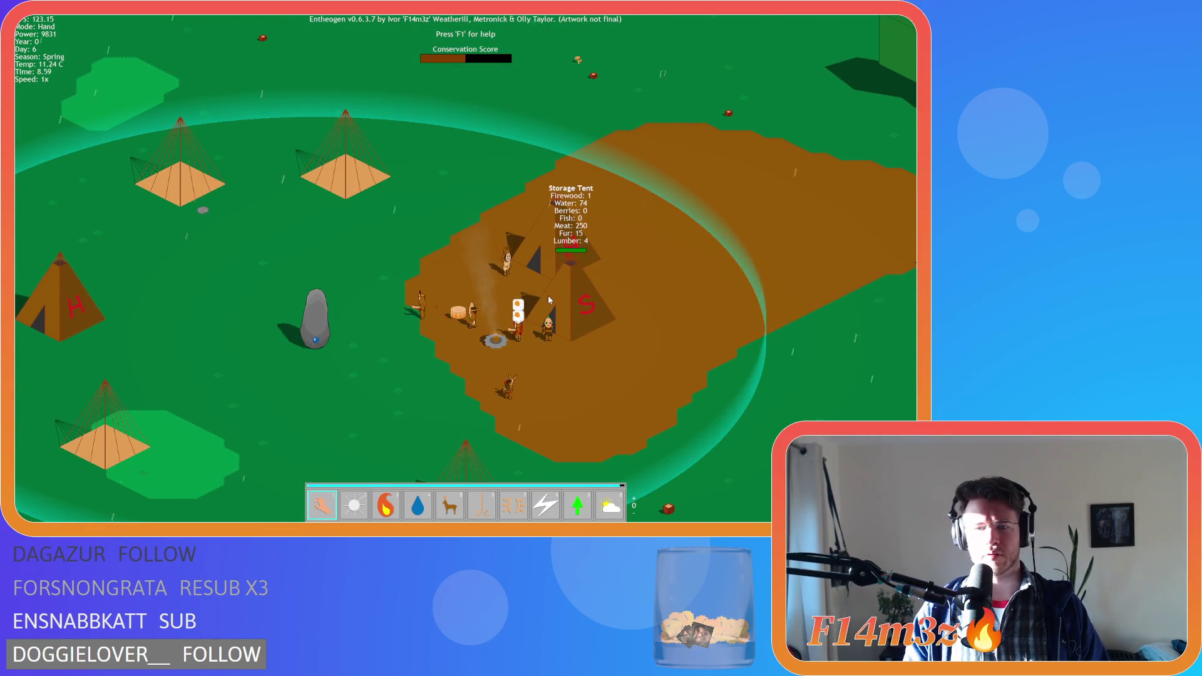
key("a")
key("s")
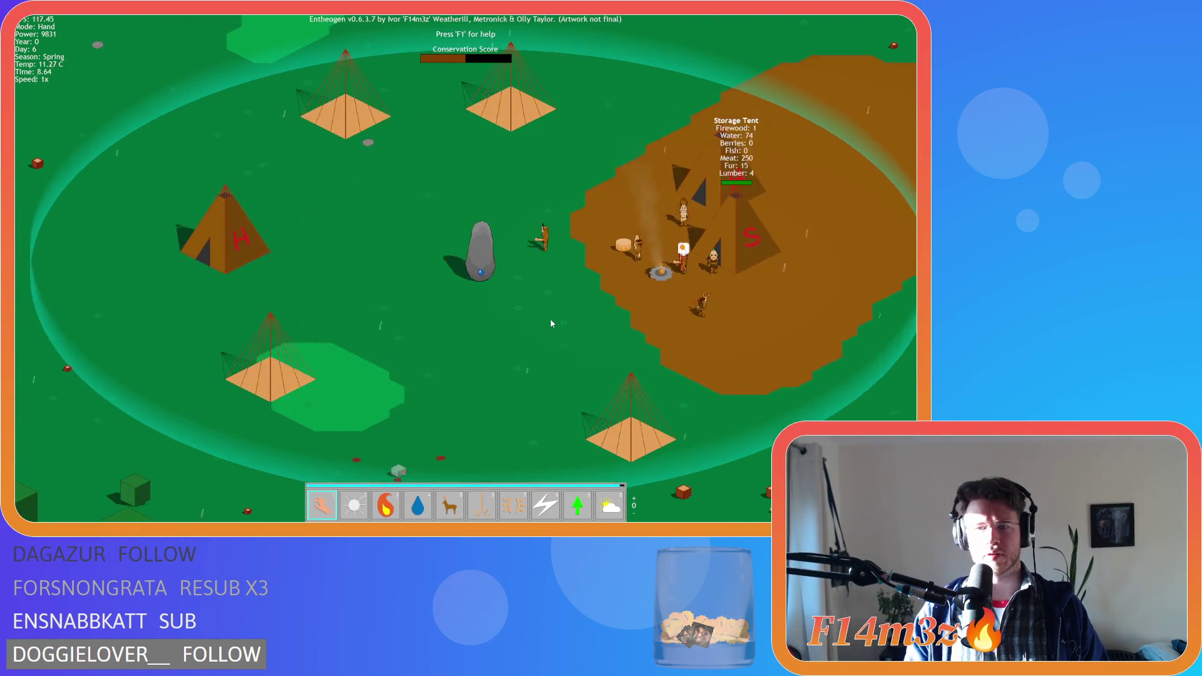
key("a")
key("s")
key("w")
key("d")
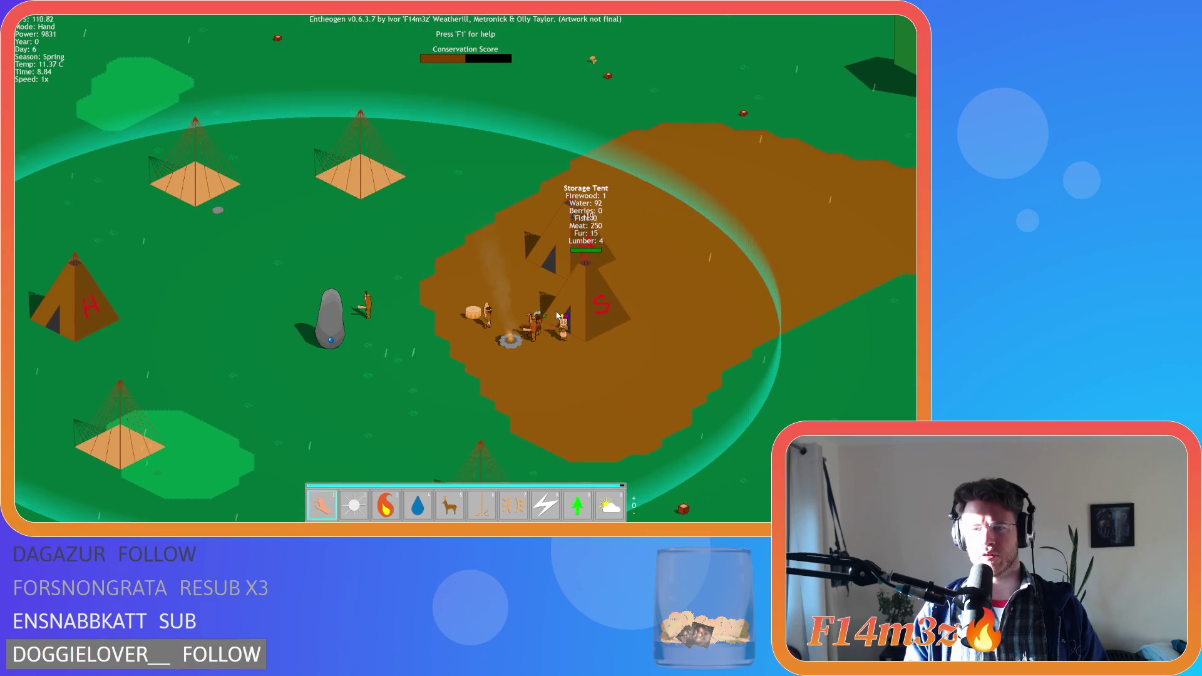
key("s")
key("a")
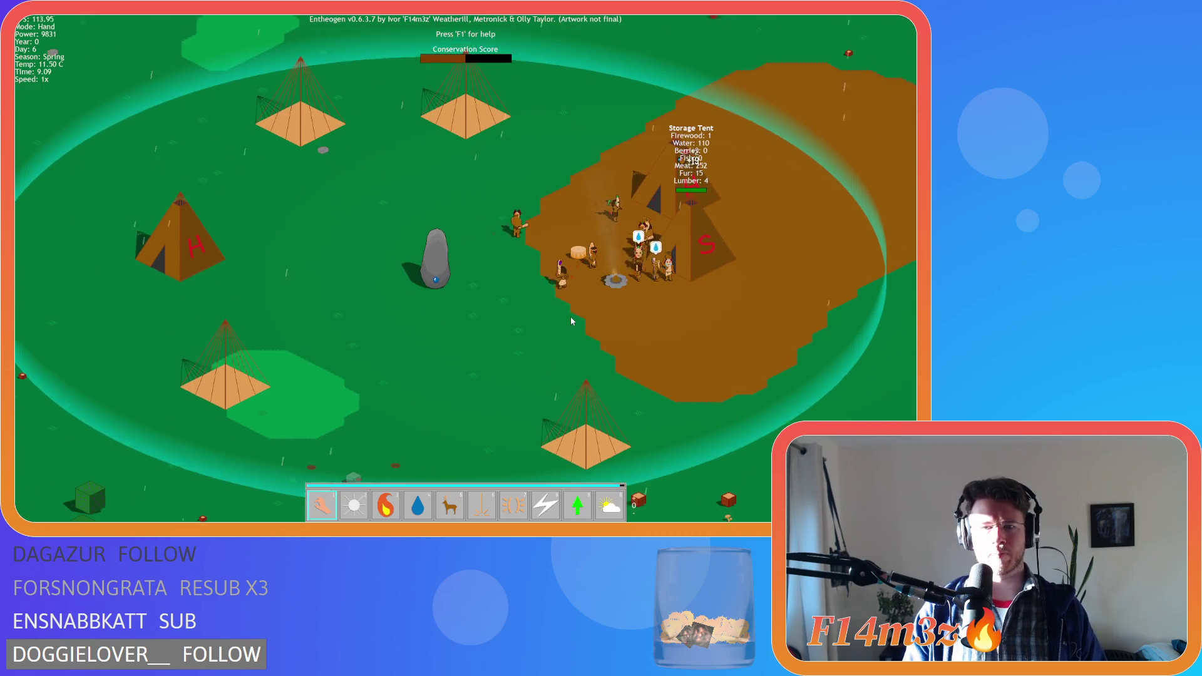
key("w")
key("d")
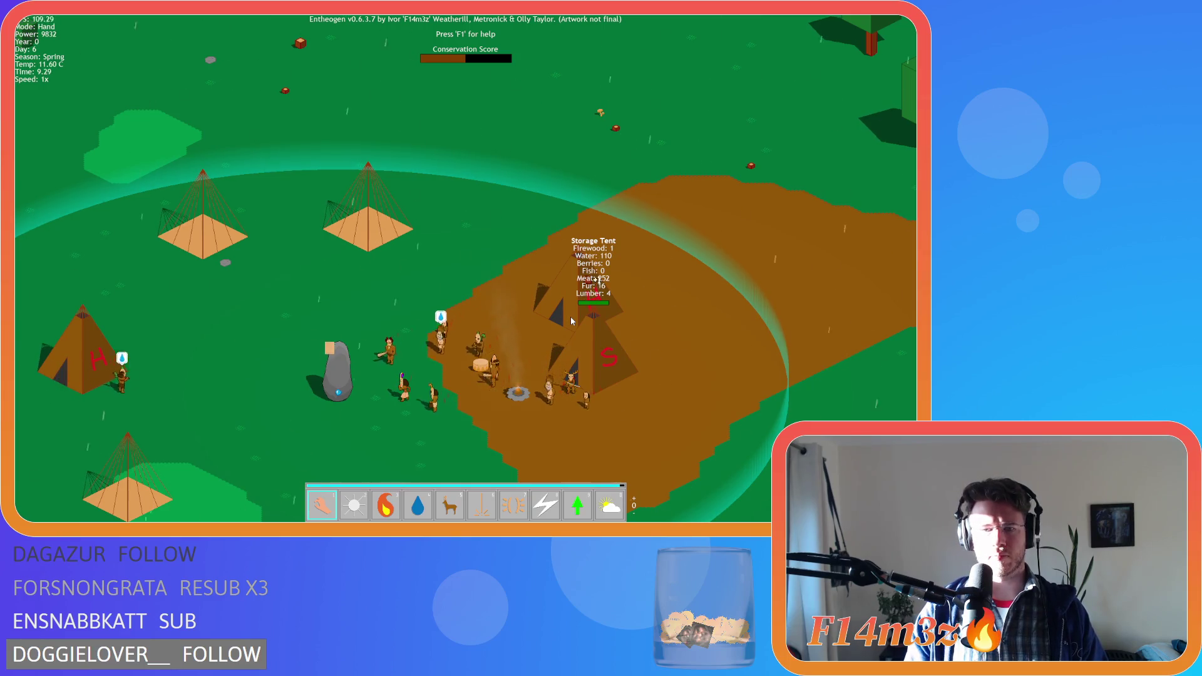
key("s")
key("a")
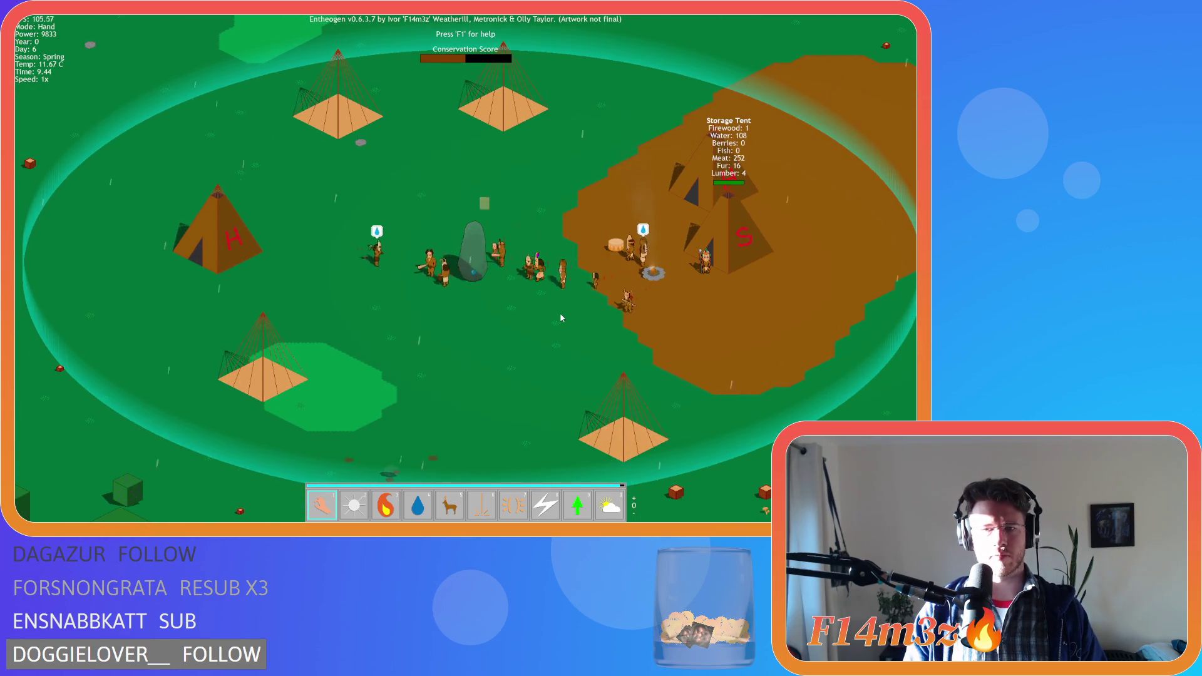
key("s")
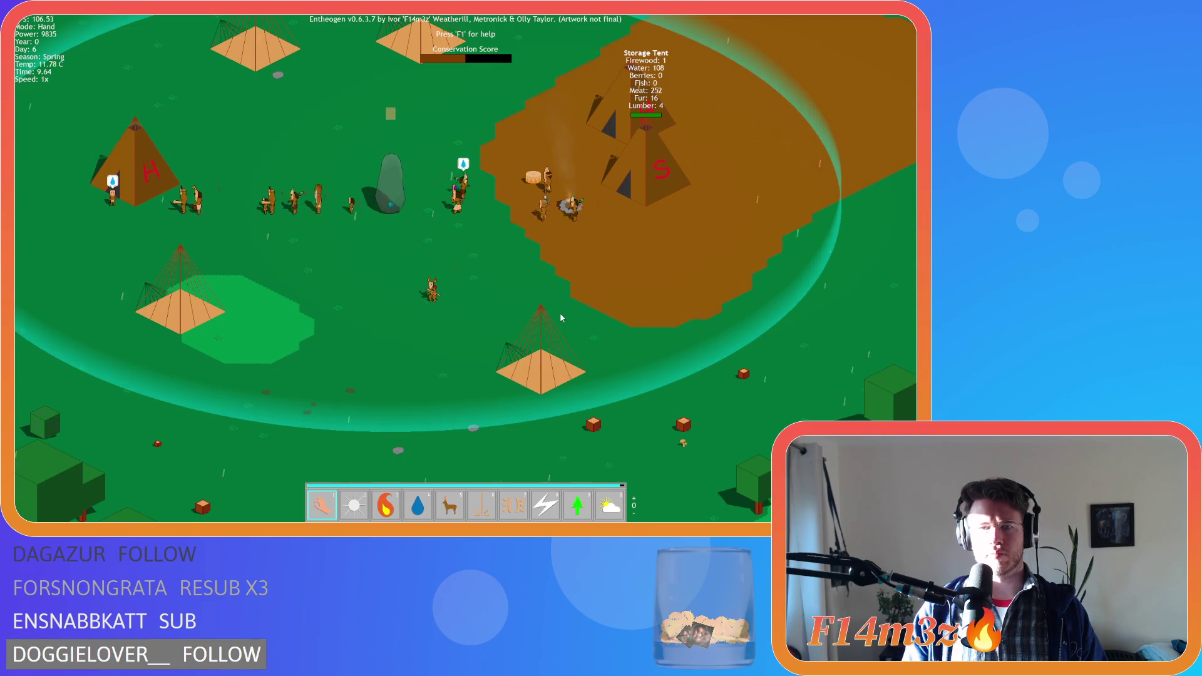
key("w")
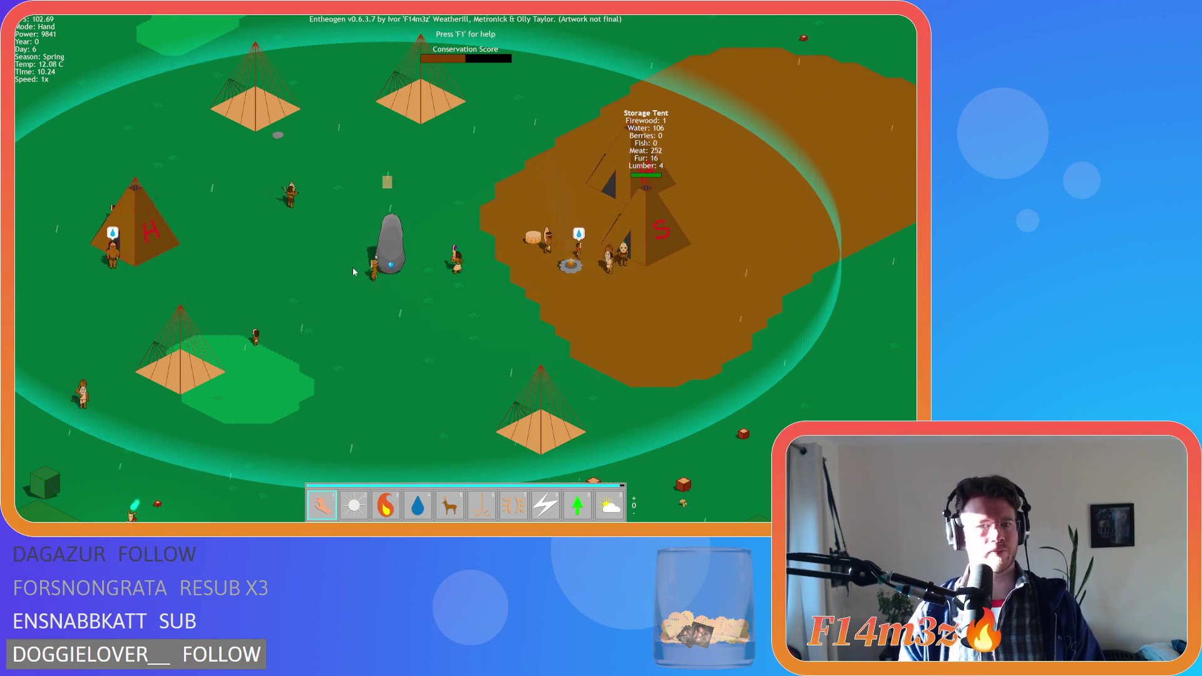
key("w")
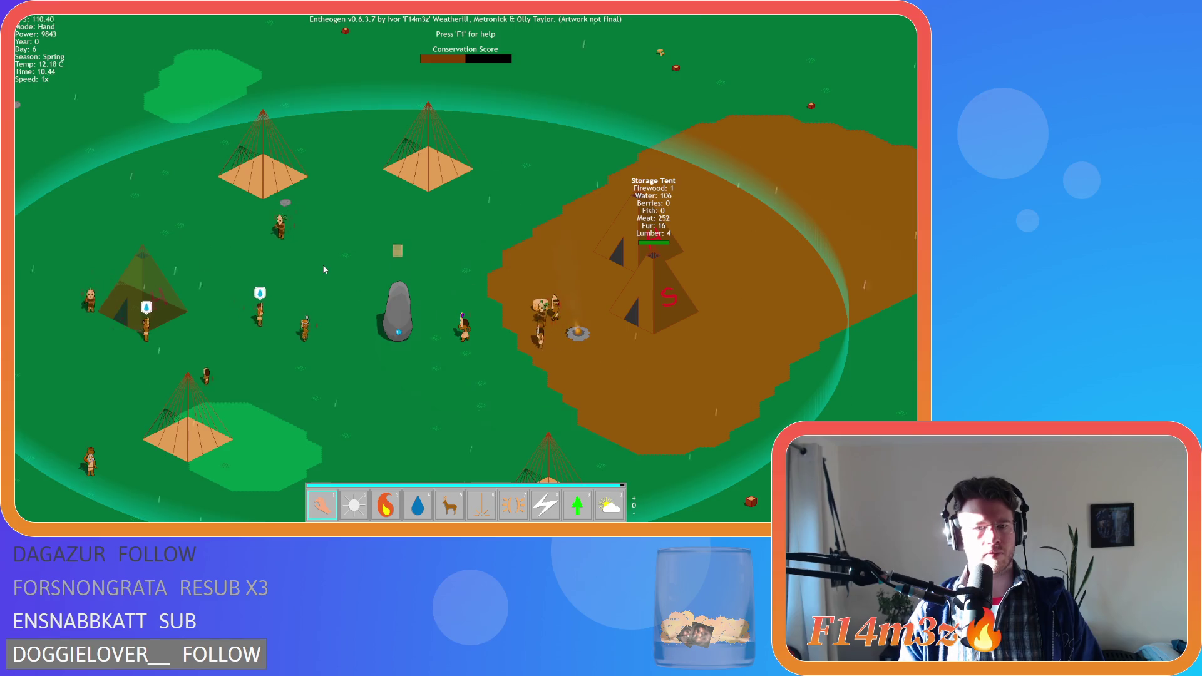
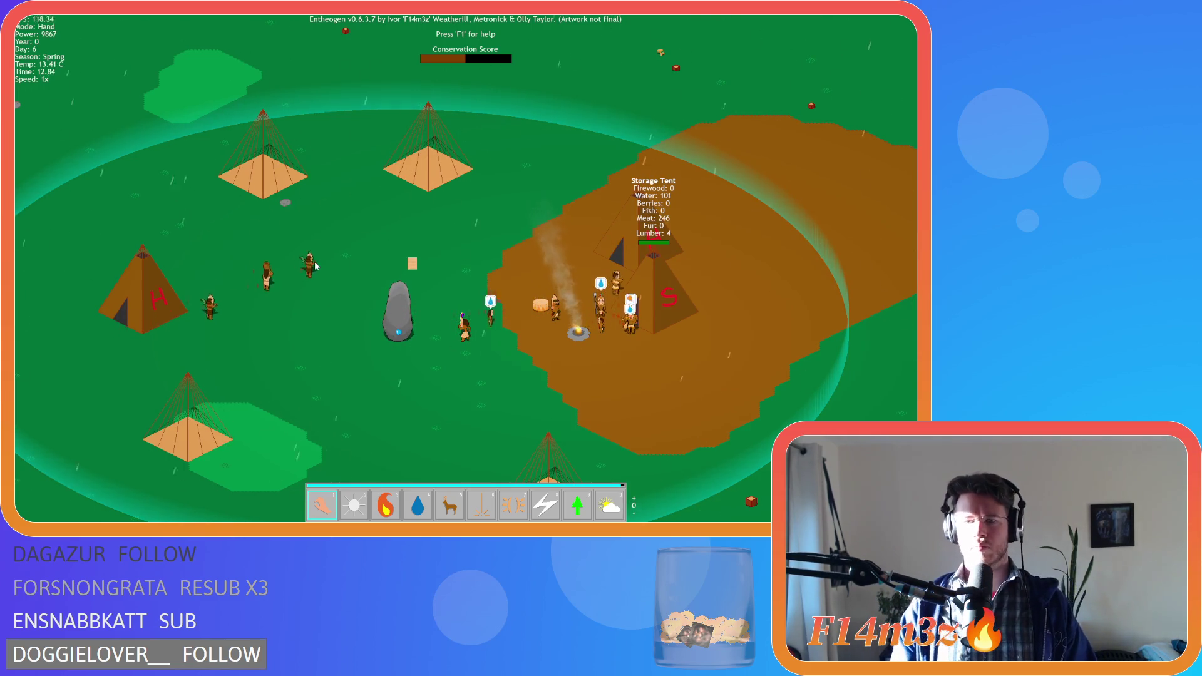
Pan and zoom around the village, then open the Tribe details of a villager searching for firewood
key("d")
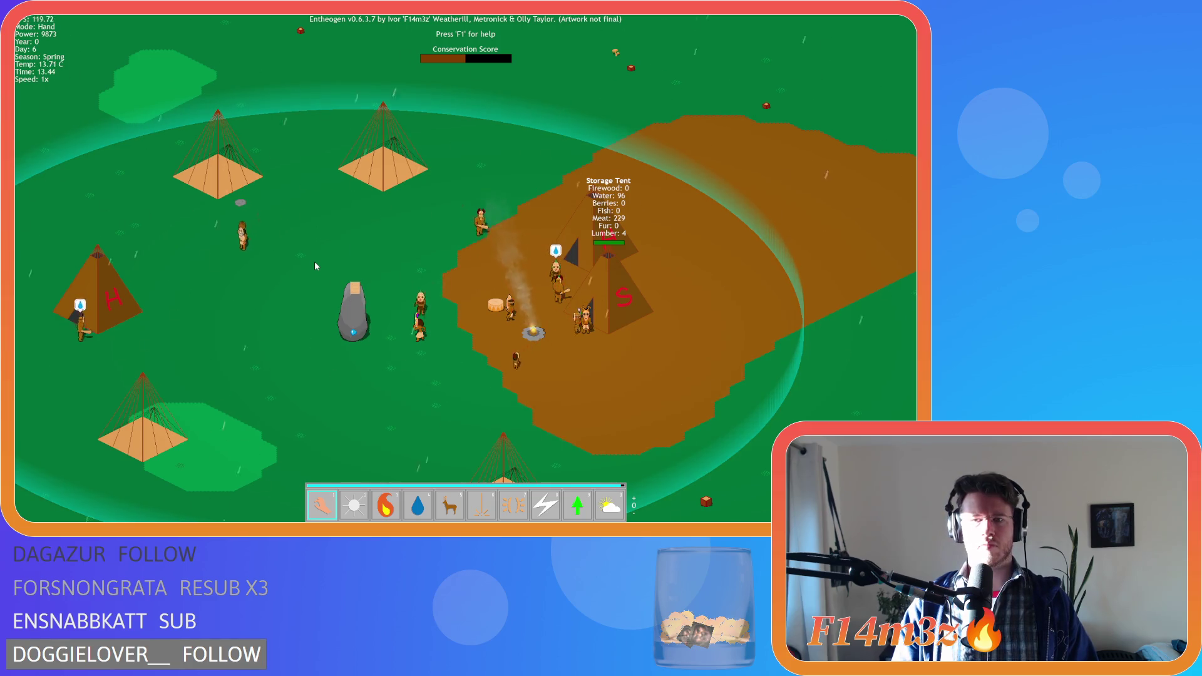
scroll(315, 265, "down", 5)
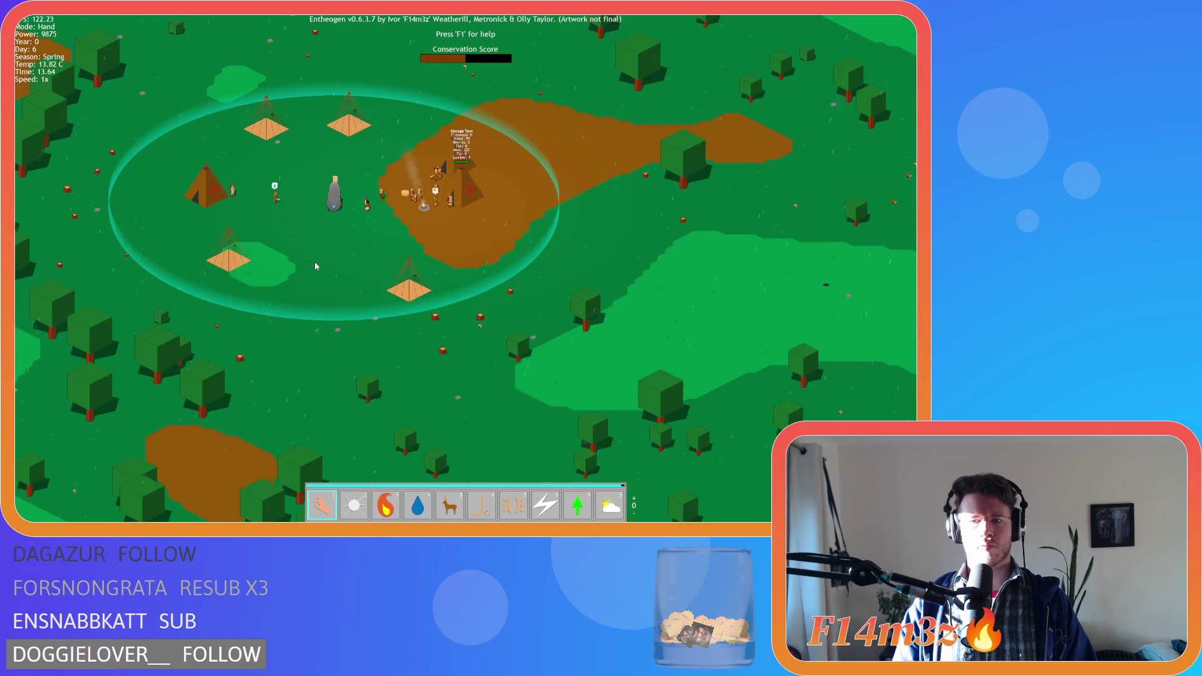
scroll(316, 269, "up", 5)
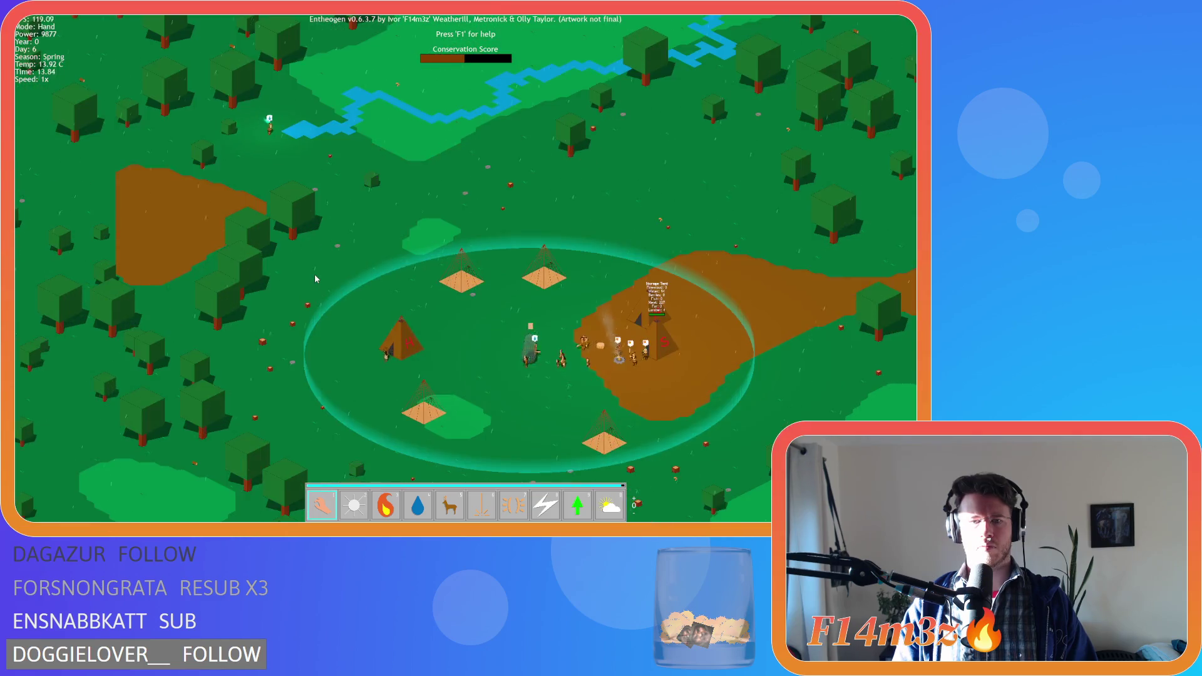
scroll(320, 291, "up", 3)
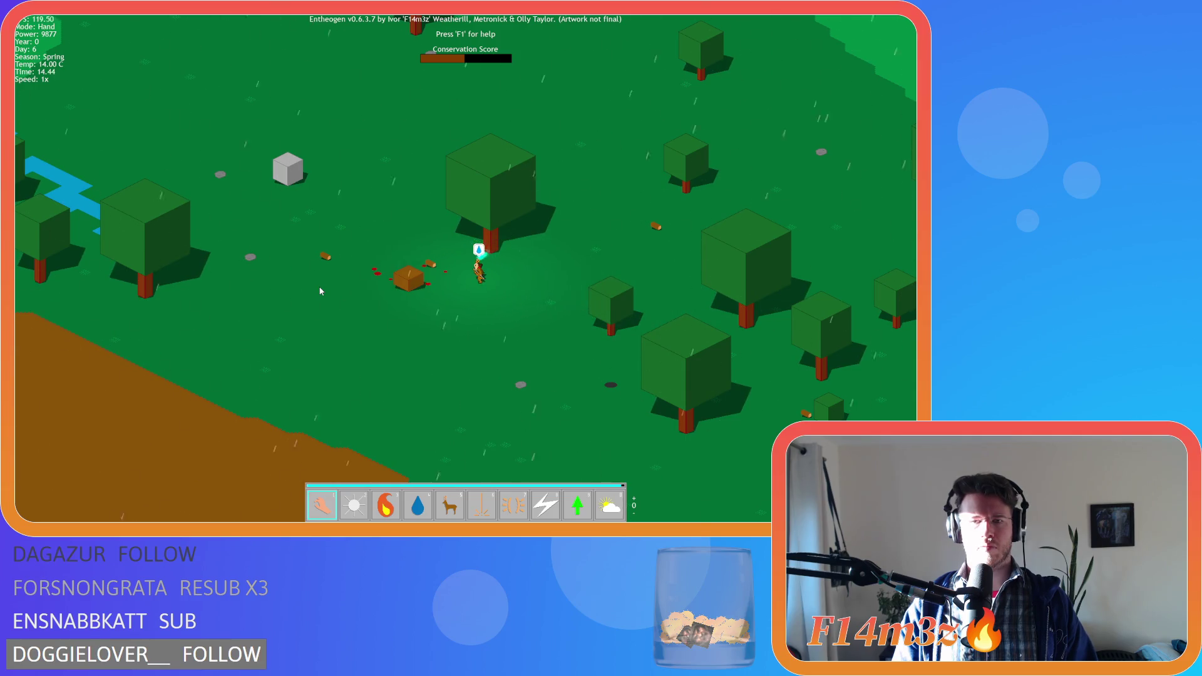
scroll(320, 291, "down", 5)
scroll(322, 293, "up", 5)
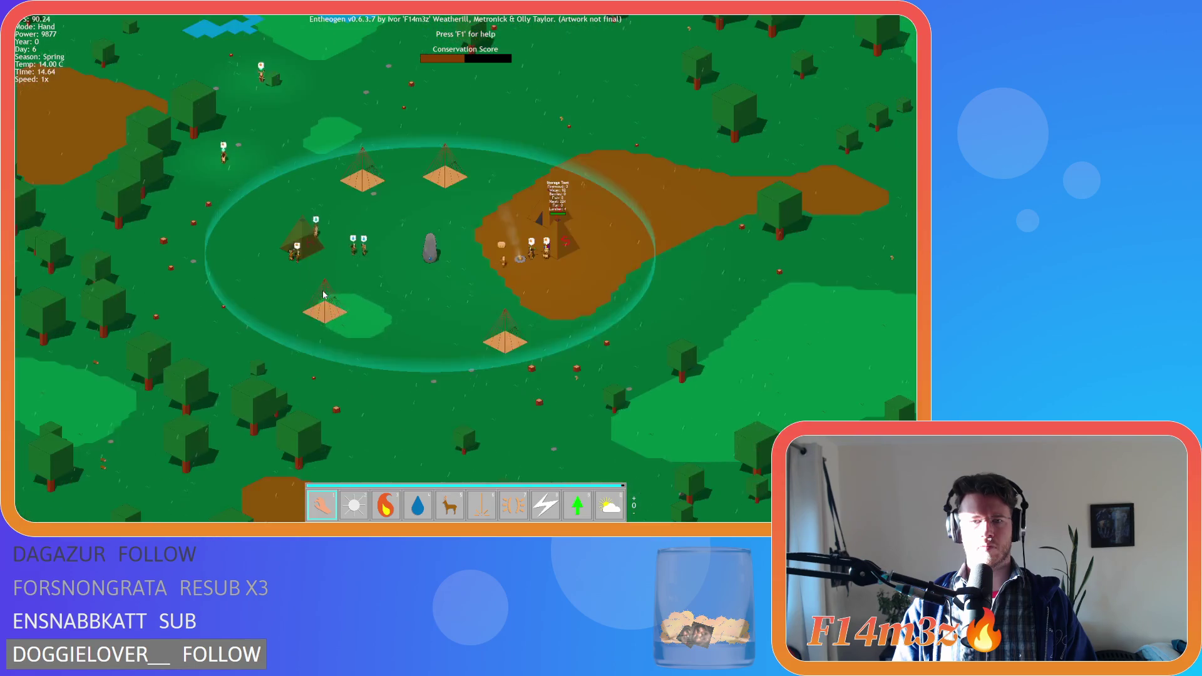
scroll(322, 291, "down", 2)
scroll(321, 292, "up", 2)
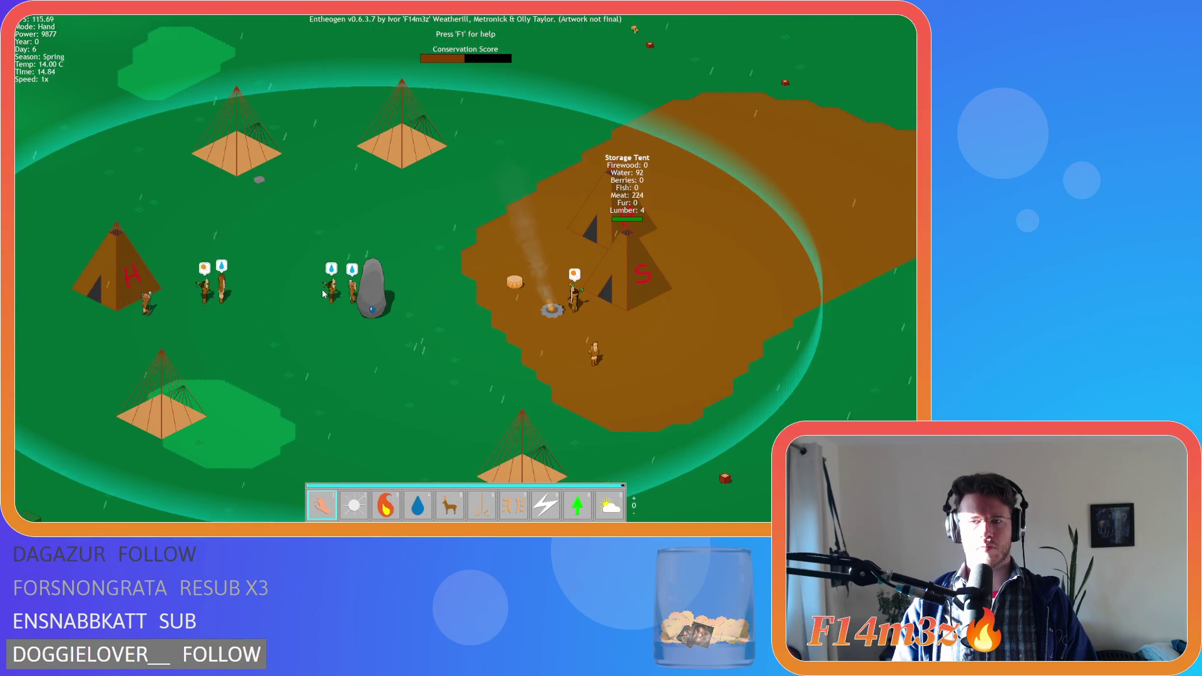
key("Down")
key("Right")
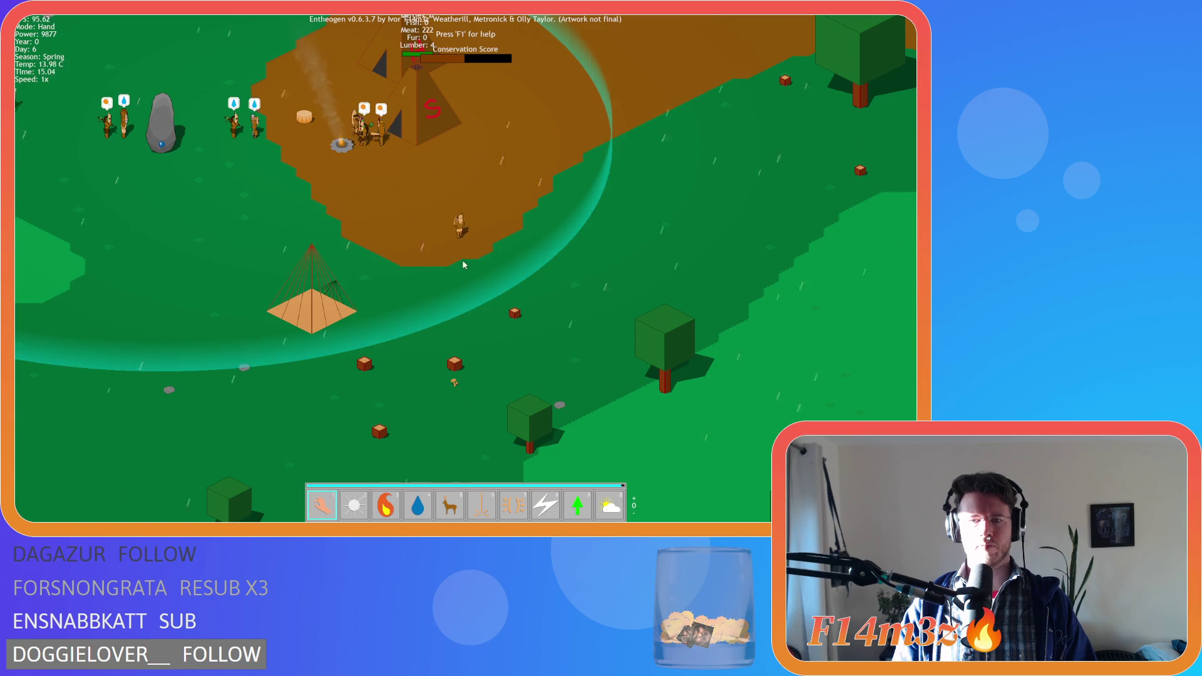
left_click(537, 258)
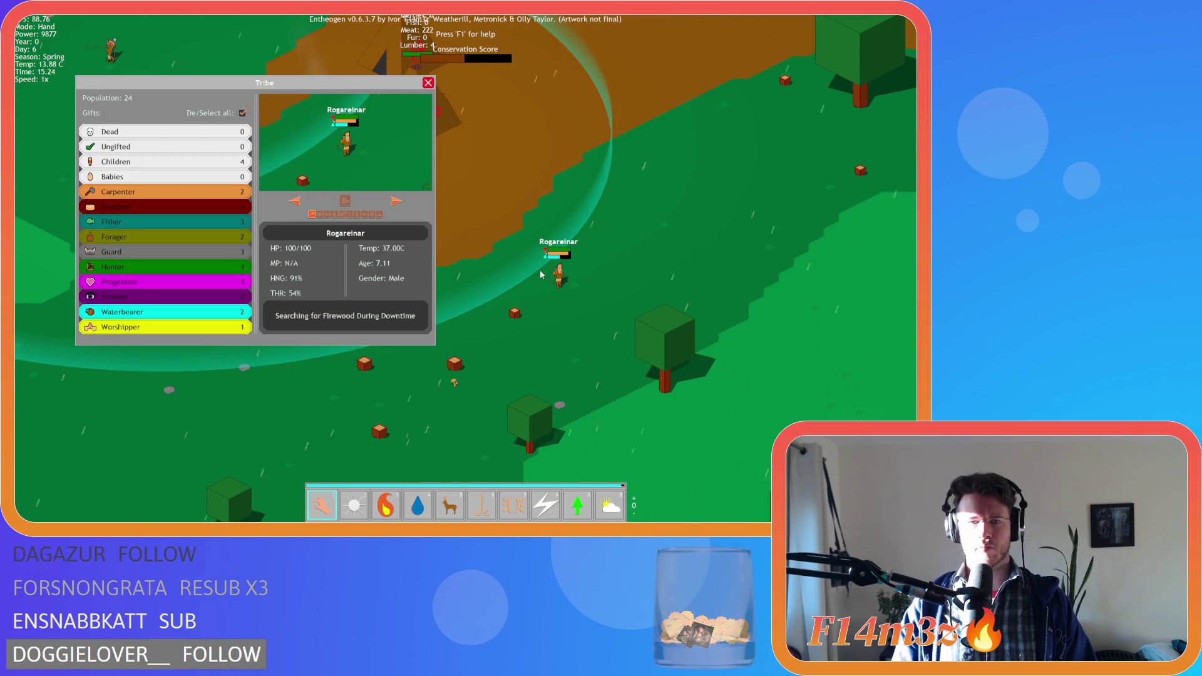
Centre on the villager and follow it to the Storage Tent until it is Withdrawing Fur, then close the Tribe window
double_click(643, 294)
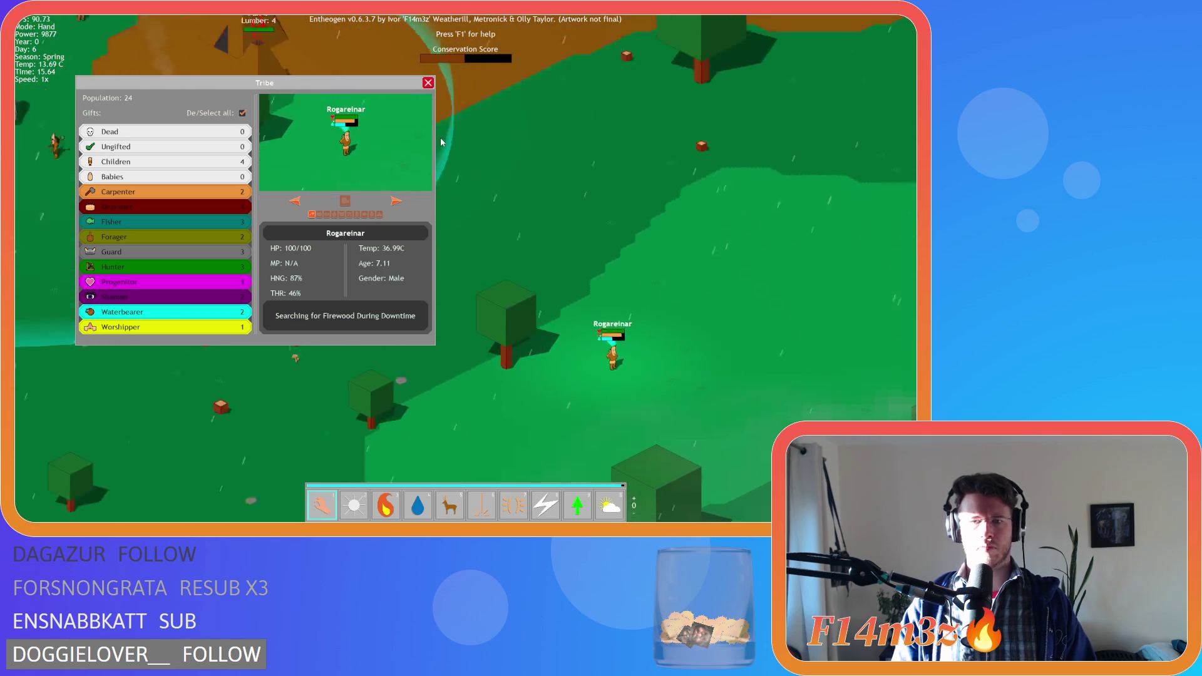
key("a")
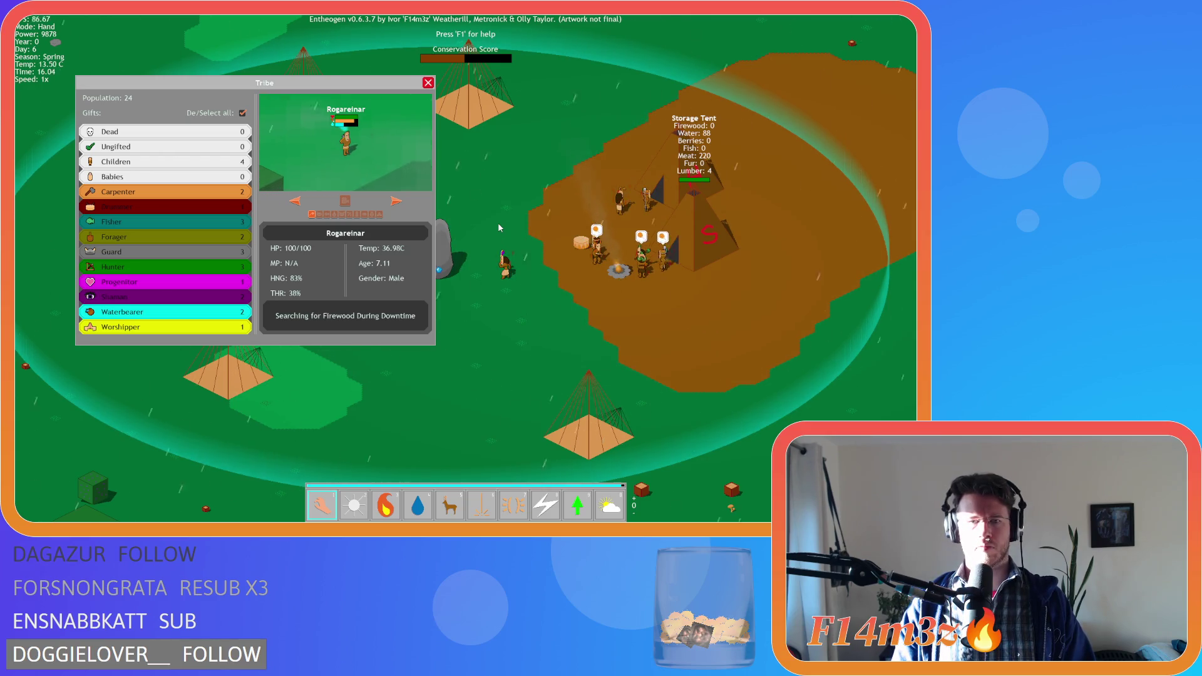
key("a")
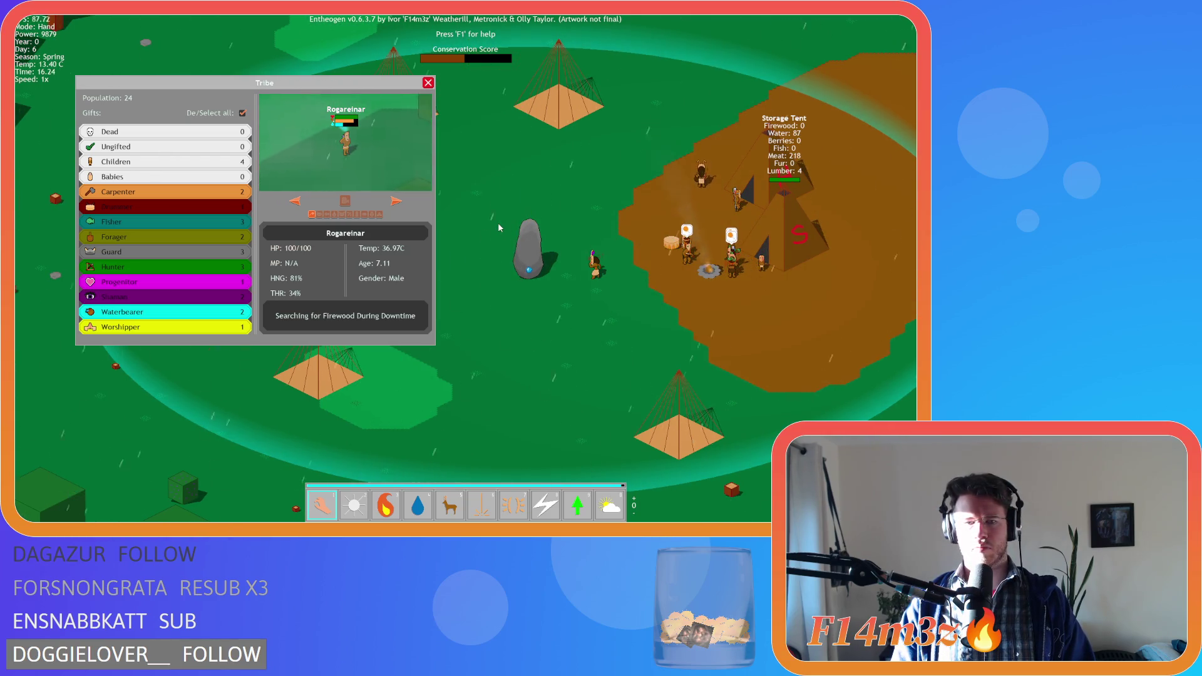
key("d")
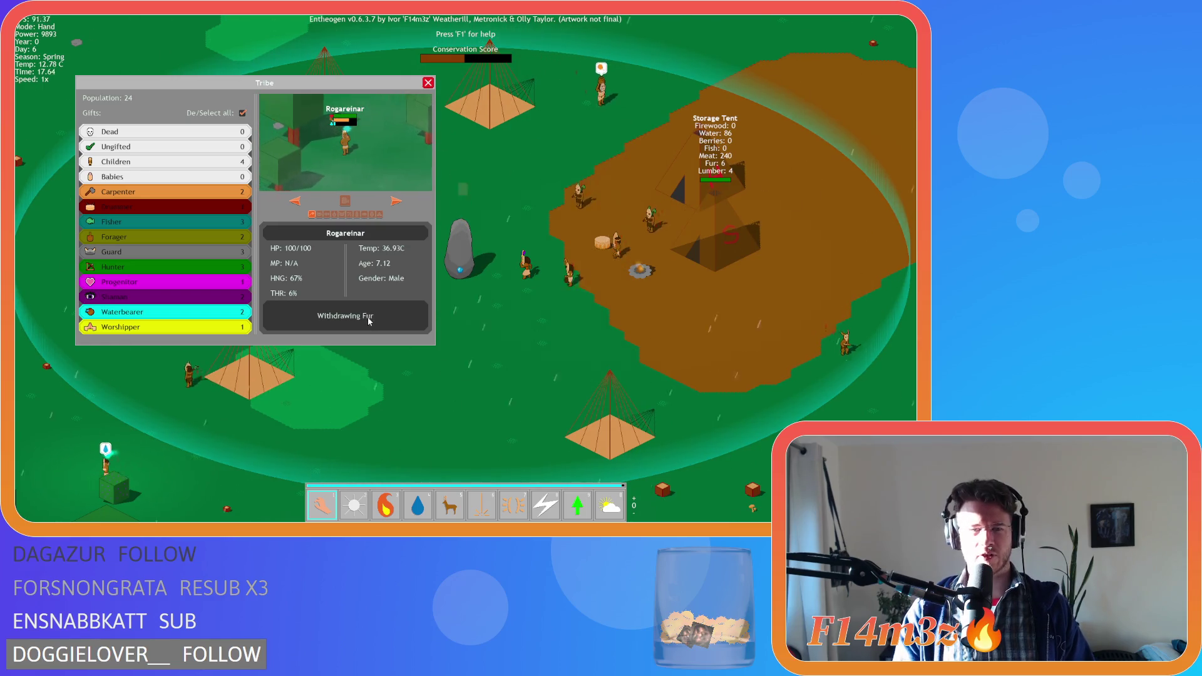
key("Left")
key("Left")
key("Down")
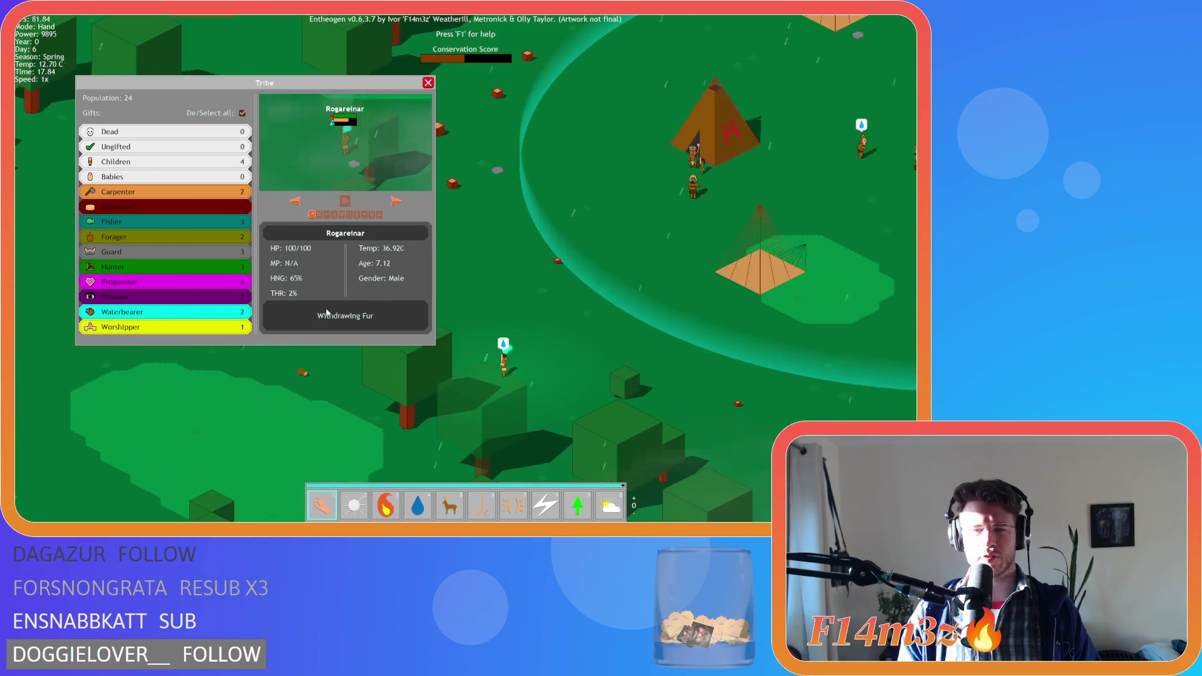
key("Up")
key("Right")
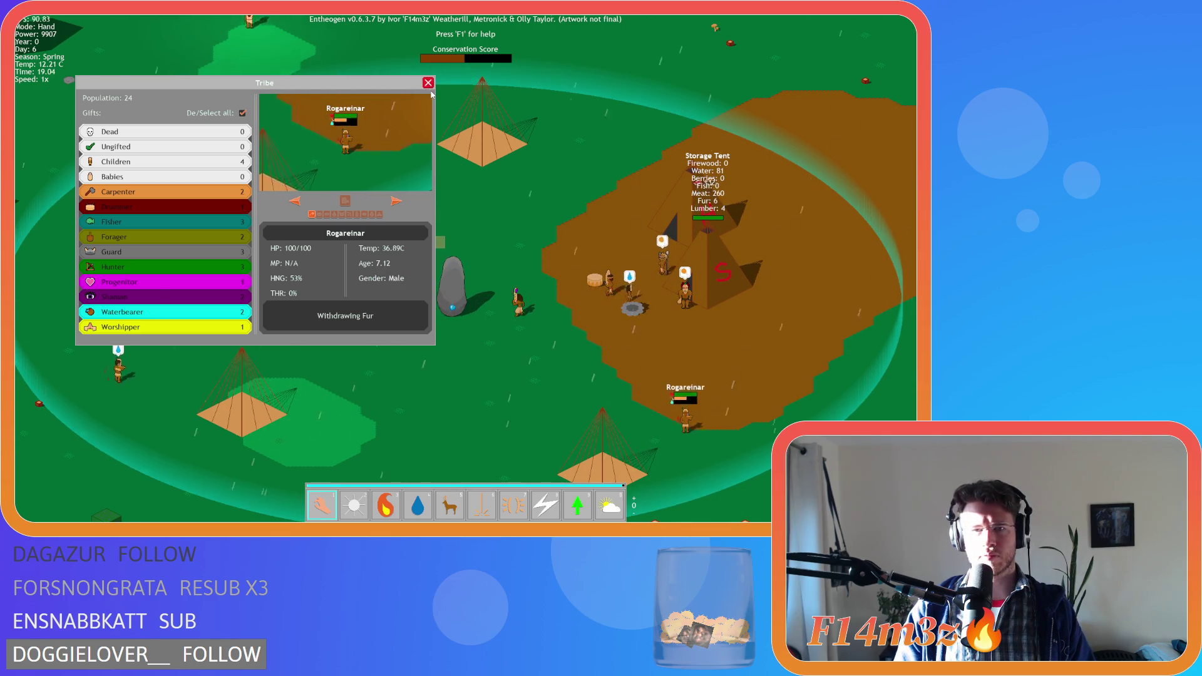
left_click(428, 83)
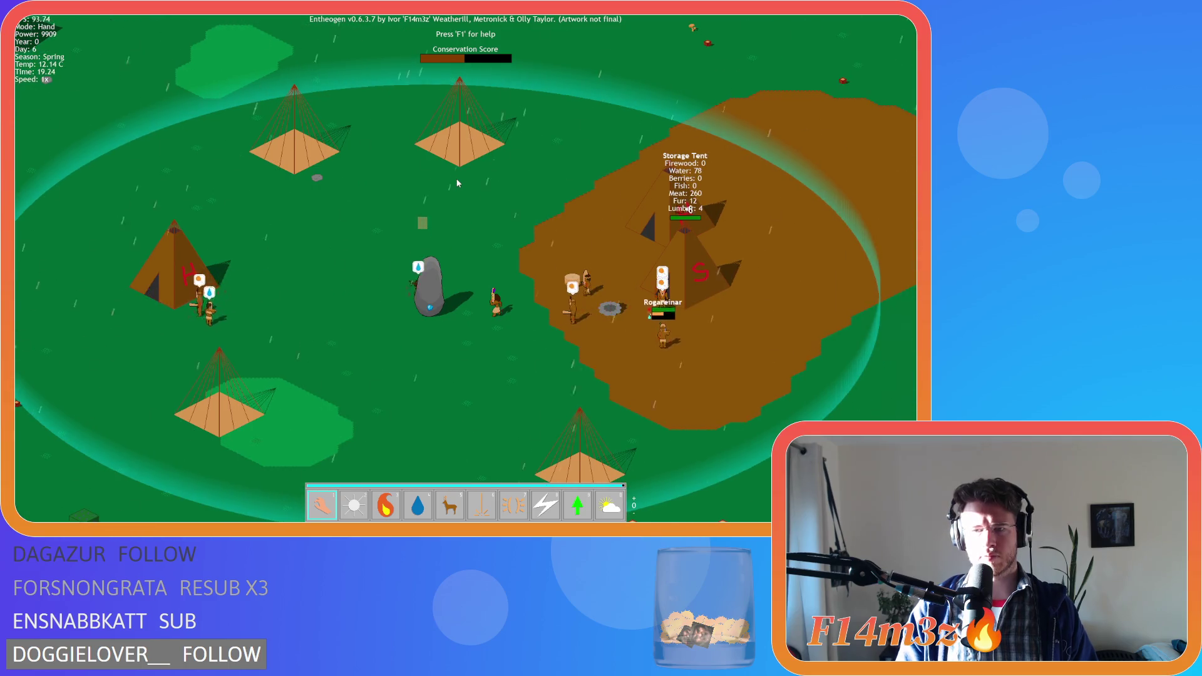
Light the camp fire pit with the fire power (2), then switch back to the hand power (1)
key("d")
key("2")
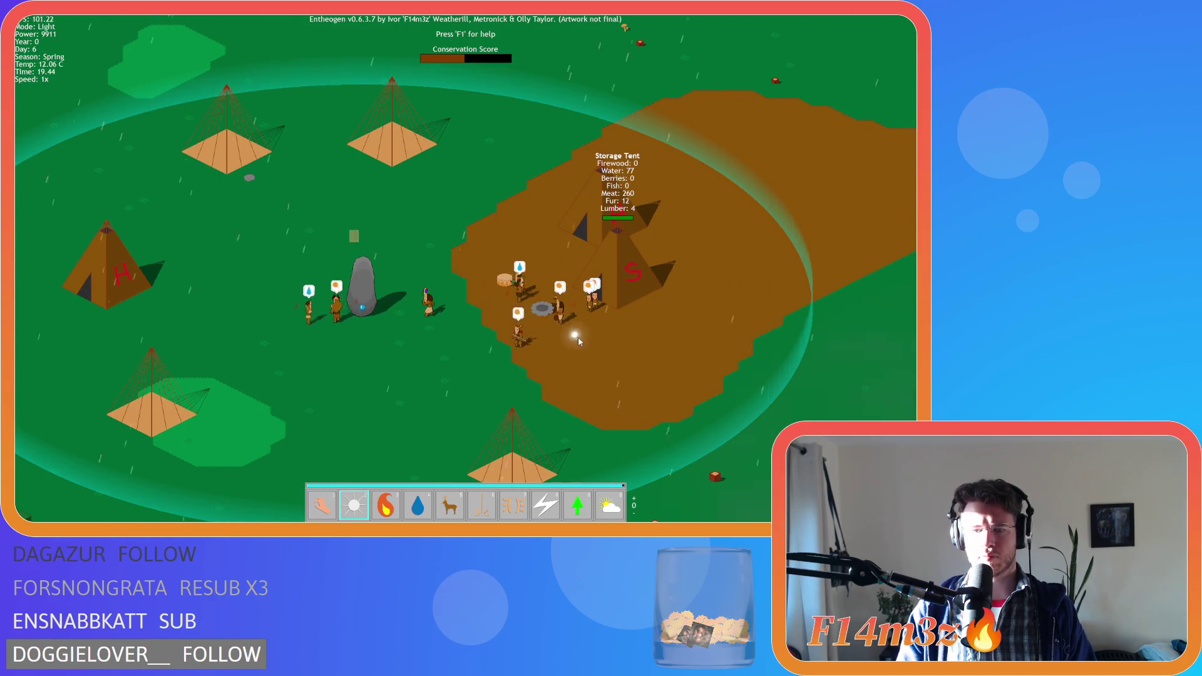
left_click(541, 307)
key("1")
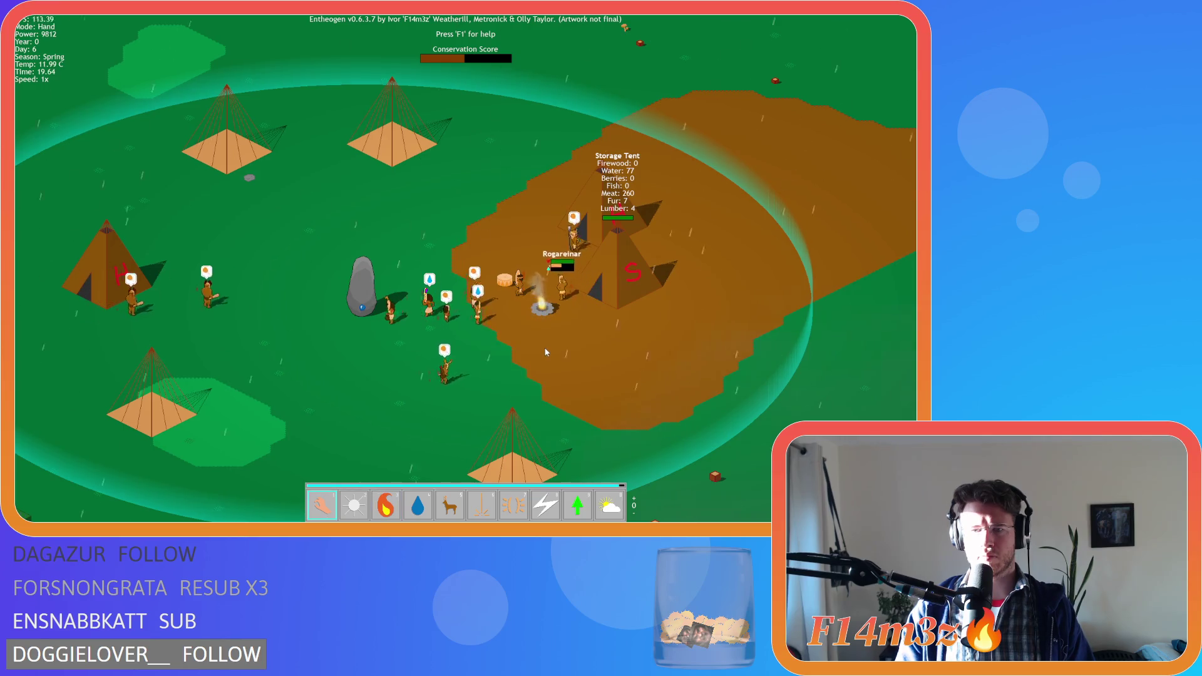
Look around the camp and follow the deer with the green trail
key("d")
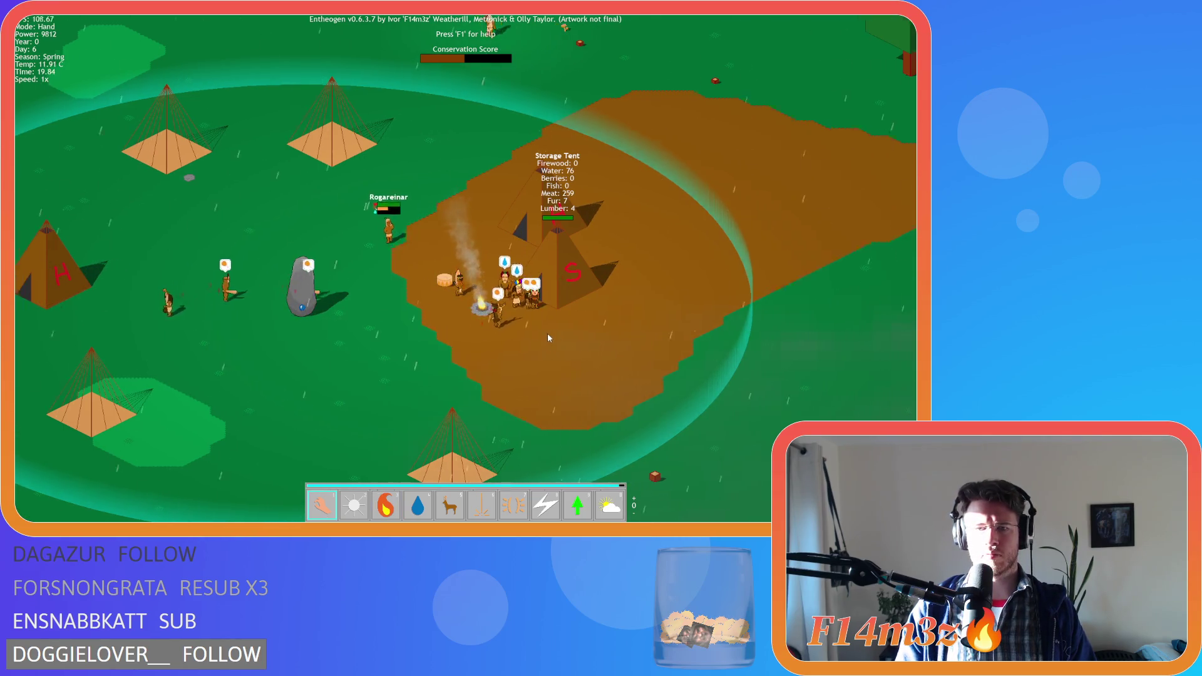
key("a")
key("w")
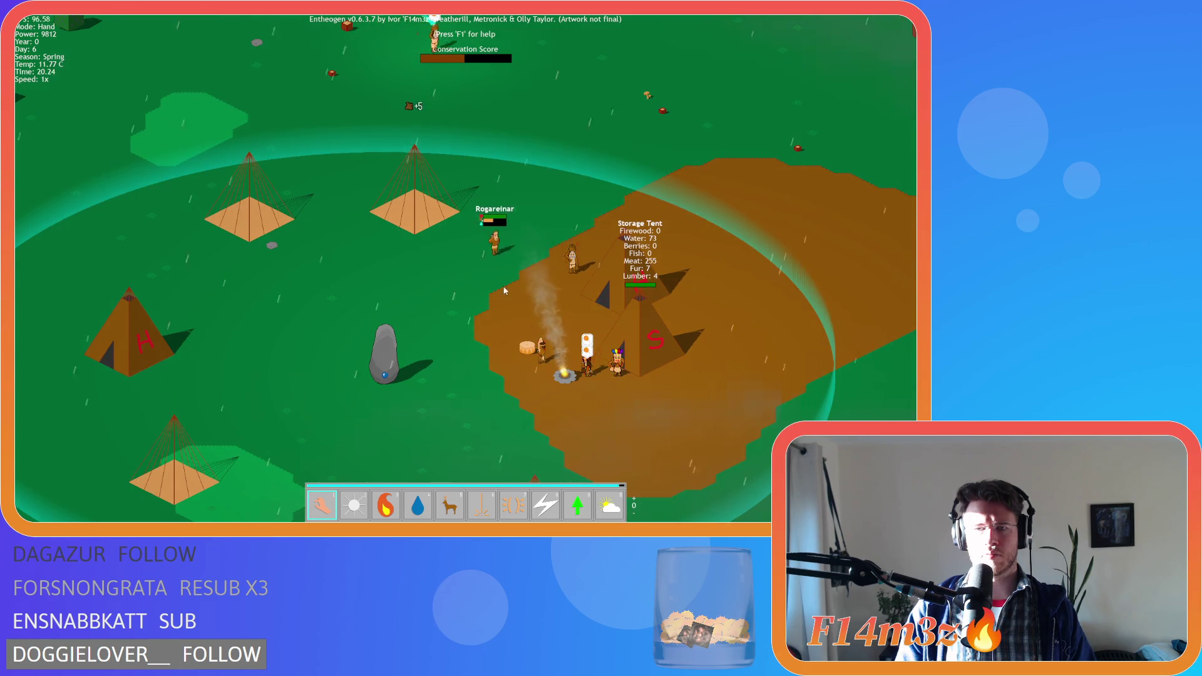
scroll(523, 261, "down", 5)
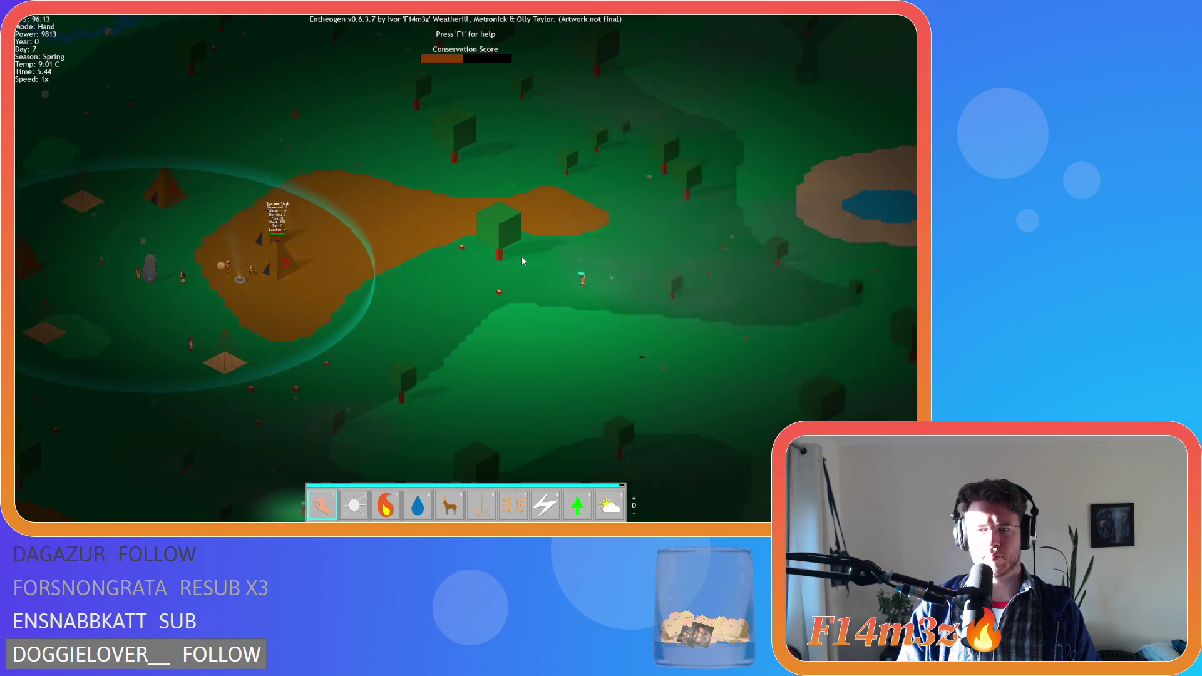
scroll(522, 259, "up", 5)
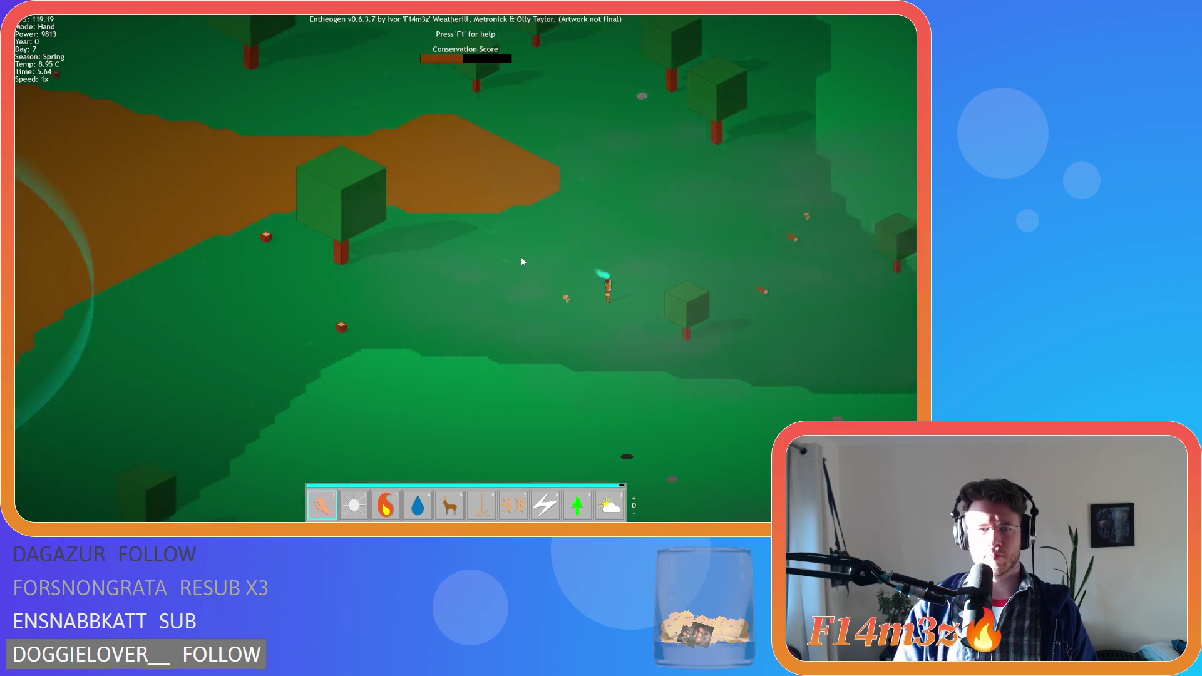
key("space")
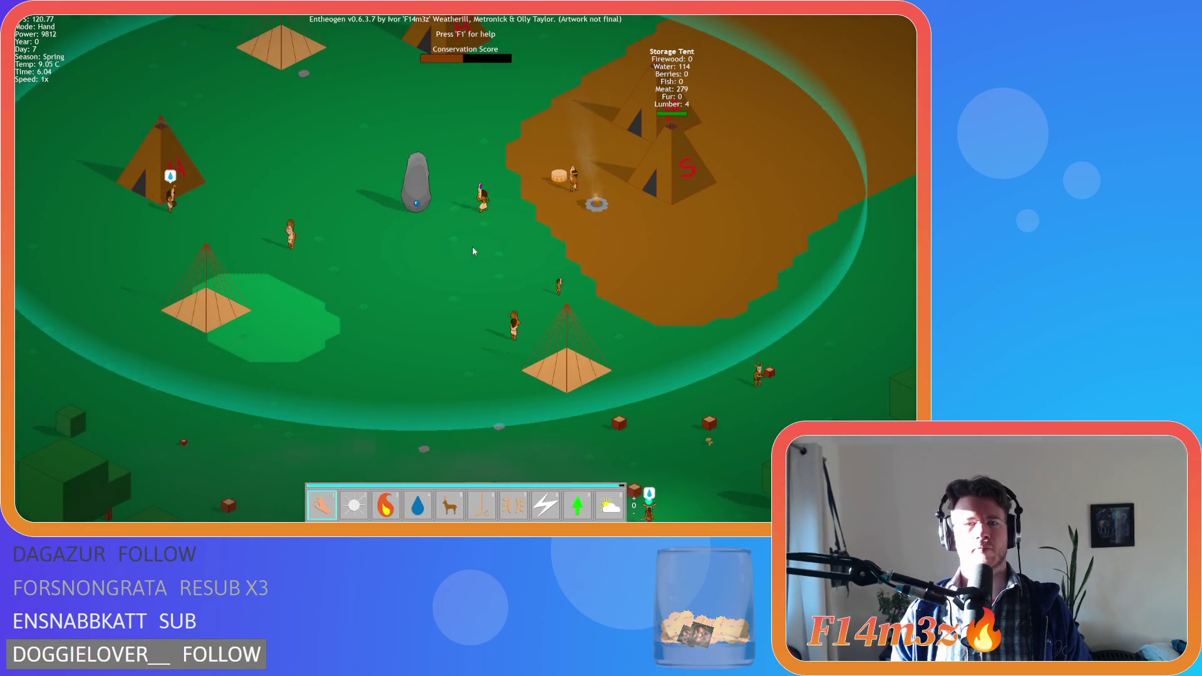
key("space")
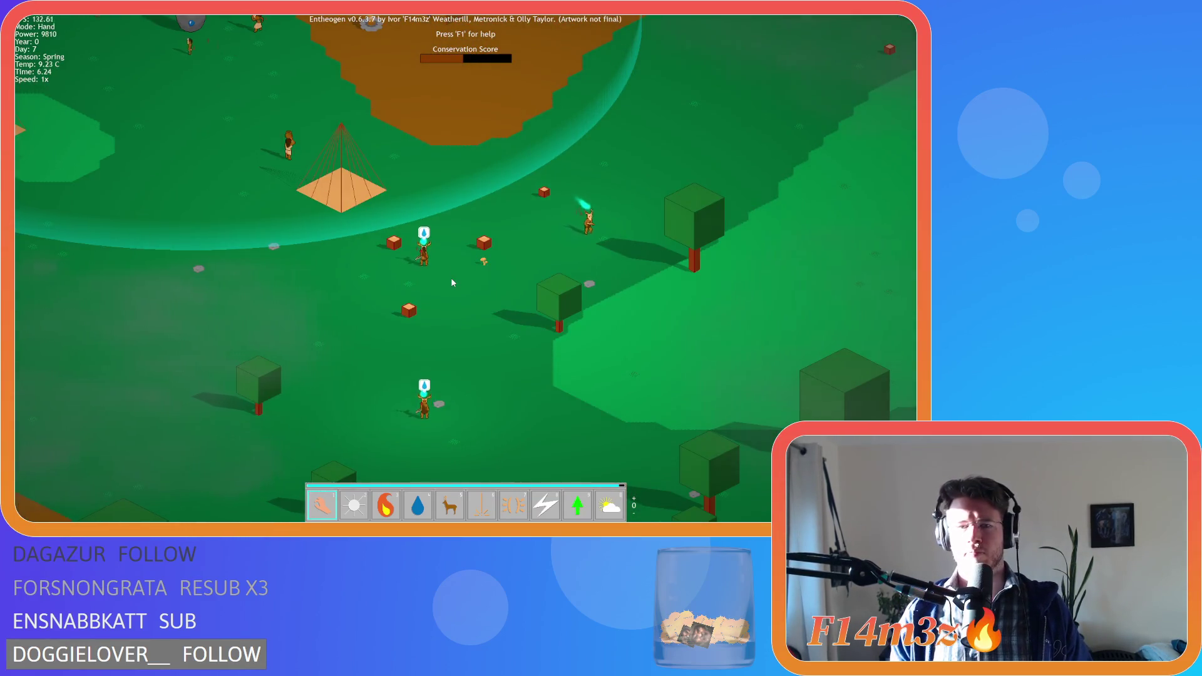
key("space")
key("space")
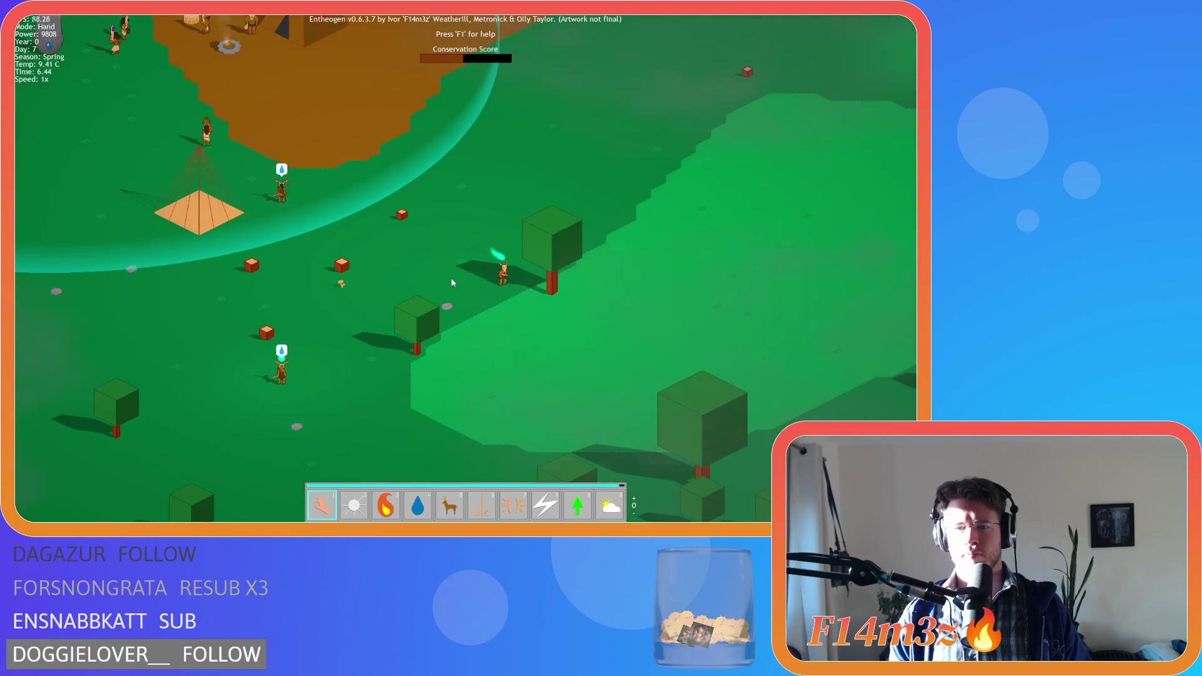
key("space")
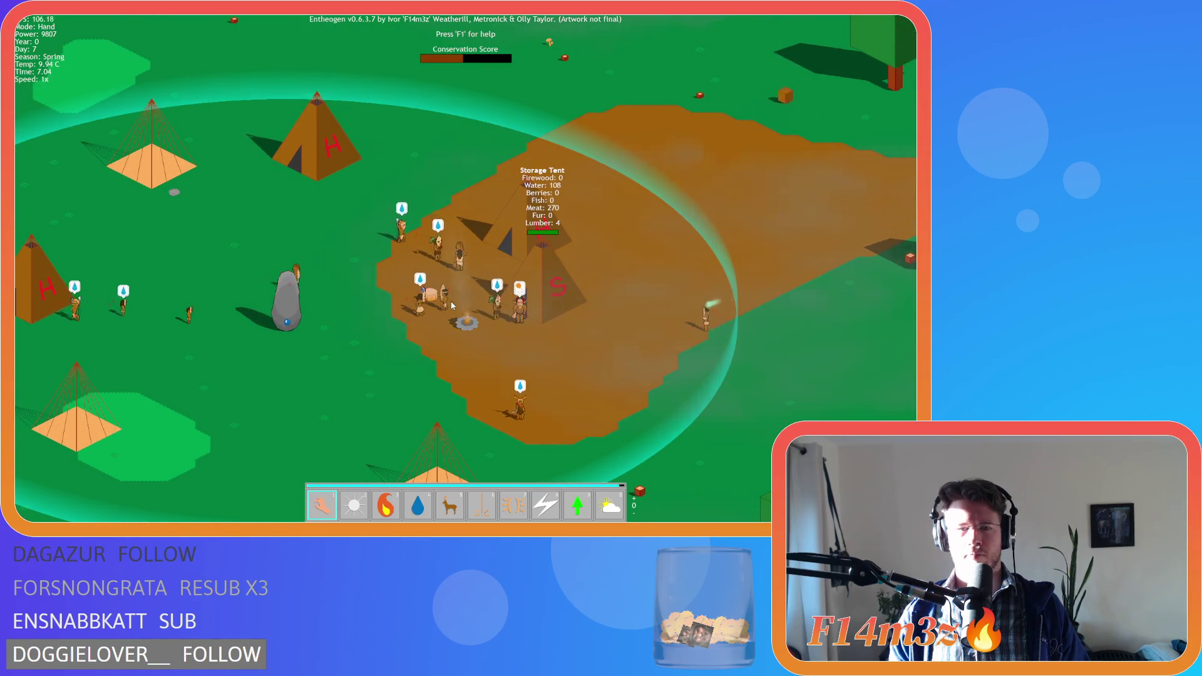
Quit the game with Escape, confirming with Y, to return to GameMaker
scroll(452, 305, "down", 3)
scroll(452, 306, "up", 3)
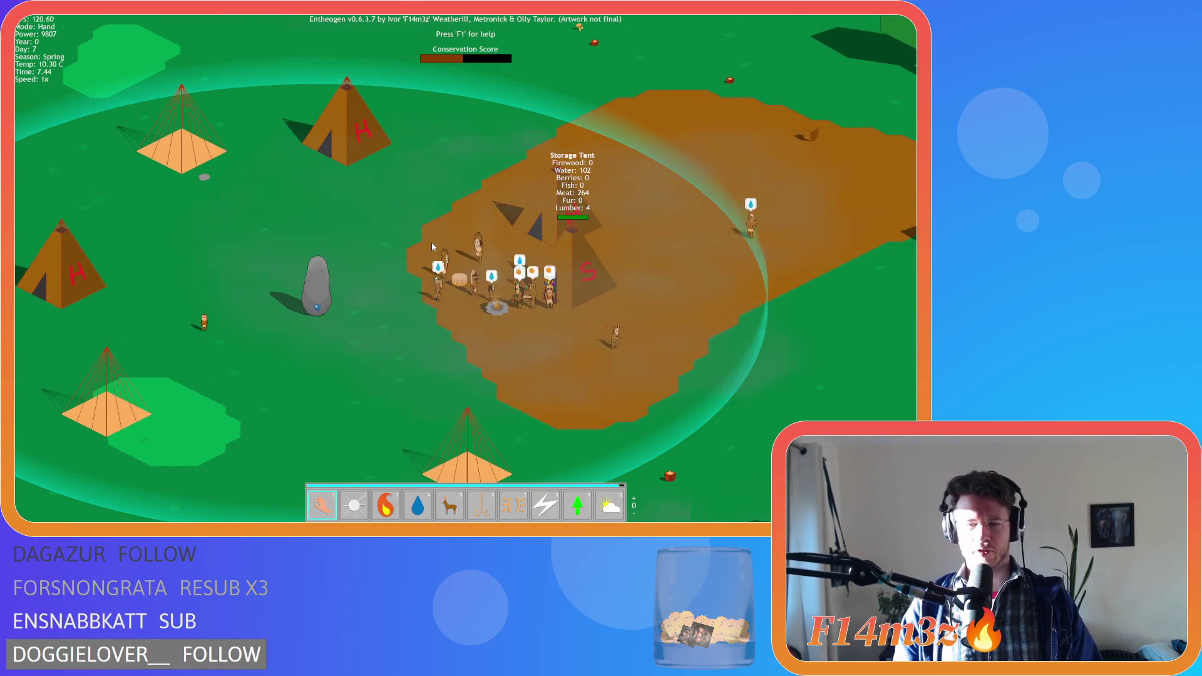
scroll(432, 247, "down", 3)
scroll(430, 250, "up", 3)
key("Escape")
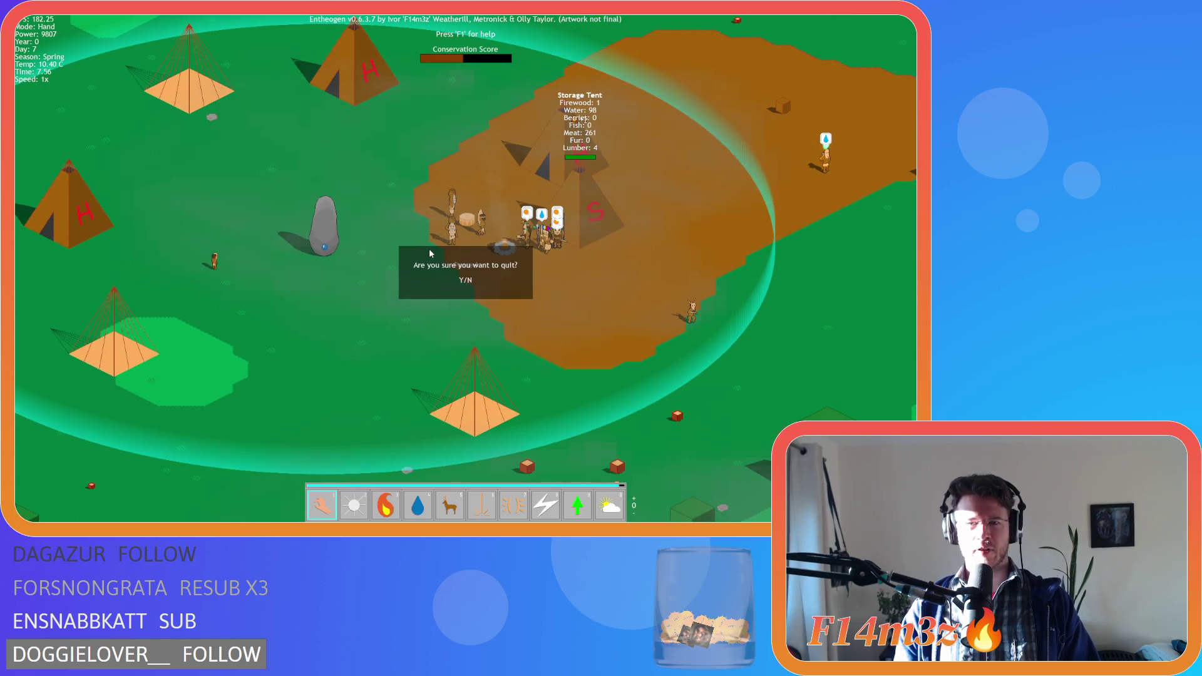
key("y")
right_click(245, 370)
Close all open code editors and collapse the Conditions, Scripts and Human folders
left_click(431, 363)
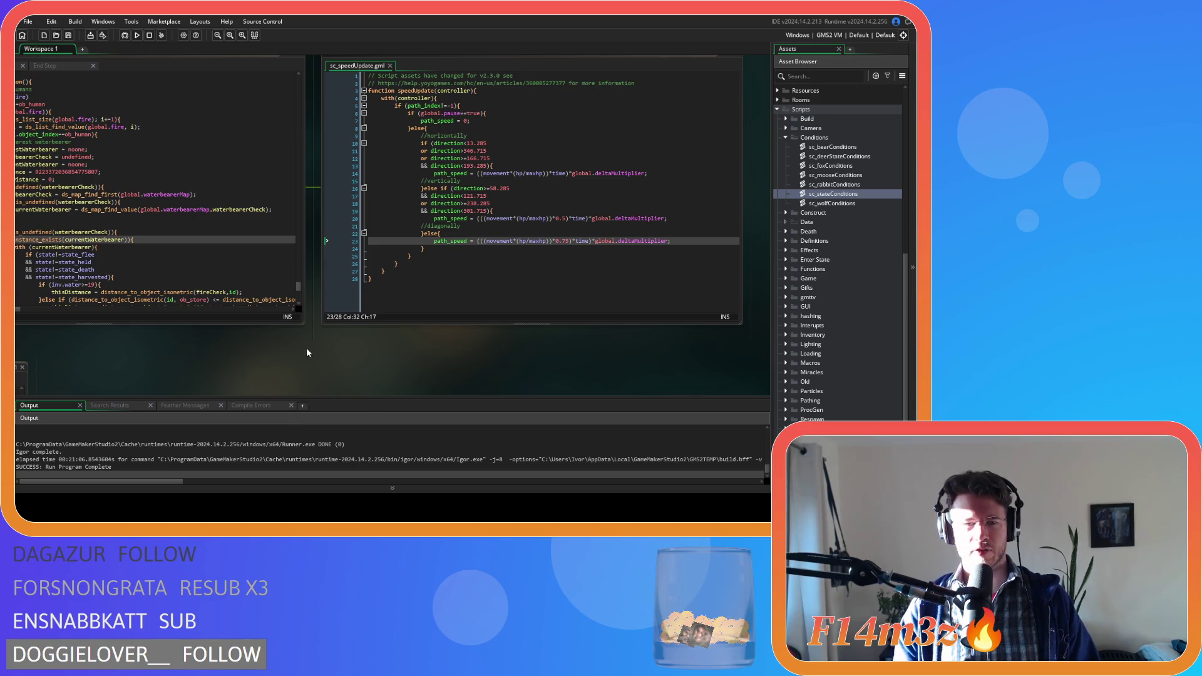
left_click(368, 403)
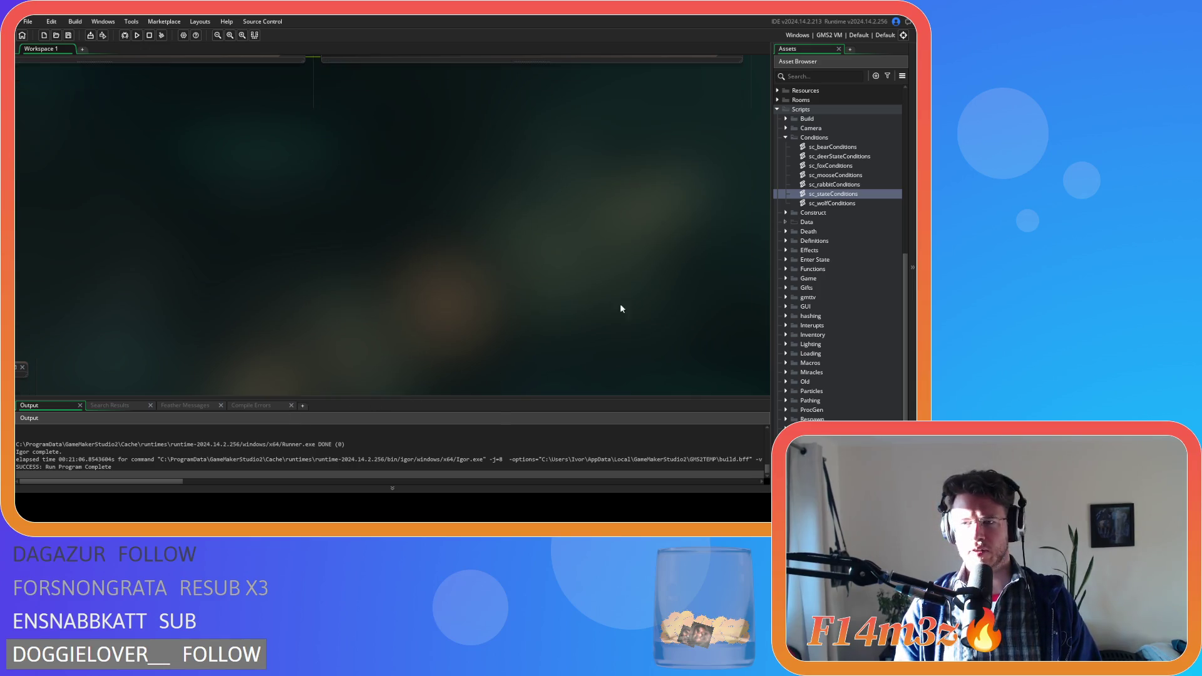
left_click(786, 138)
left_click(778, 110)
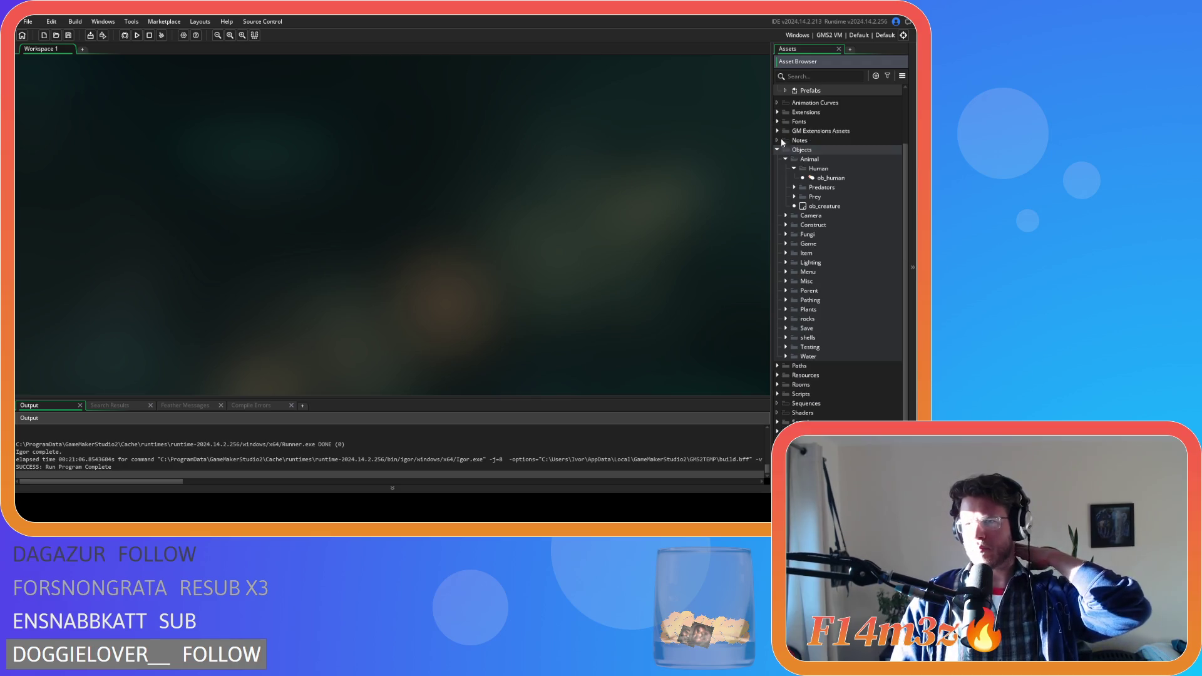
left_click(794, 169)
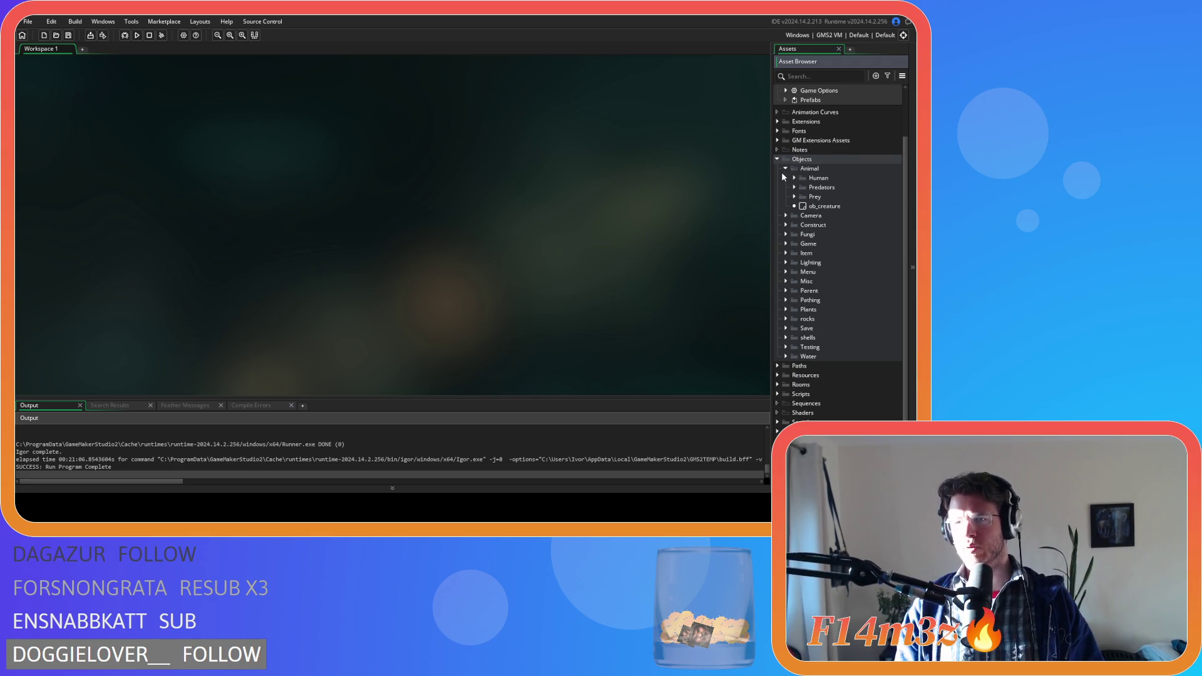
Collapse the Animal folder, expand Objects > Construct, and open the ob_store object
left_click(785, 169)
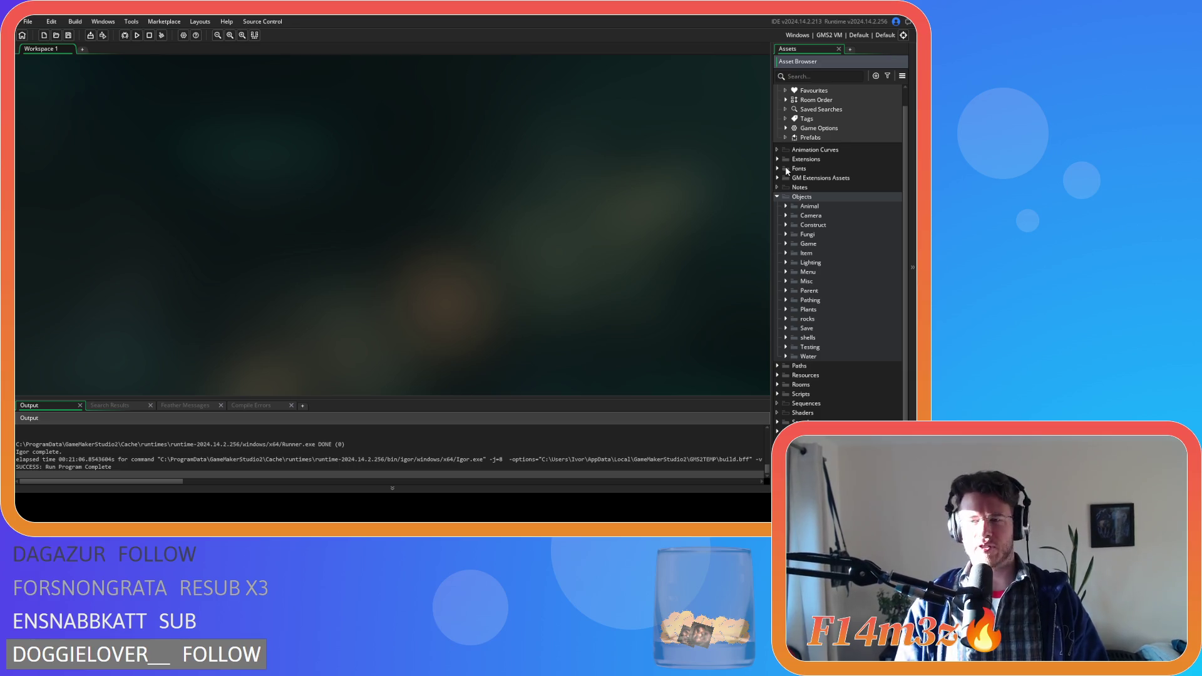
left_click(777, 197)
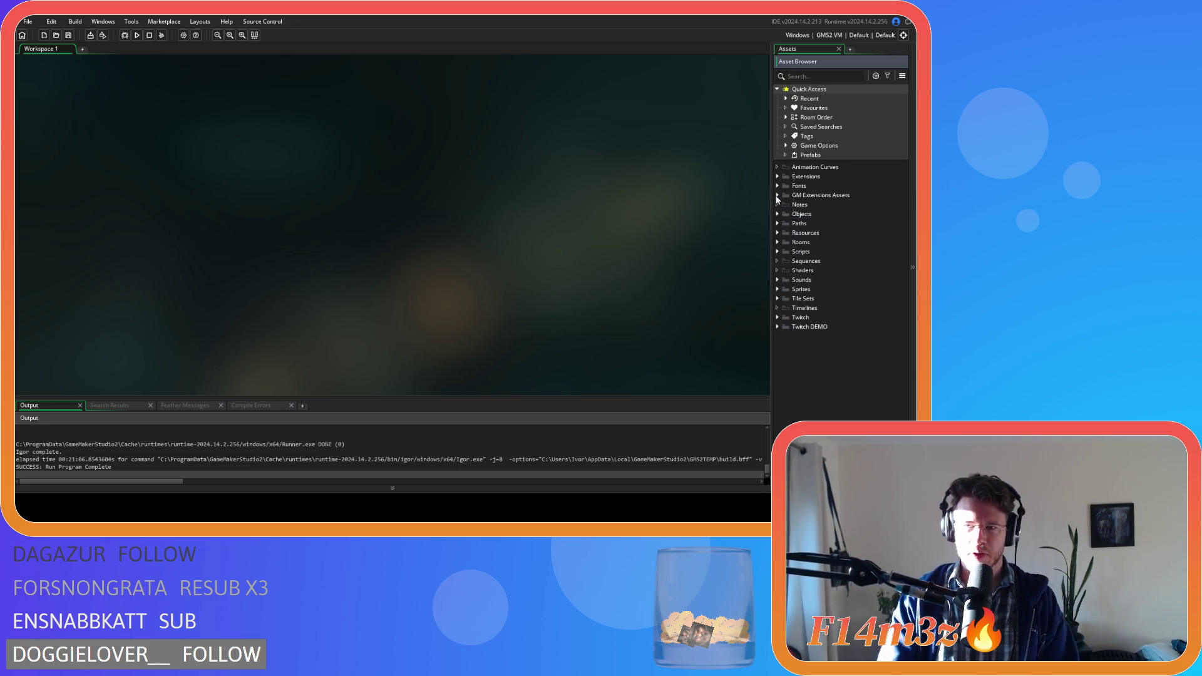
left_click(777, 214)
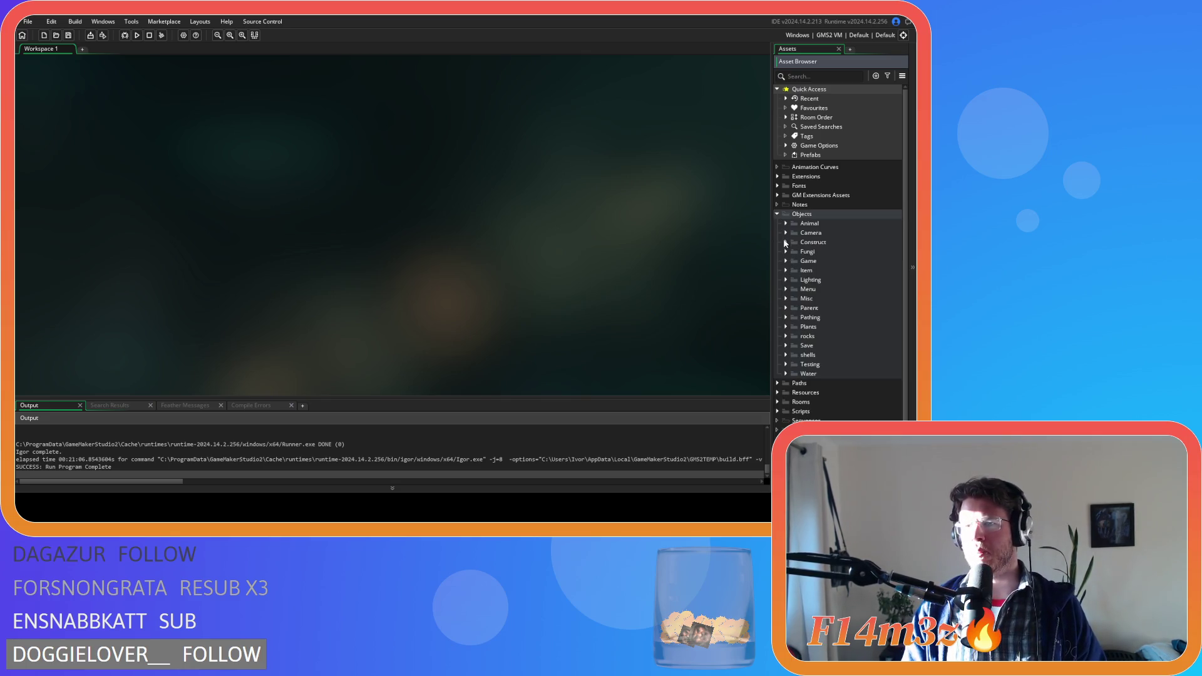
left_click(786, 242)
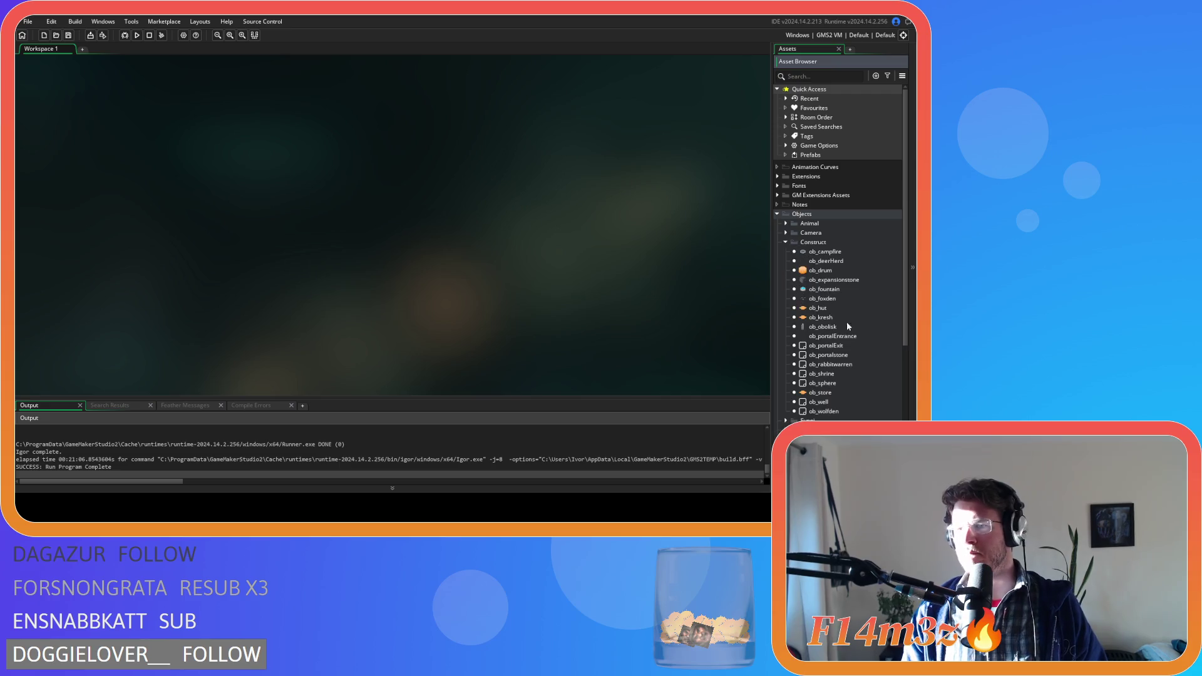
double_click(825, 394)
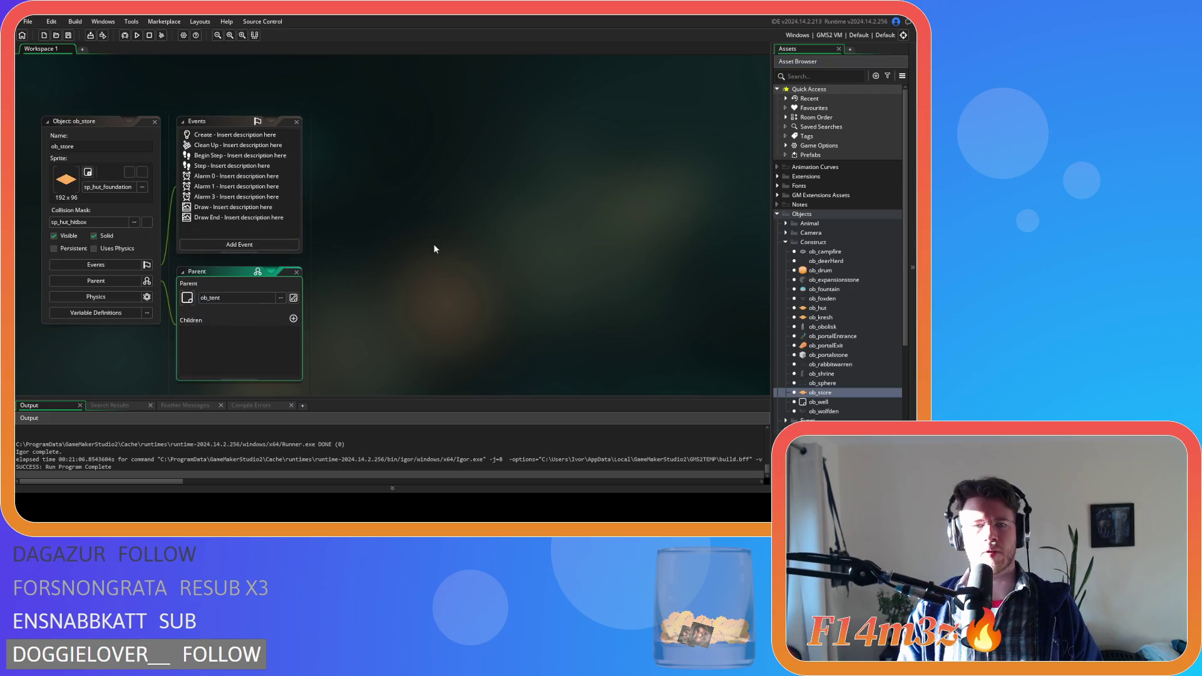
Open ob_store's Draw End event and comment out the selected inventory draw_text lines with Ctrl+K
double_click(220, 217)
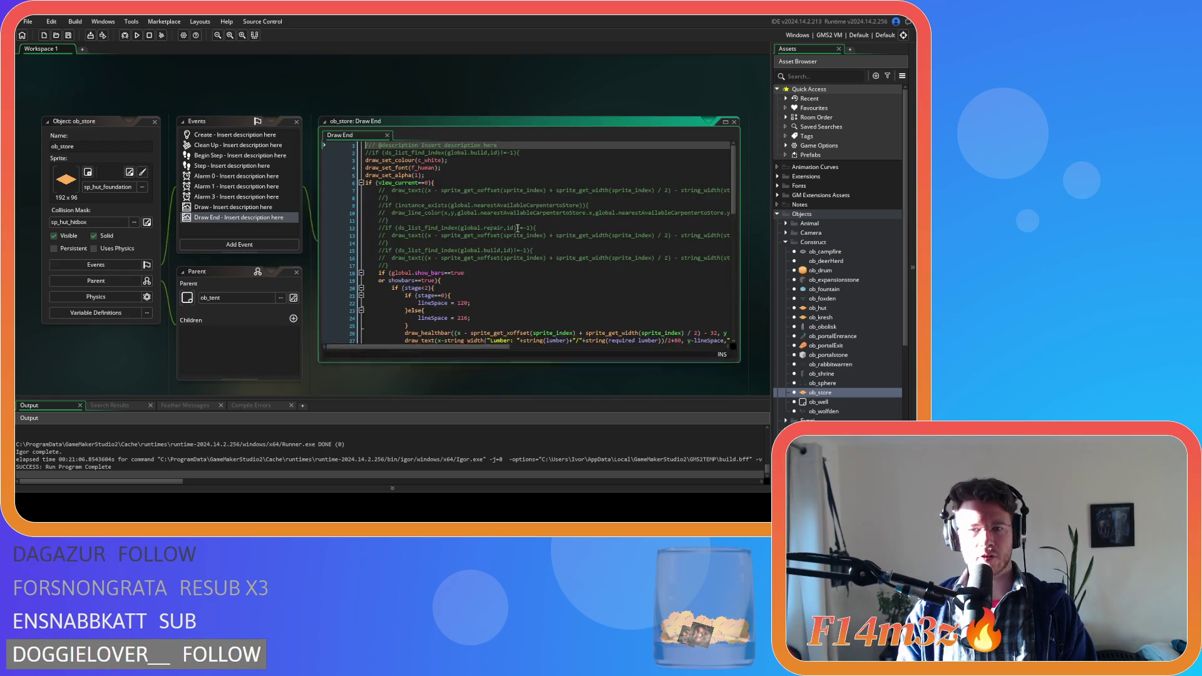
scroll(490, 319, "down", 5)
scroll(490, 318, "up", 1)
left_click_drag(406, 326, 402, 219)
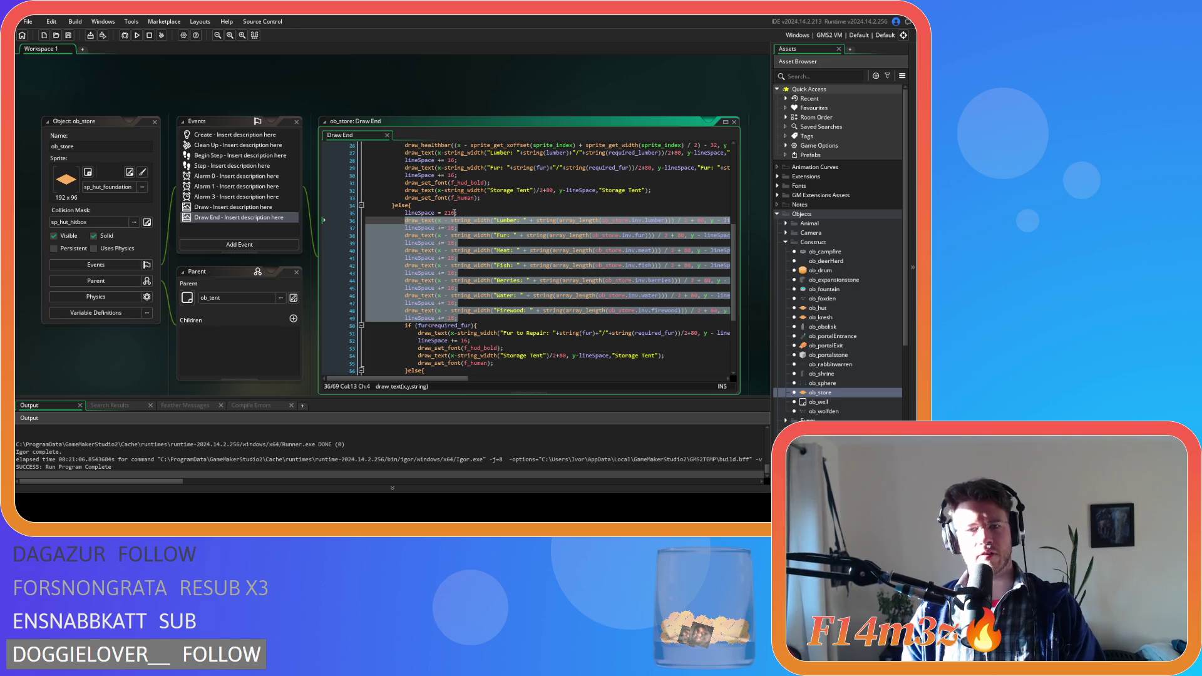
key("ctrl+k")
left_click(517, 281)
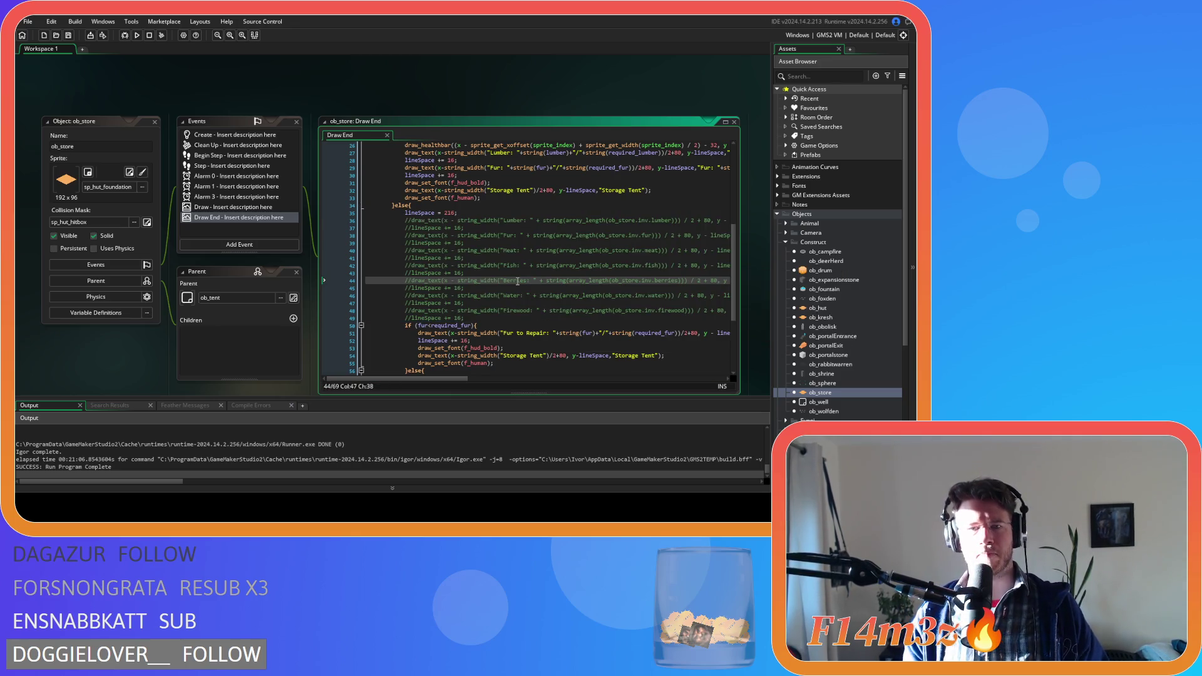
Review the Draw End code around the fur repair check and Storage Tent label lines
scroll(528, 289, "down", 3)
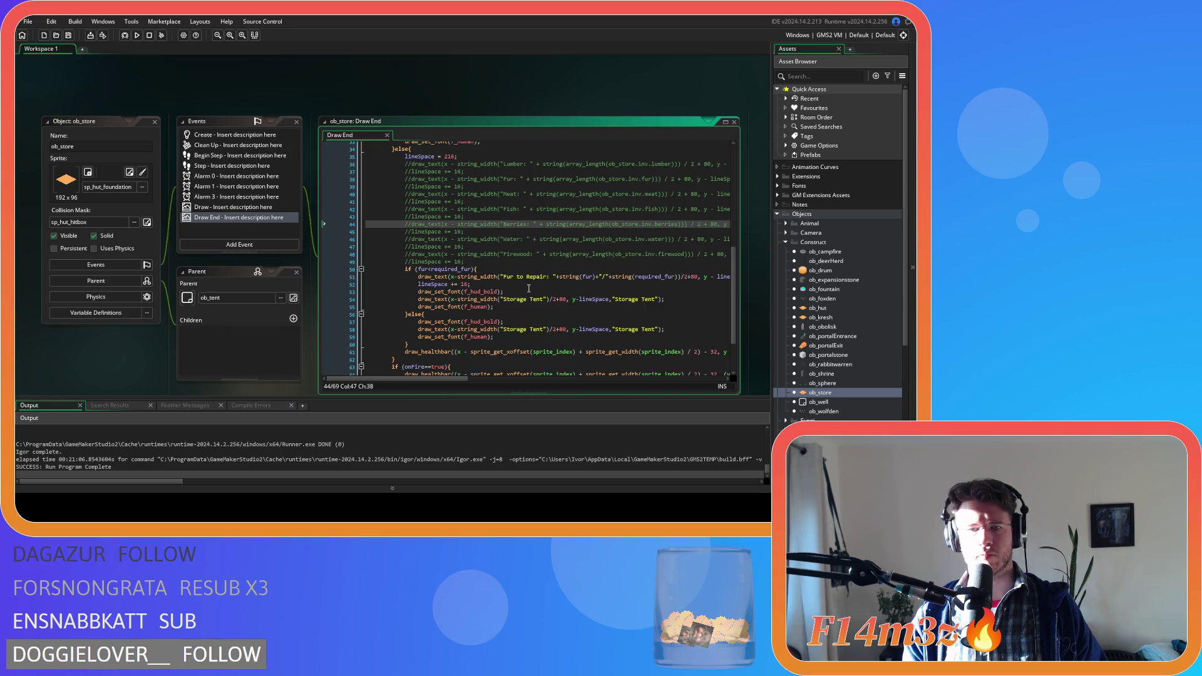
scroll(528, 288, "down", 1)
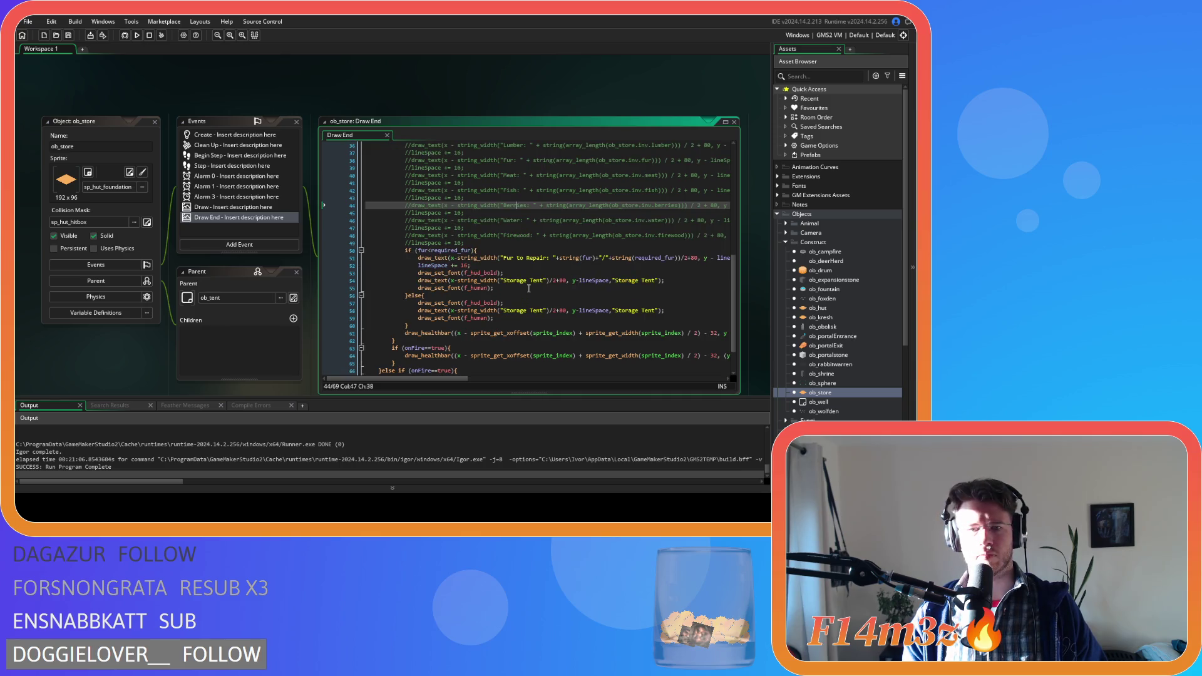
left_click(565, 319)
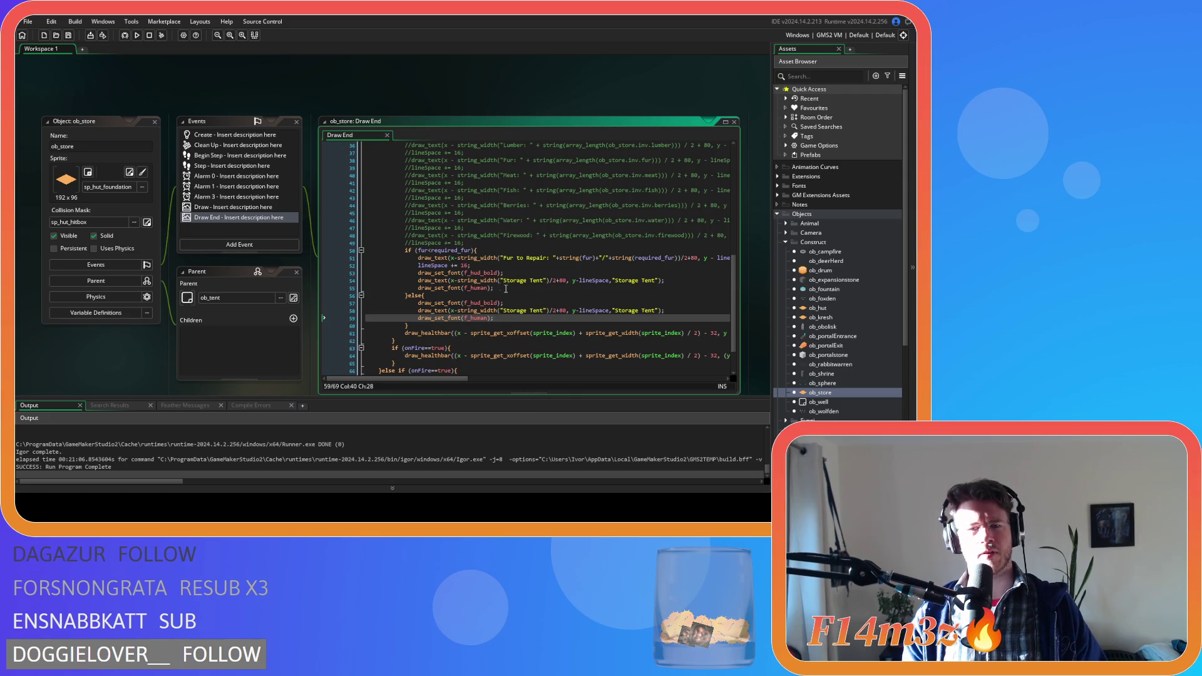
left_click(472, 251)
left_click(488, 311)
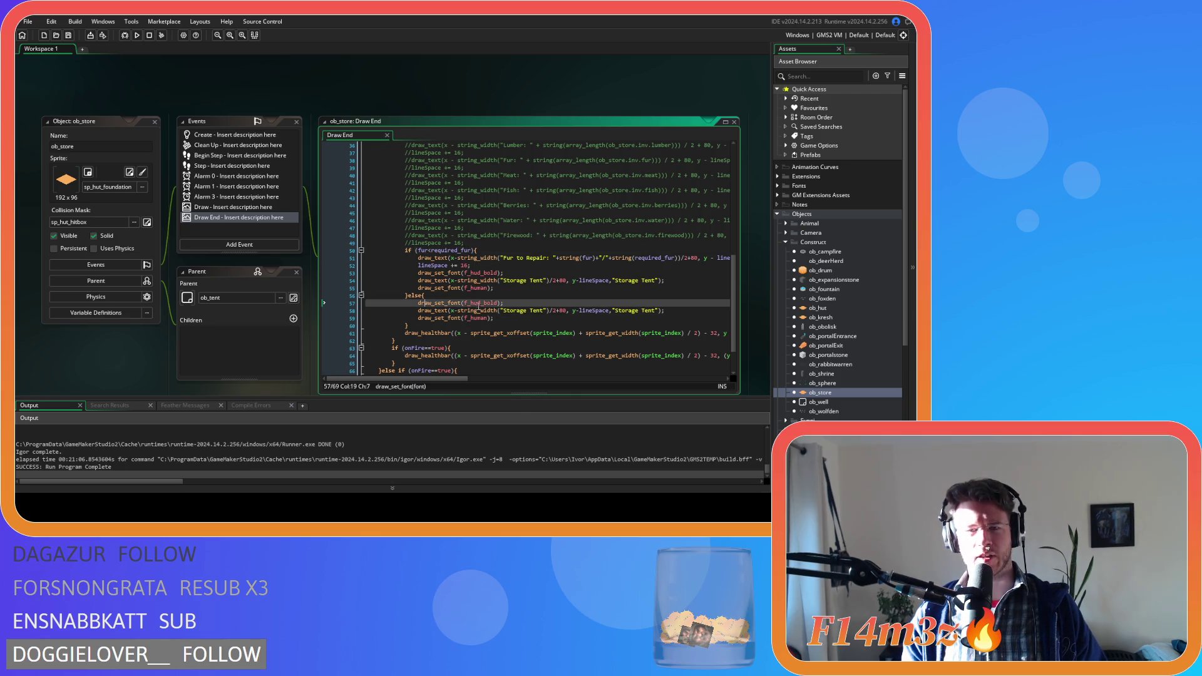
left_click(531, 281)
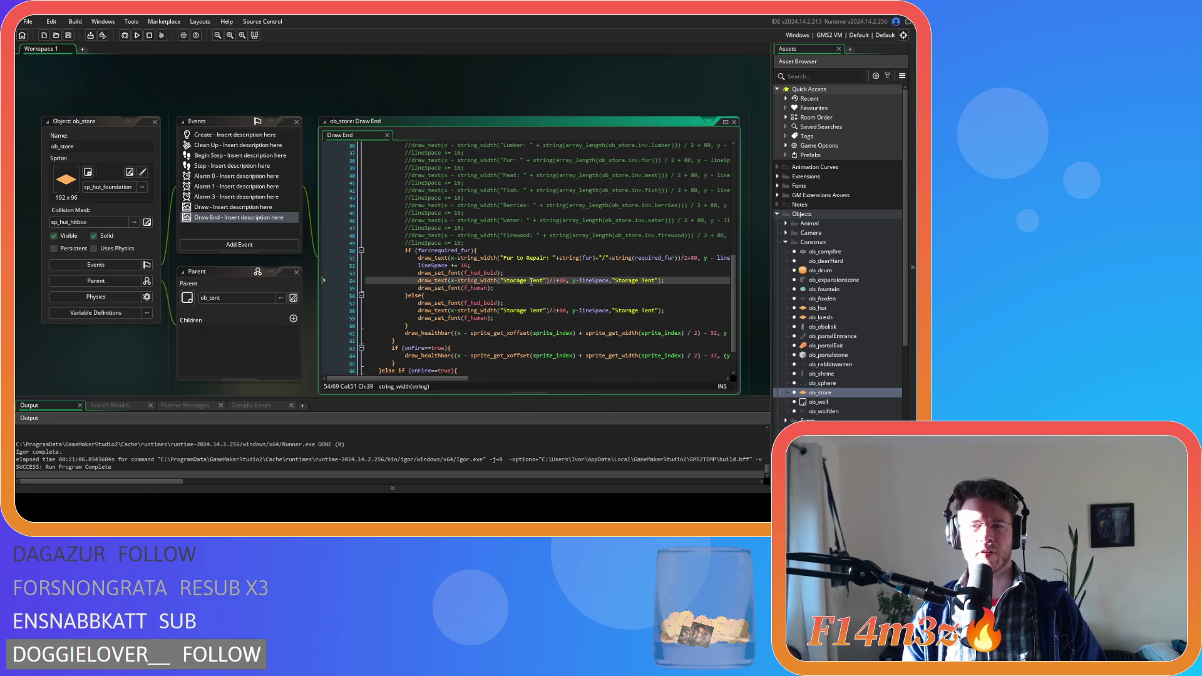
scroll(570, 324, "down", 1)
left_click_drag(592, 291, 681, 286)
left_click(652, 290)
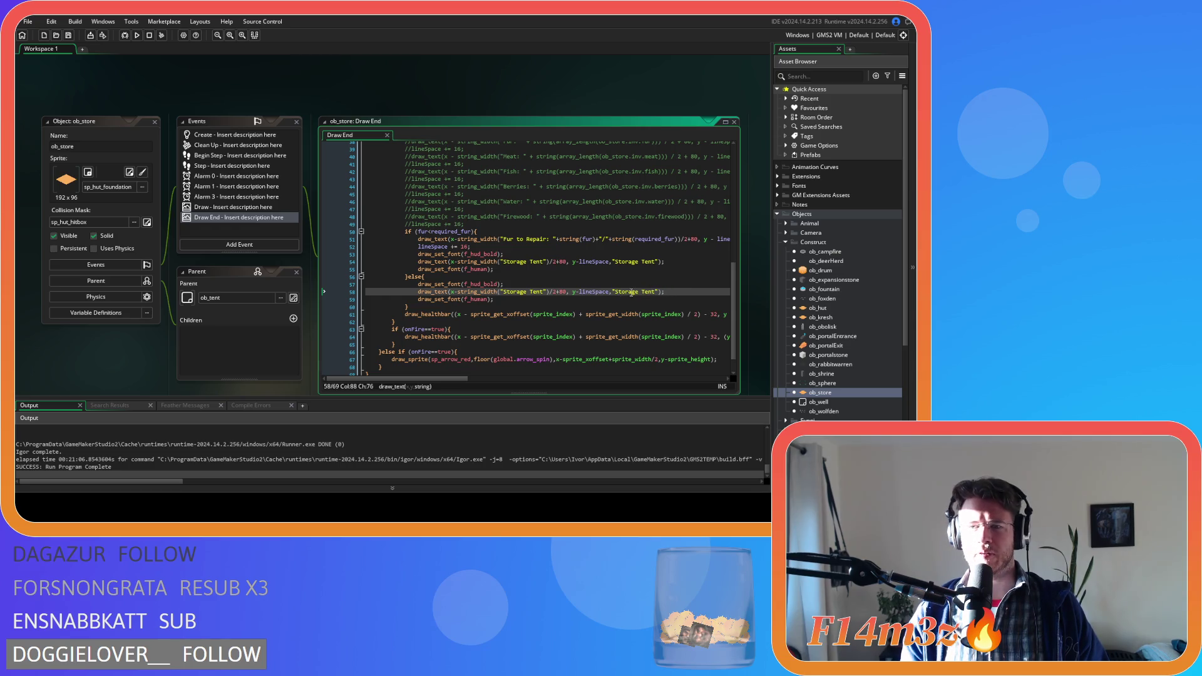
left_click_drag(436, 239, 593, 239)
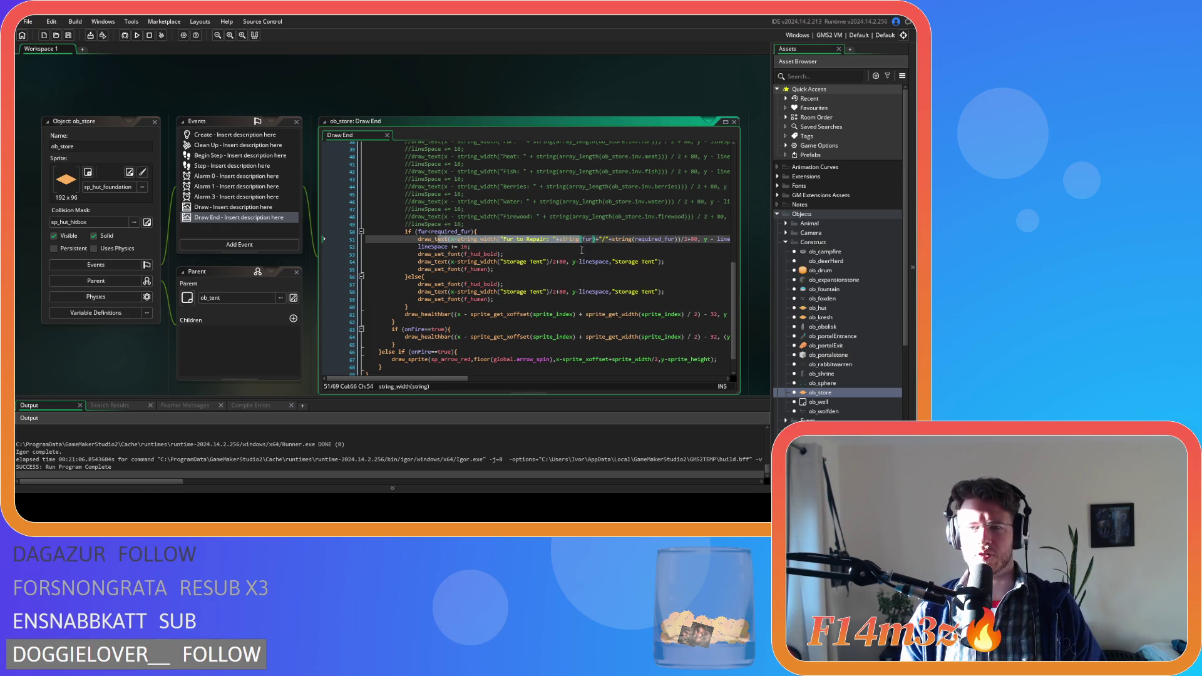
scroll(526, 263, "up", 6)
left_click_drag(424, 273, 442, 327)
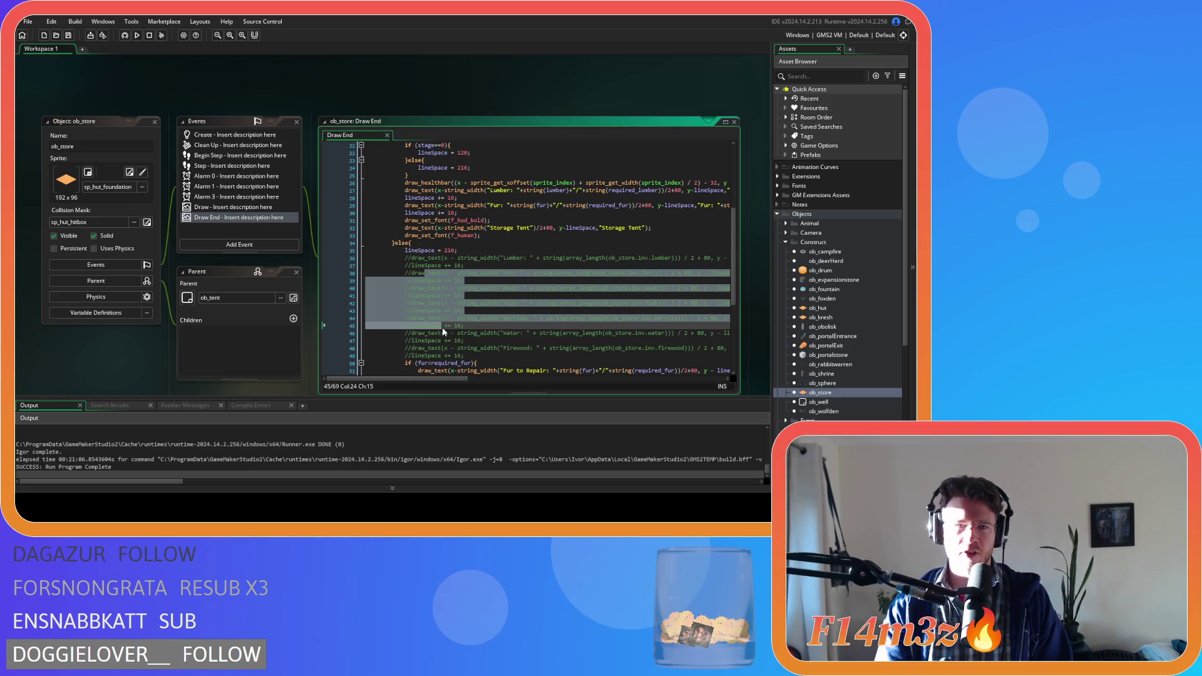
left_click(446, 288)
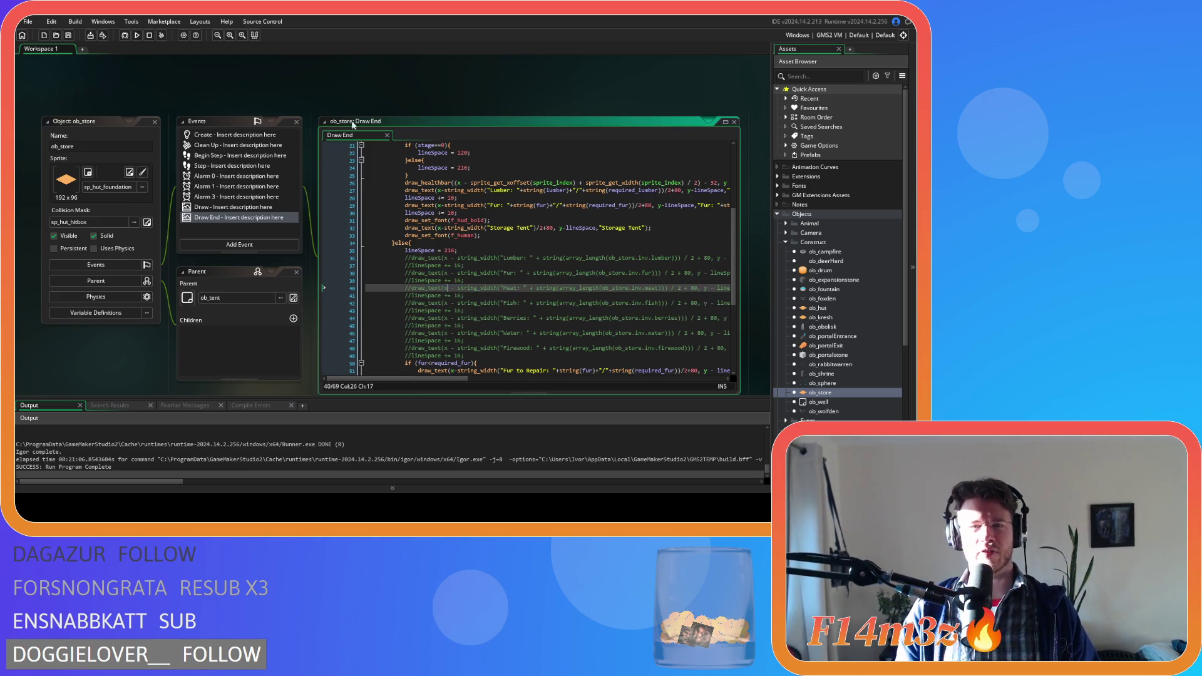
Close the ob_store windows with Windows > Close All and collapse the Objects folder
right_click(286, 96)
mouse_move(316, 108)
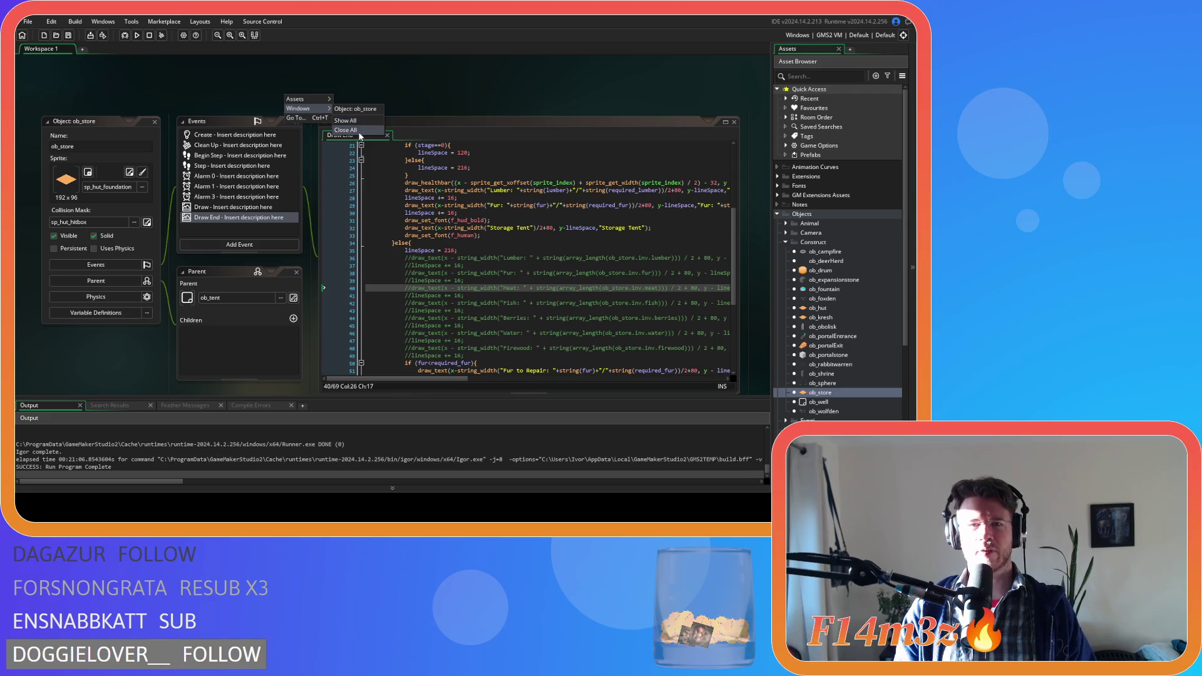
left_click(346, 130)
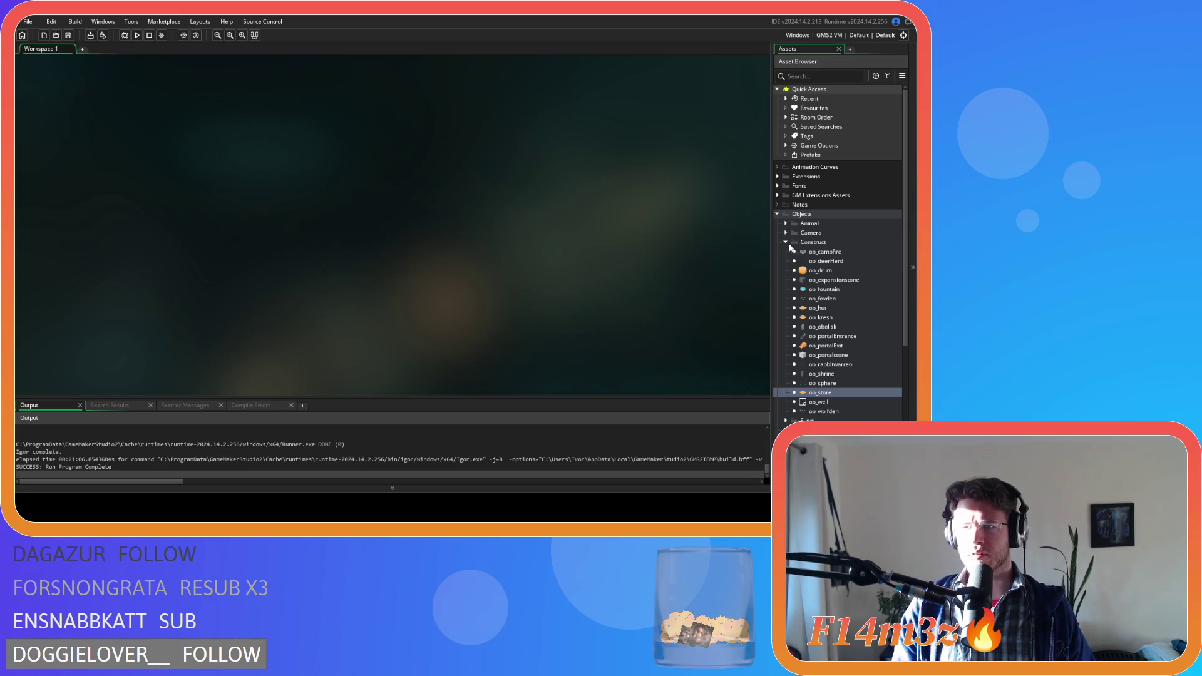
left_click(777, 215)
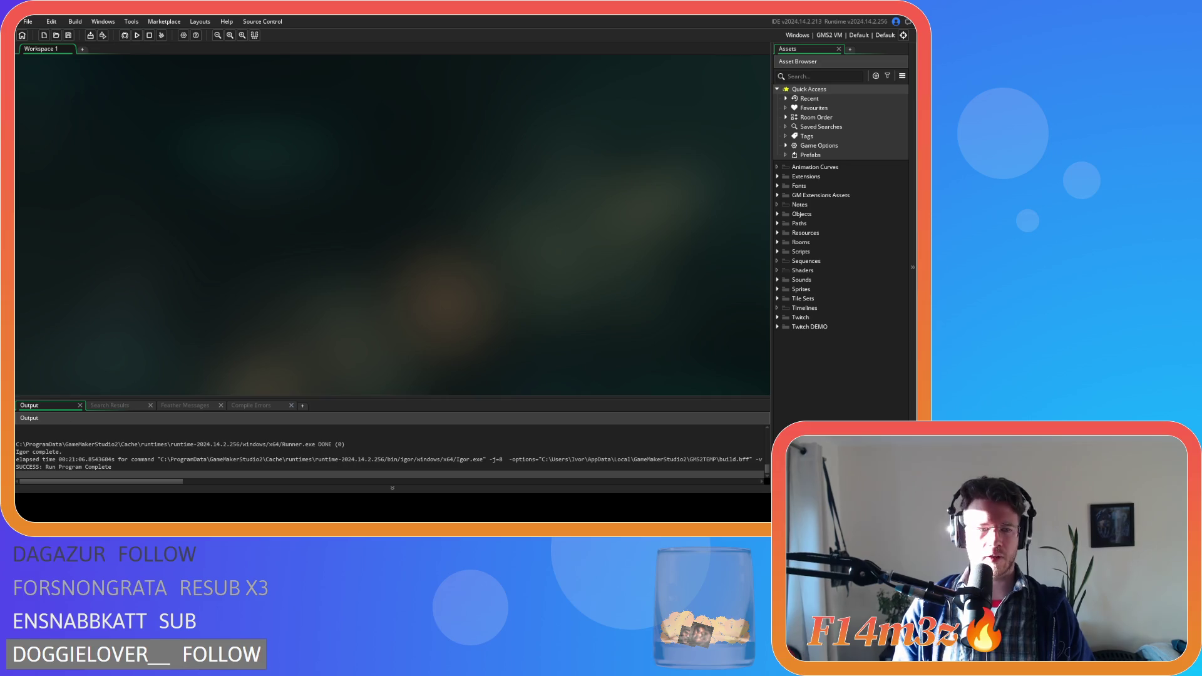
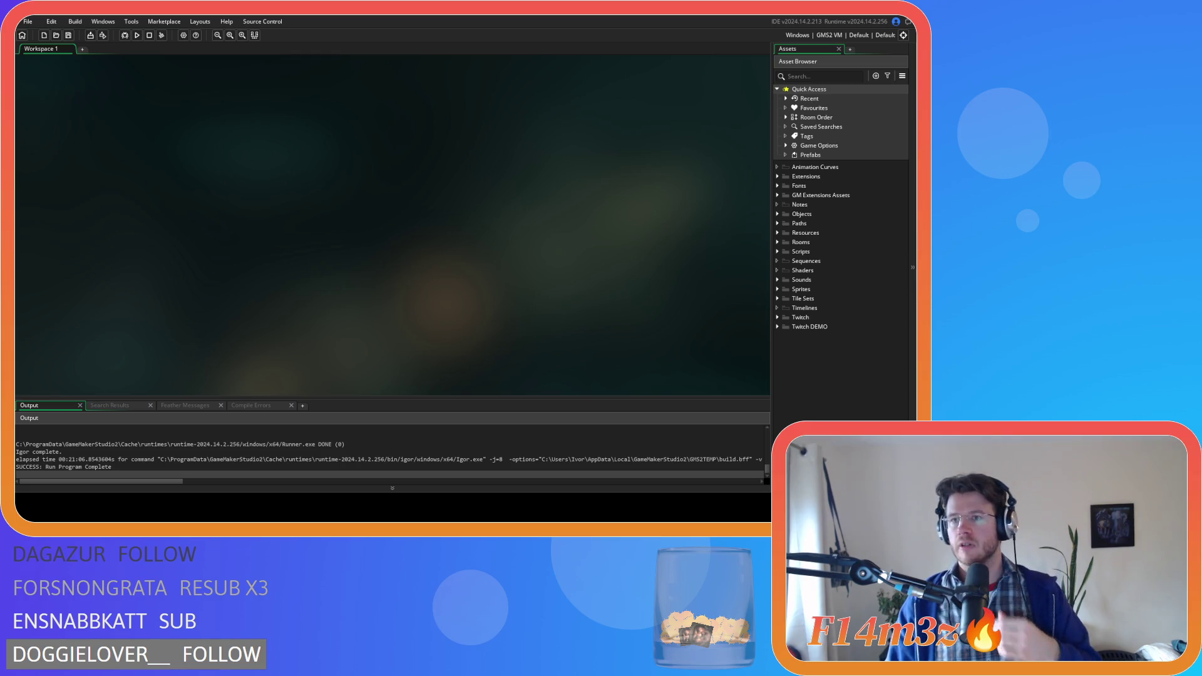
Expand Objects > Animal > Human and open the ob_human object editor
left_click(777, 214)
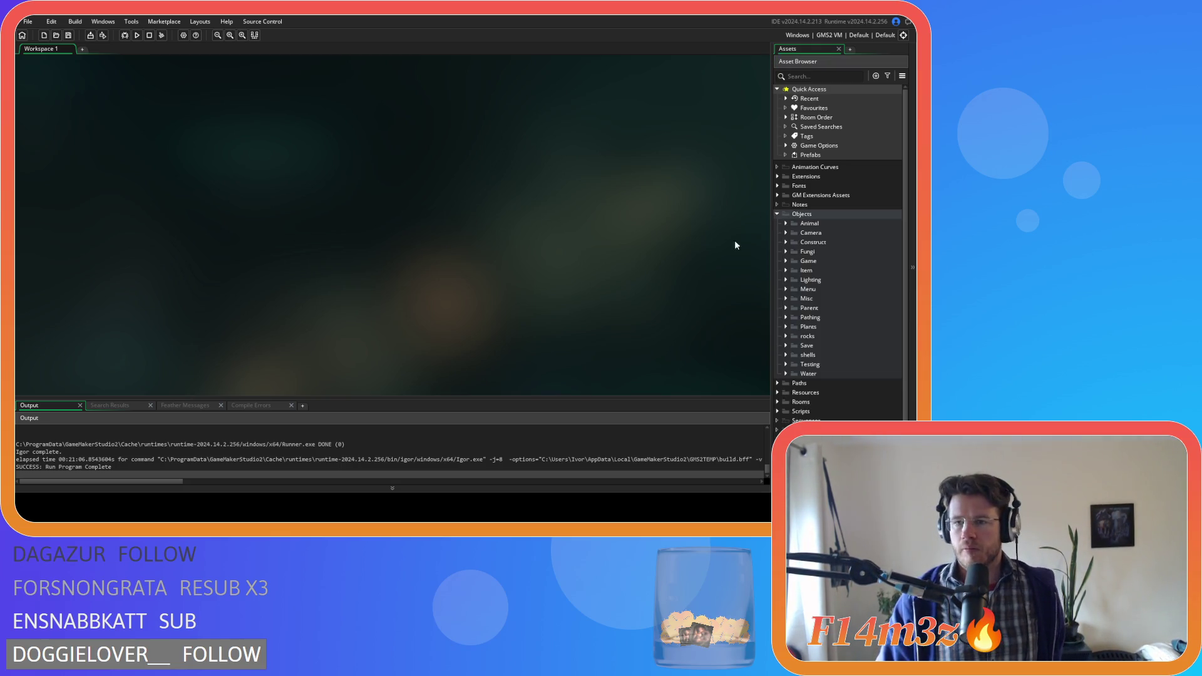
left_click(786, 223)
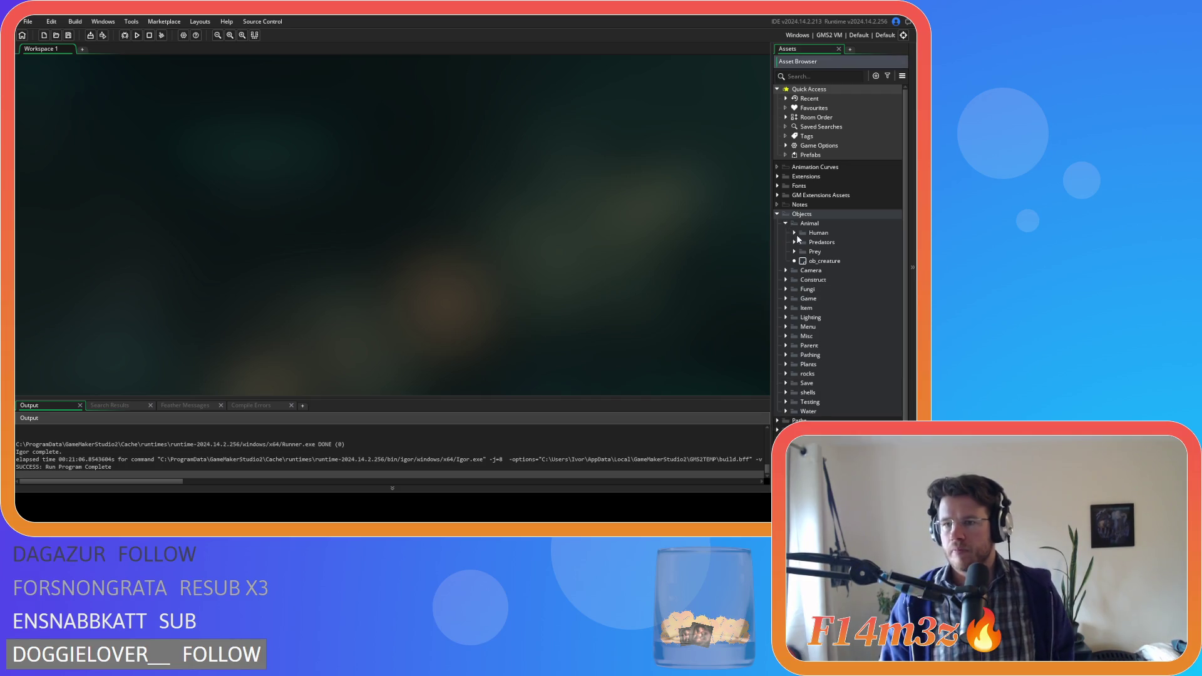
left_click(793, 233)
left_click(813, 242)
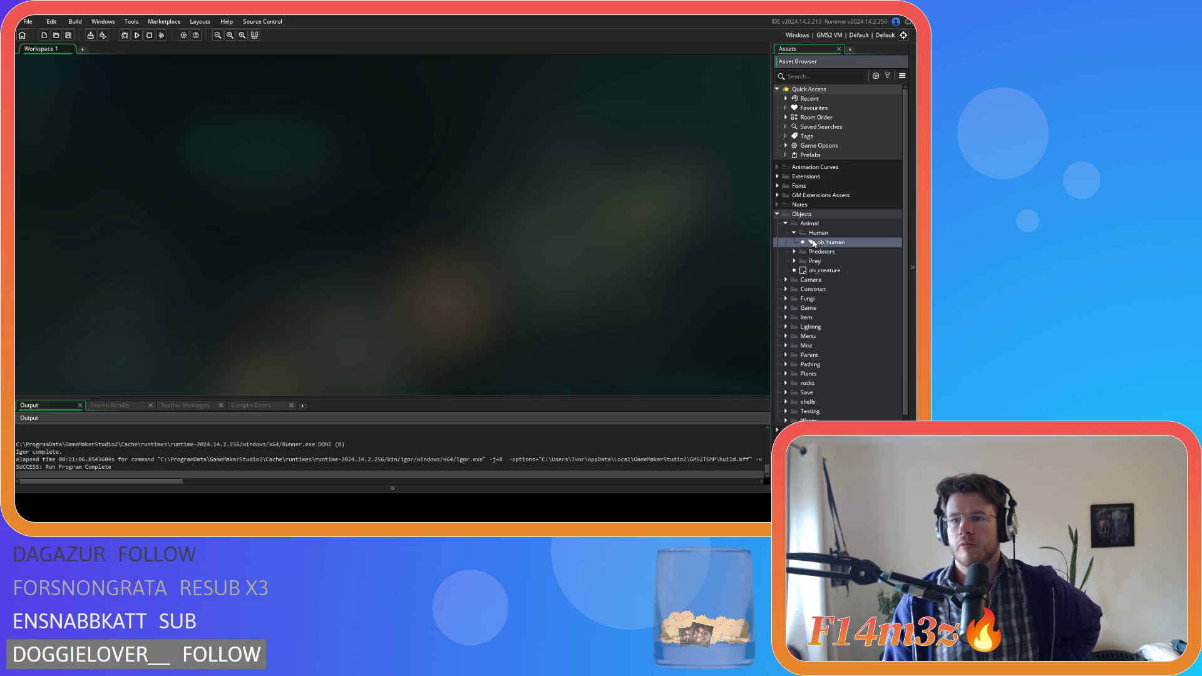
double_click(813, 242)
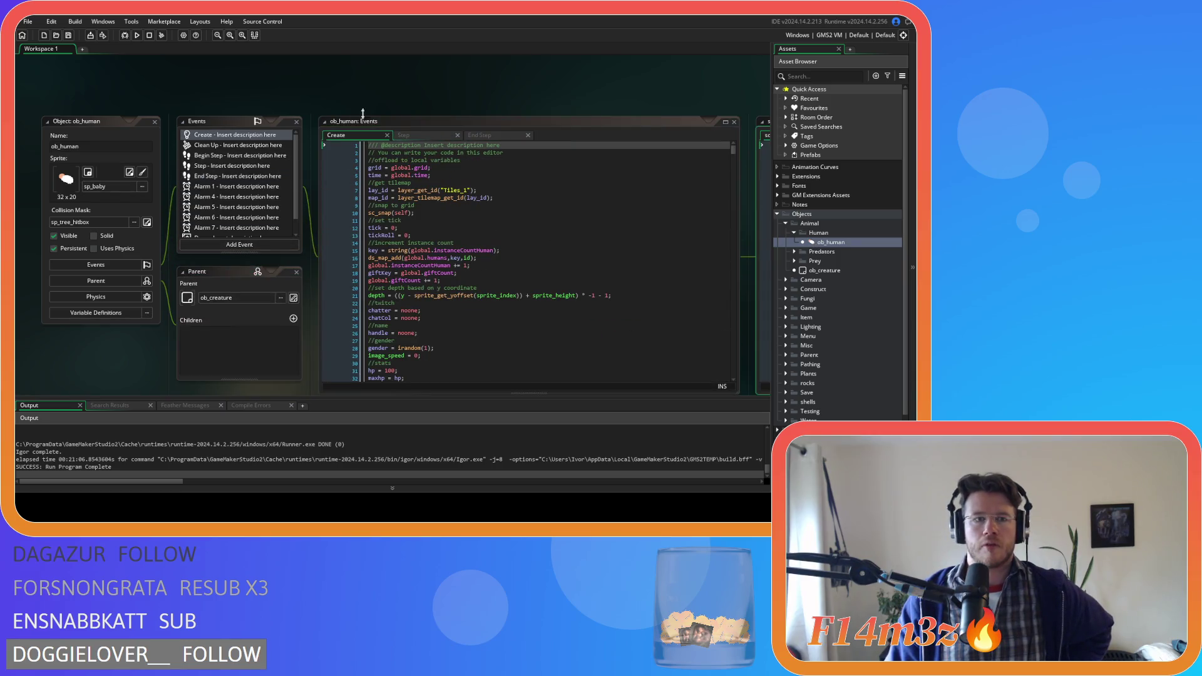
left_click_drag(604, 95, 231, 76)
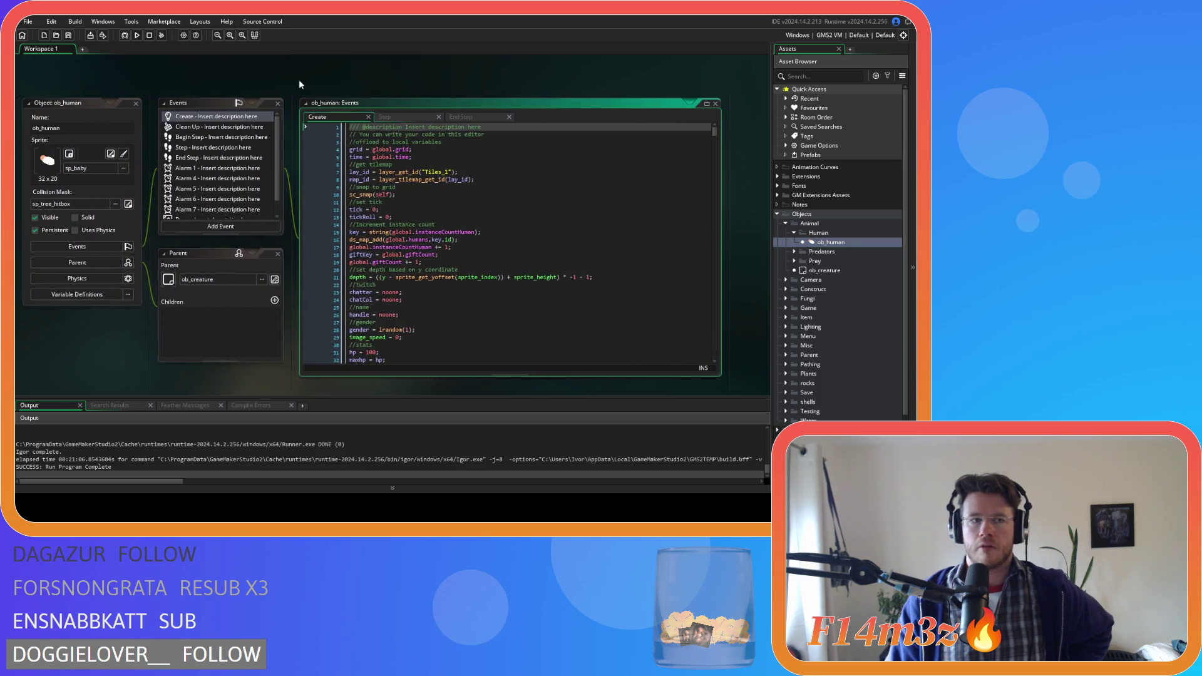
Open Find in ob_human's Create event code
left_click(483, 158)
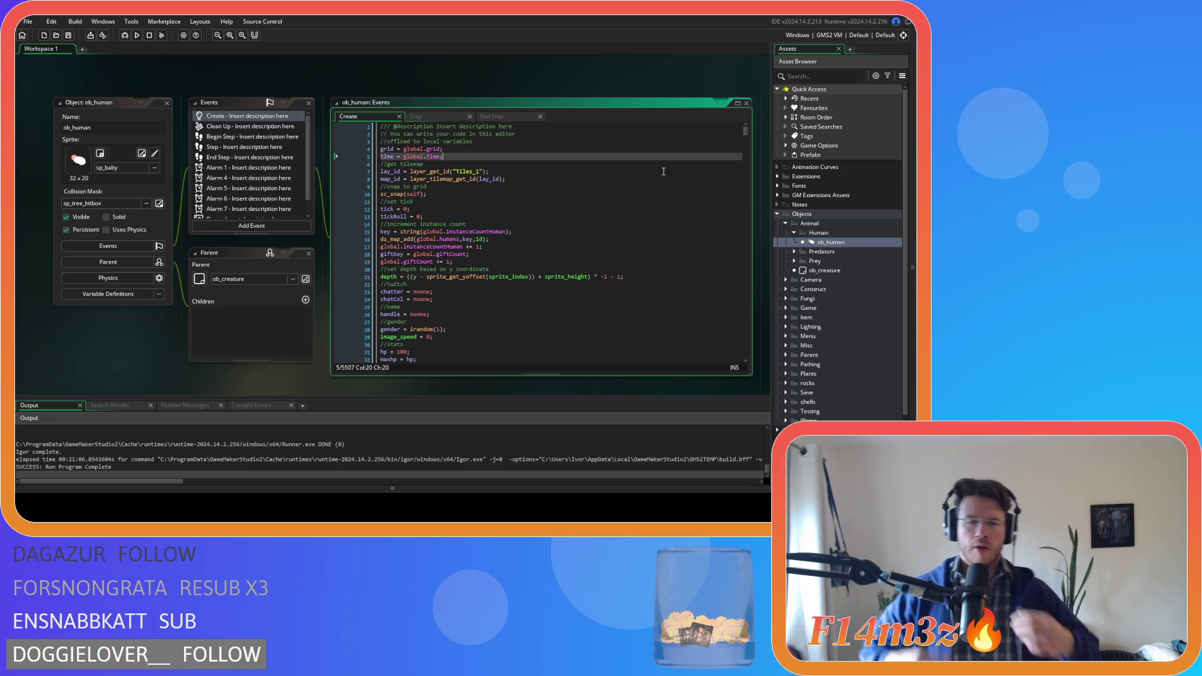
left_click(524, 223)
key("ctrl+f")
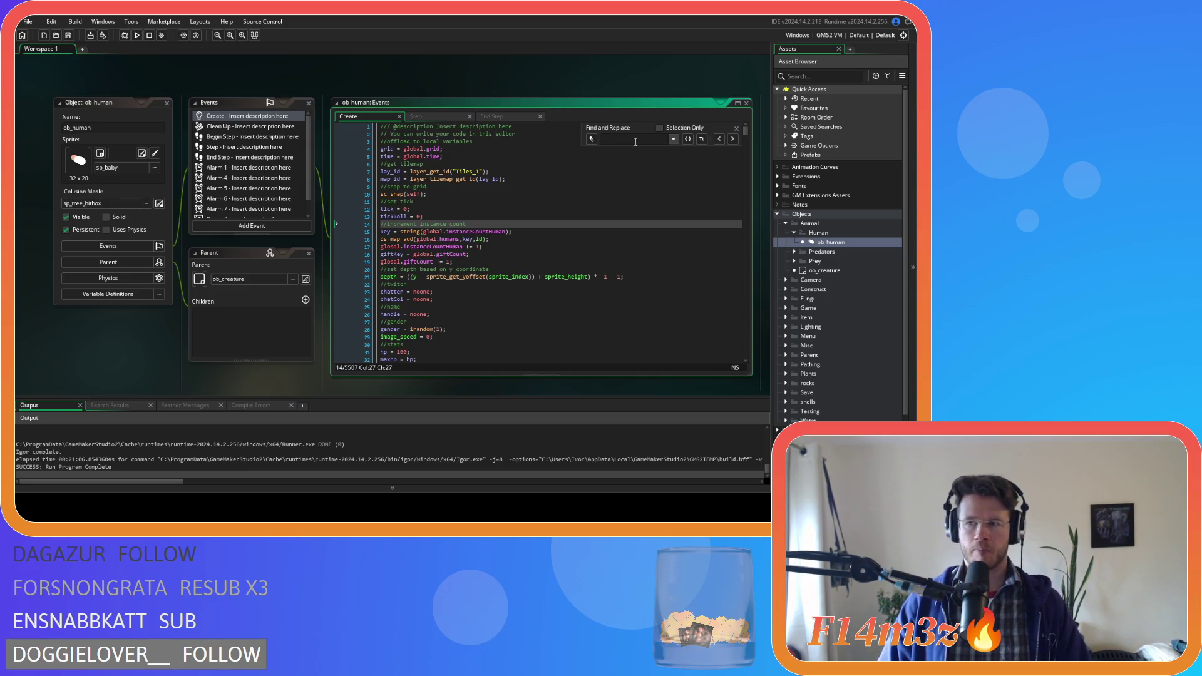
Search ob_human's Create code for 'state_shro'
type("shroom")
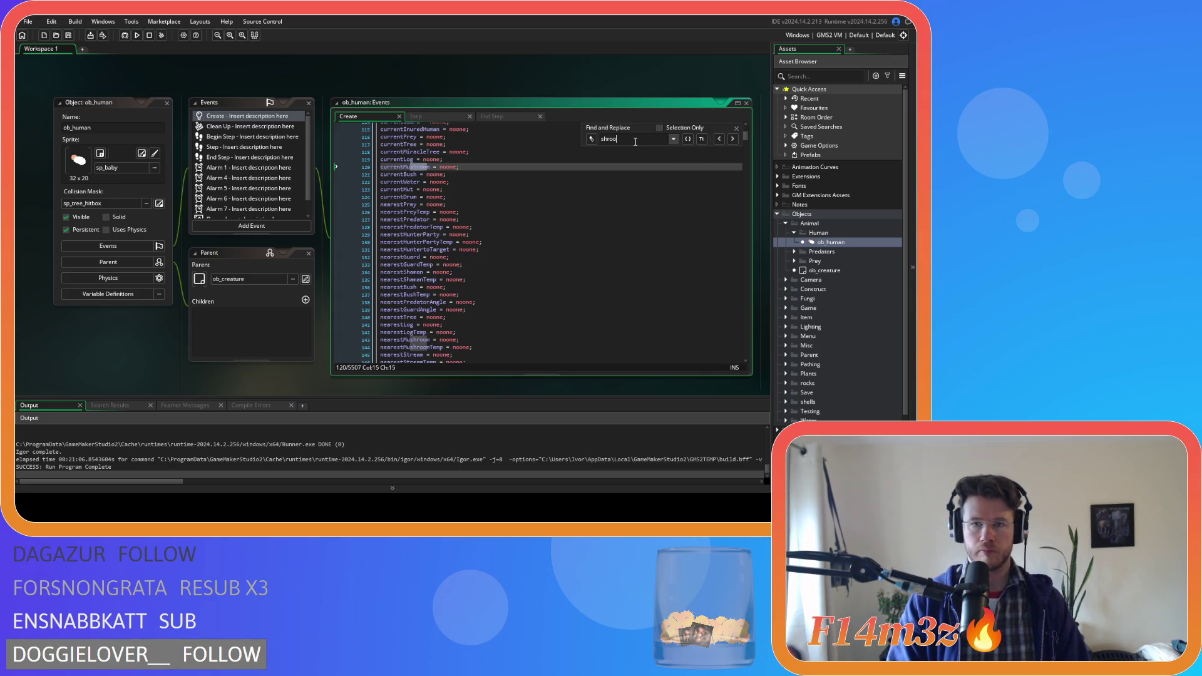
key("ctrl+a")
type("state_")
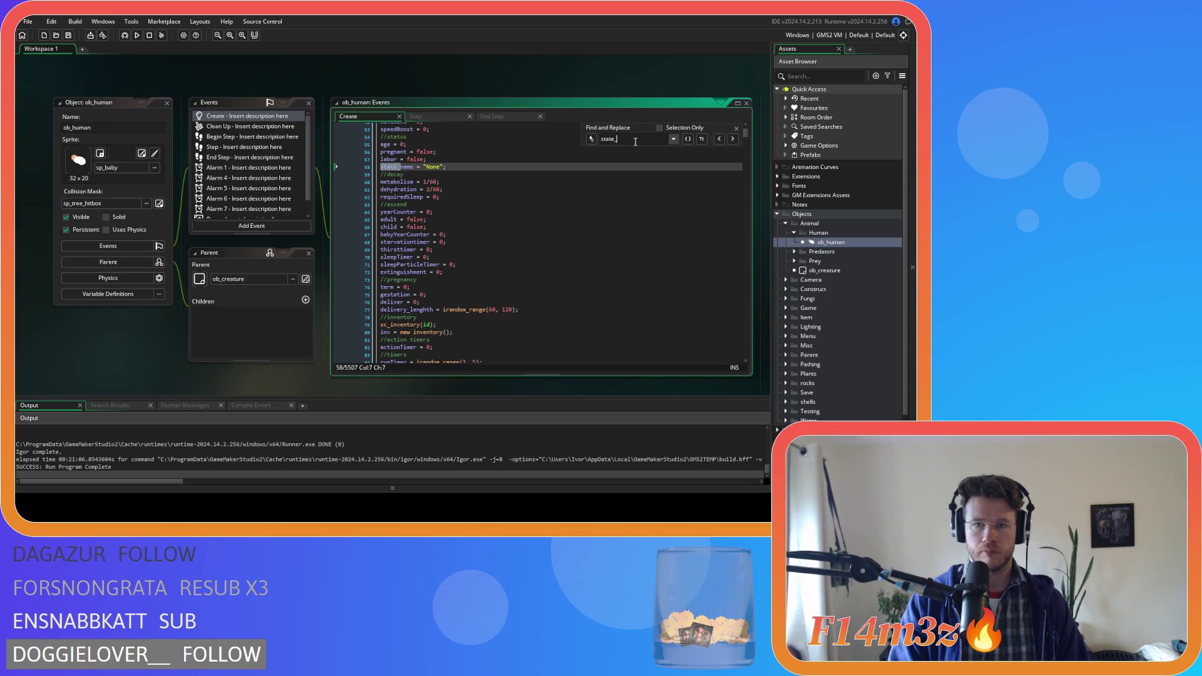
type("shroom")
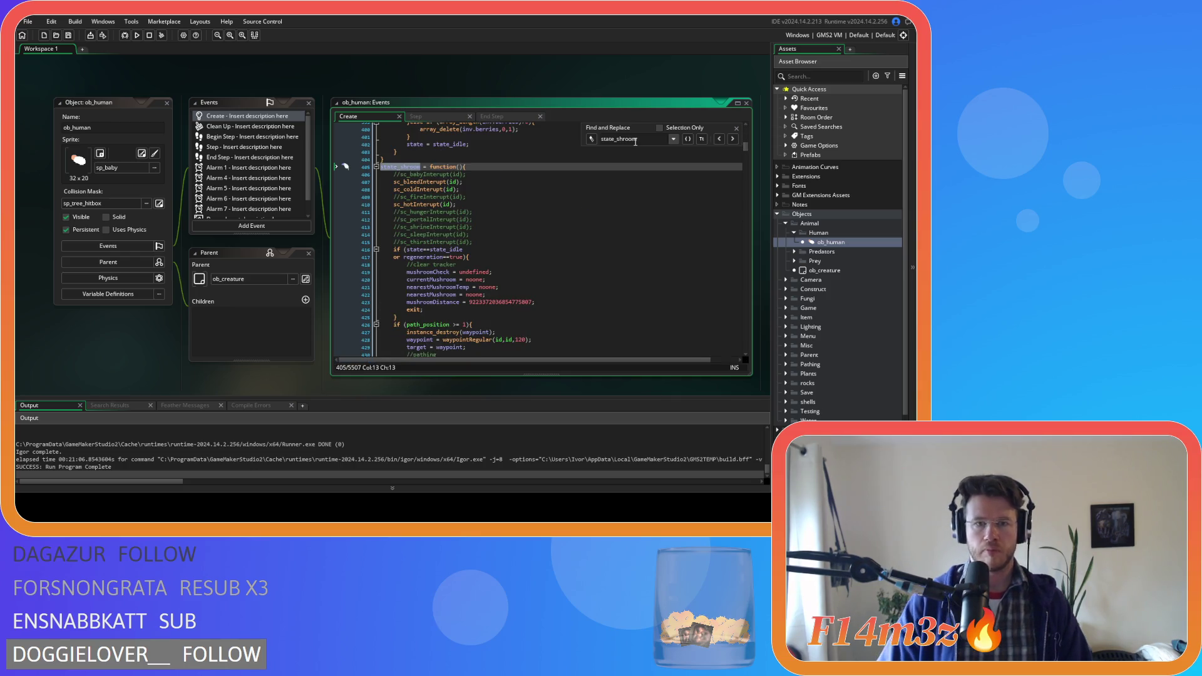
Scroll through the state_pickshroom and state_trip functions to review them
scroll(648, 260, "down", 10)
scroll(649, 259, "down", 6)
scroll(645, 262, "down", 6)
scroll(637, 265, "up", 10)
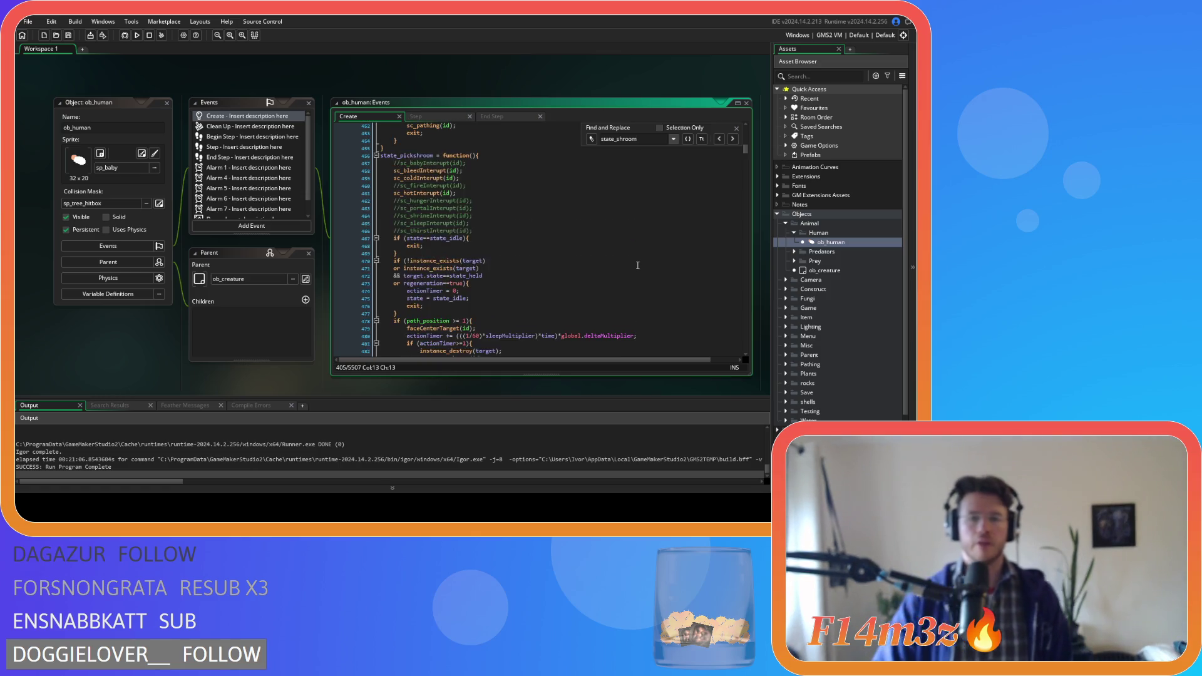
scroll(638, 266, "down", 3)
scroll(634, 276, "down", 3)
scroll(634, 275, "up", 5)
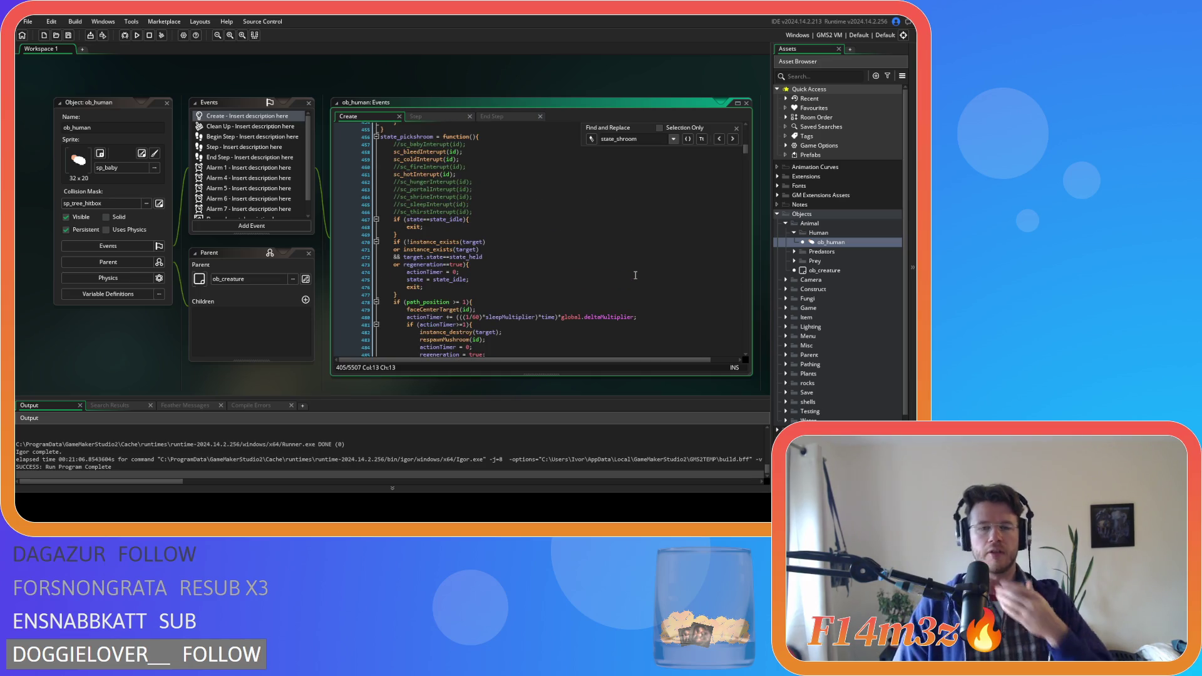
scroll(634, 276, "down", 3)
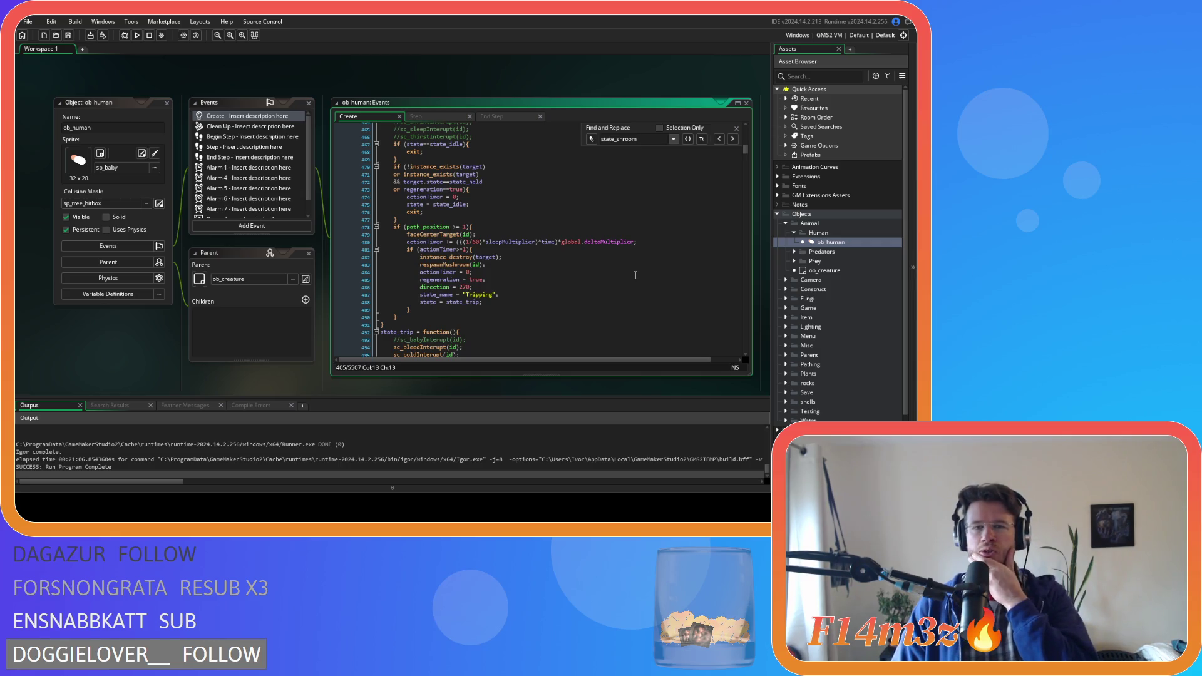
scroll(635, 275, "down", 5)
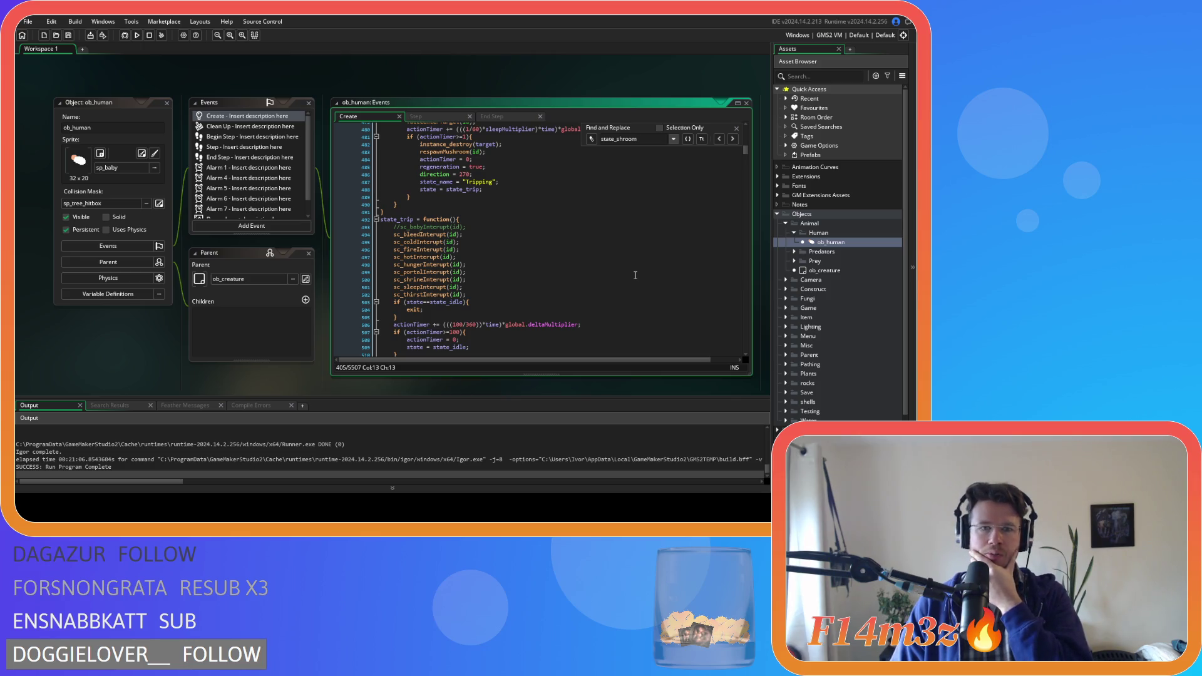
scroll(634, 275, "up", 3)
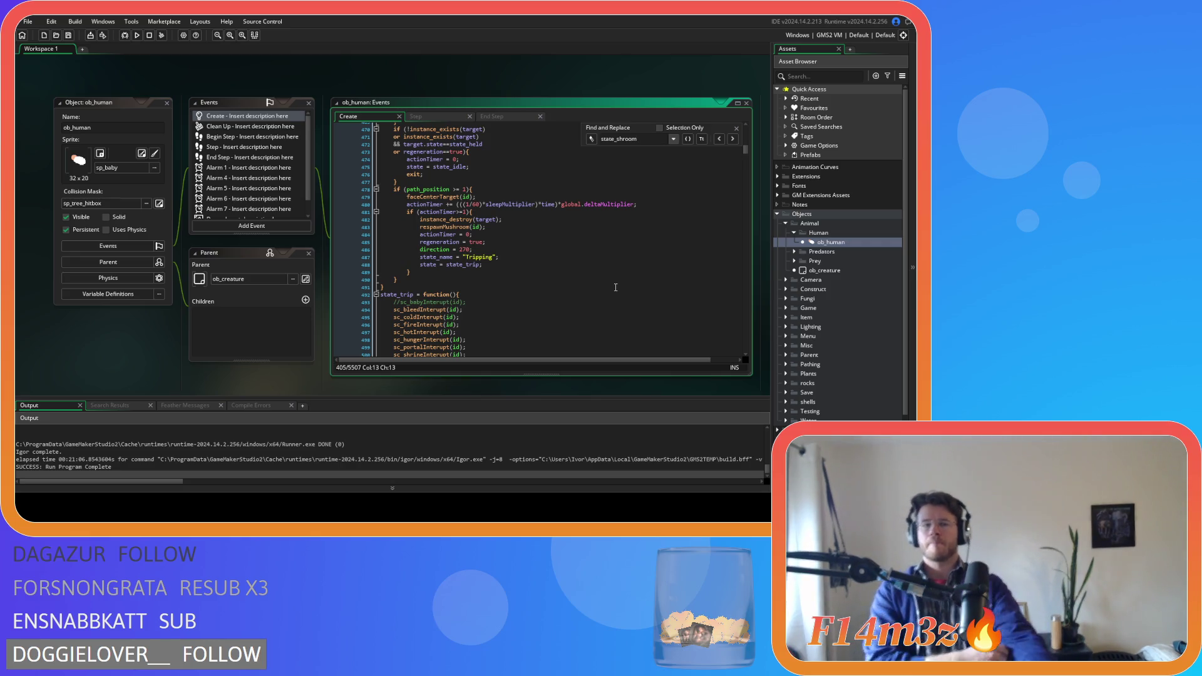
mouse_move(598, 204)
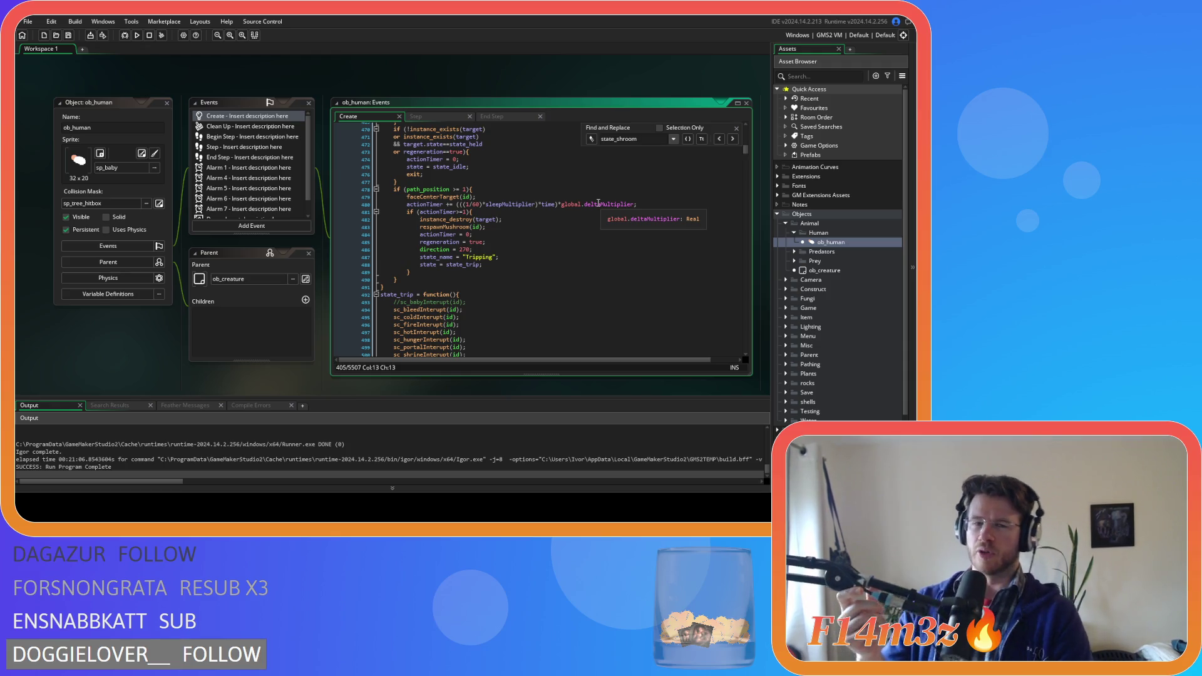
Remove the spaces around >= so line 478 reads path_position>=1
left_click(453, 189)
key("BackSpace")
key("Right")
key("Right")
key("Delete")
key("End")
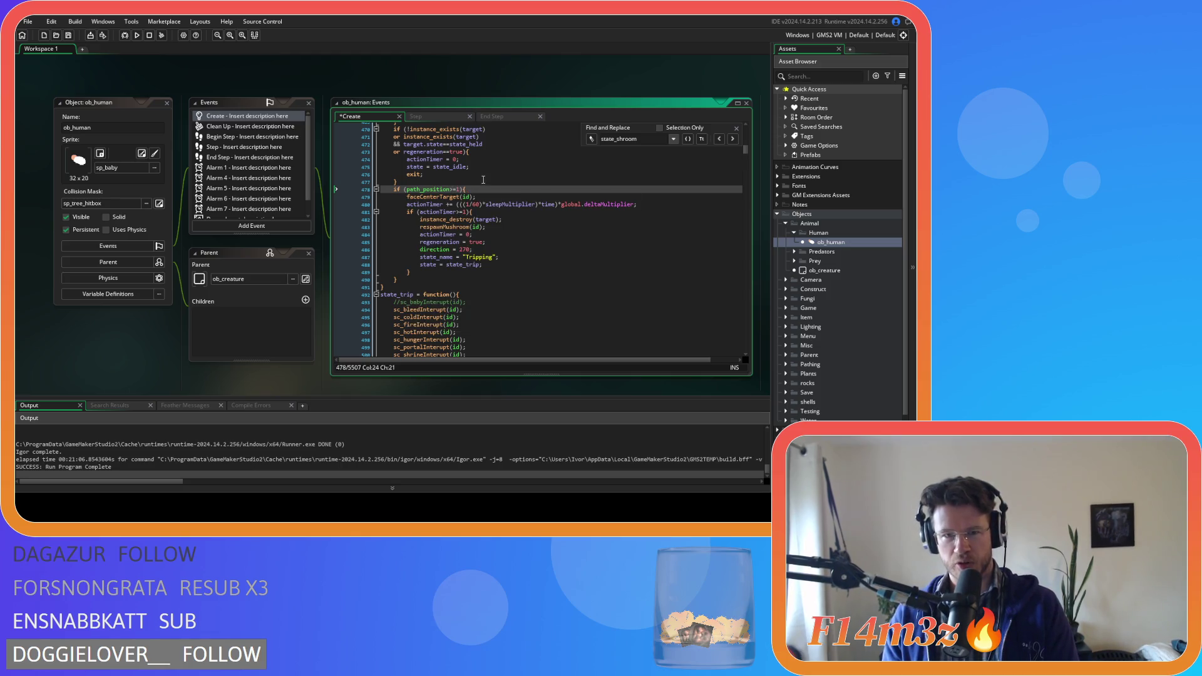
Expand Scripts > Conditions in the Asset Browser and select sc_stateConditions
scroll(493, 192, "up", 3)
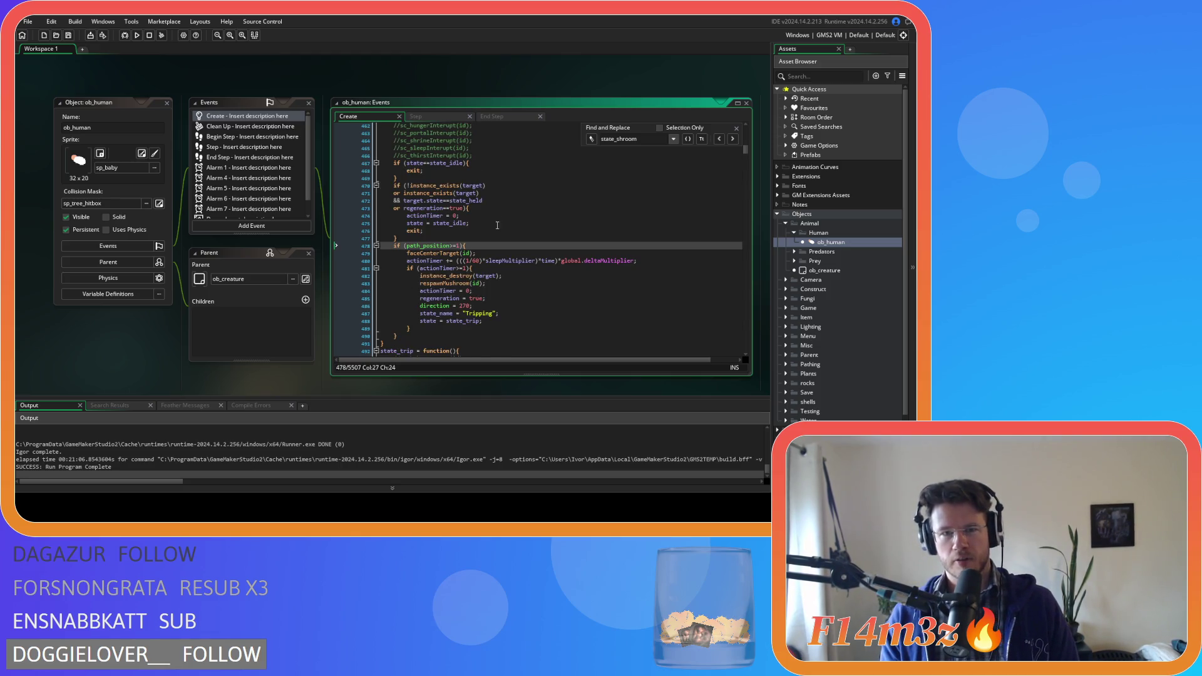
scroll(492, 225, "up", 3)
scroll(820, 291, "down", 3)
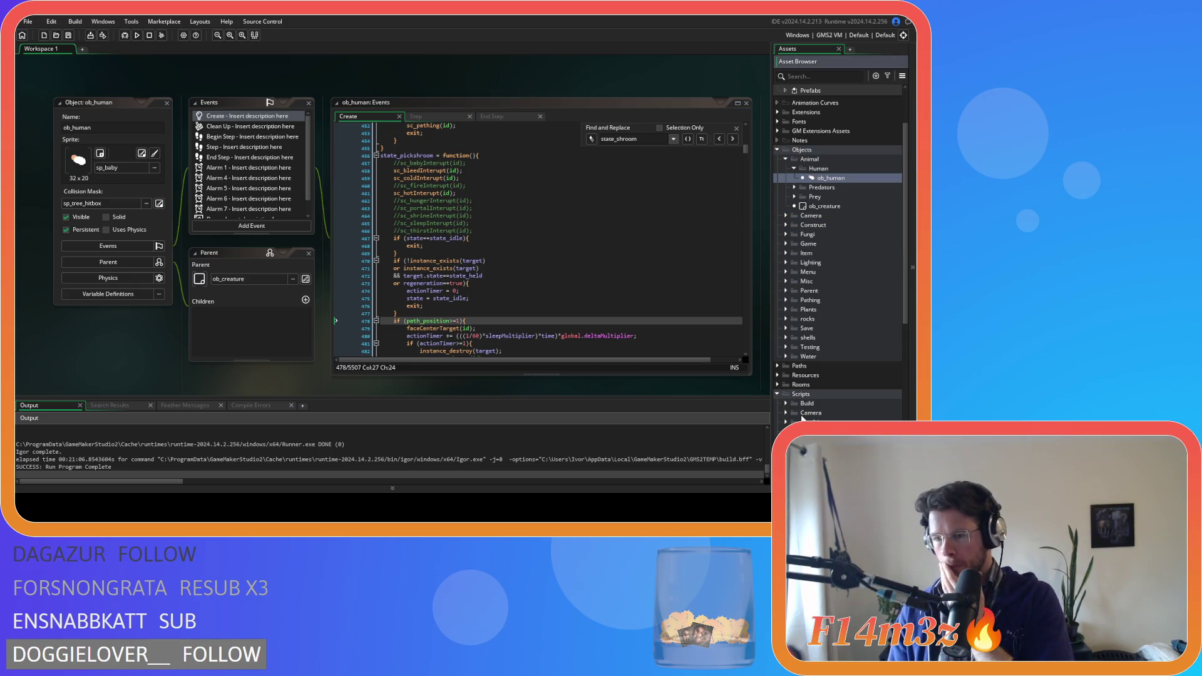
scroll(801, 418, "down", 5)
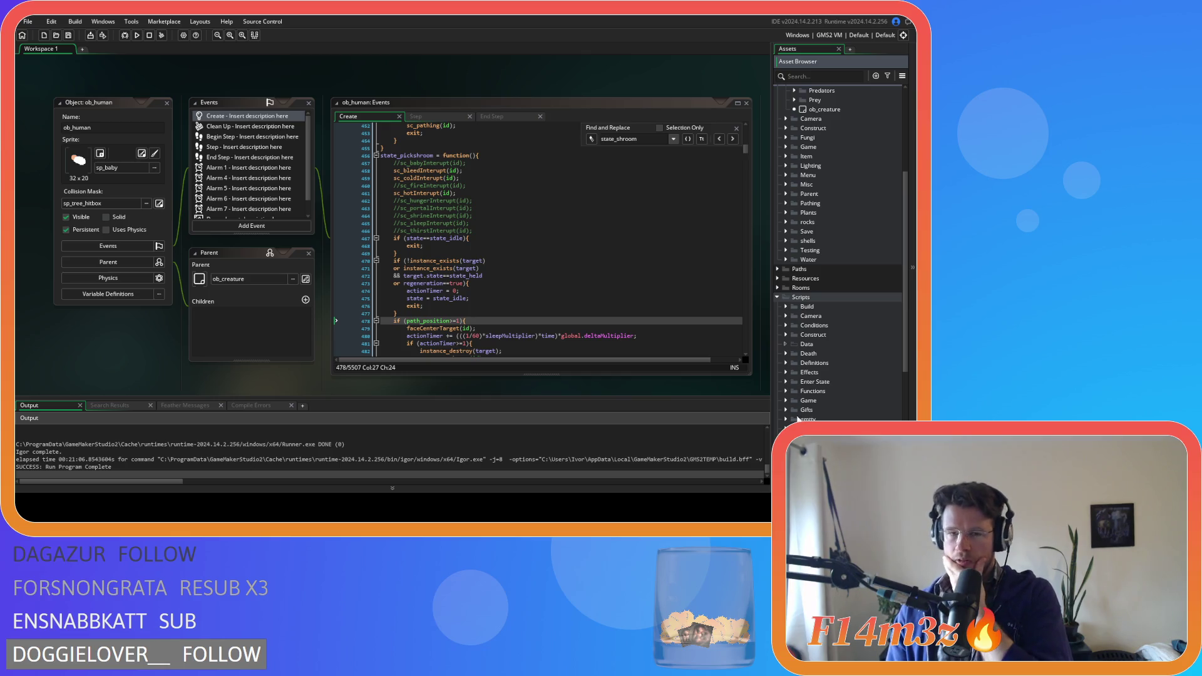
left_click(787, 326)
left_click(841, 382)
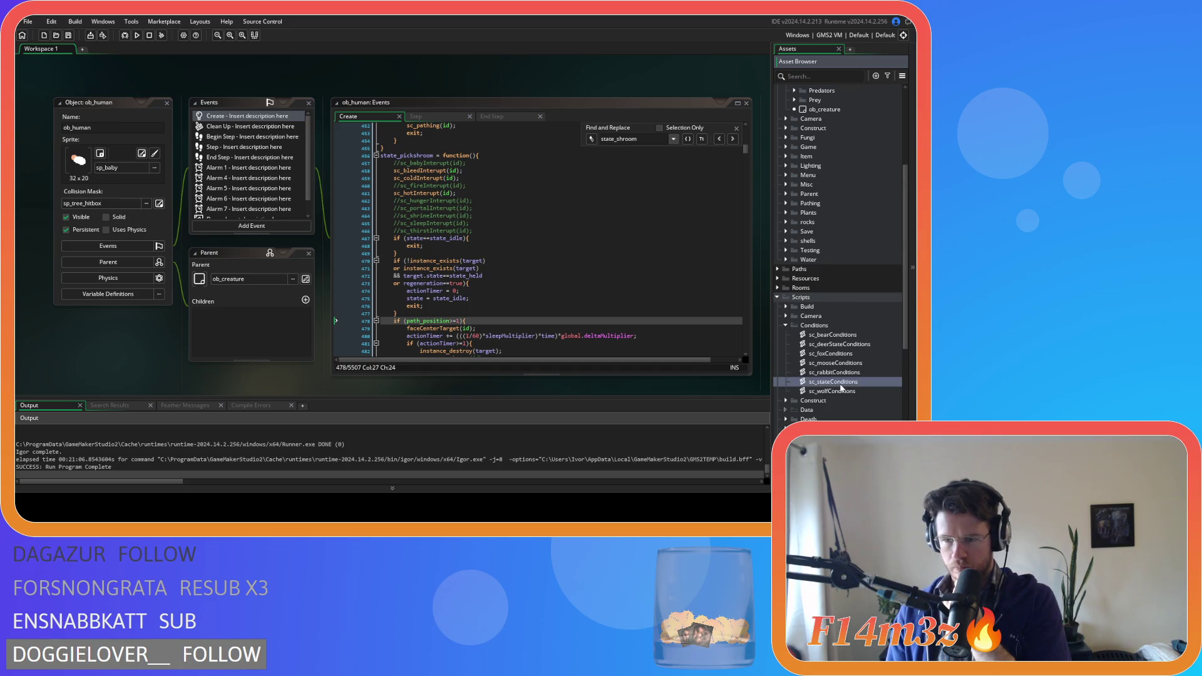
Open sc_stateConditions, then the sc_inventory script under Scripts > Inventory
double_click(840, 383)
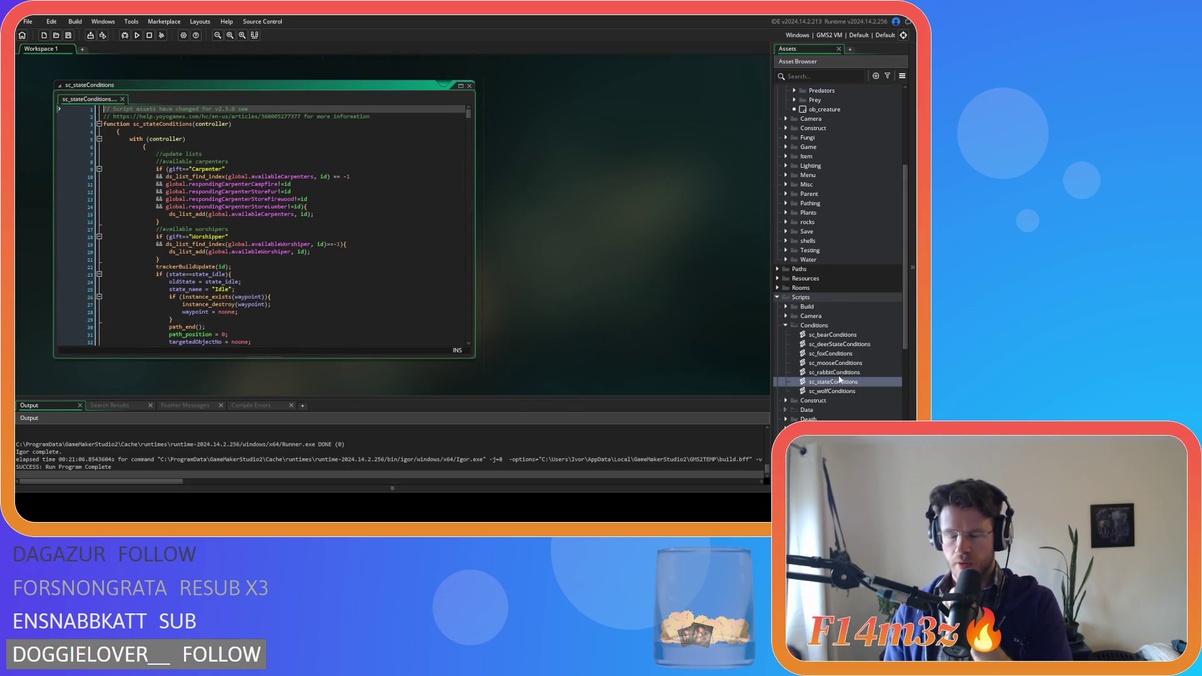
scroll(813, 328, "down", 5)
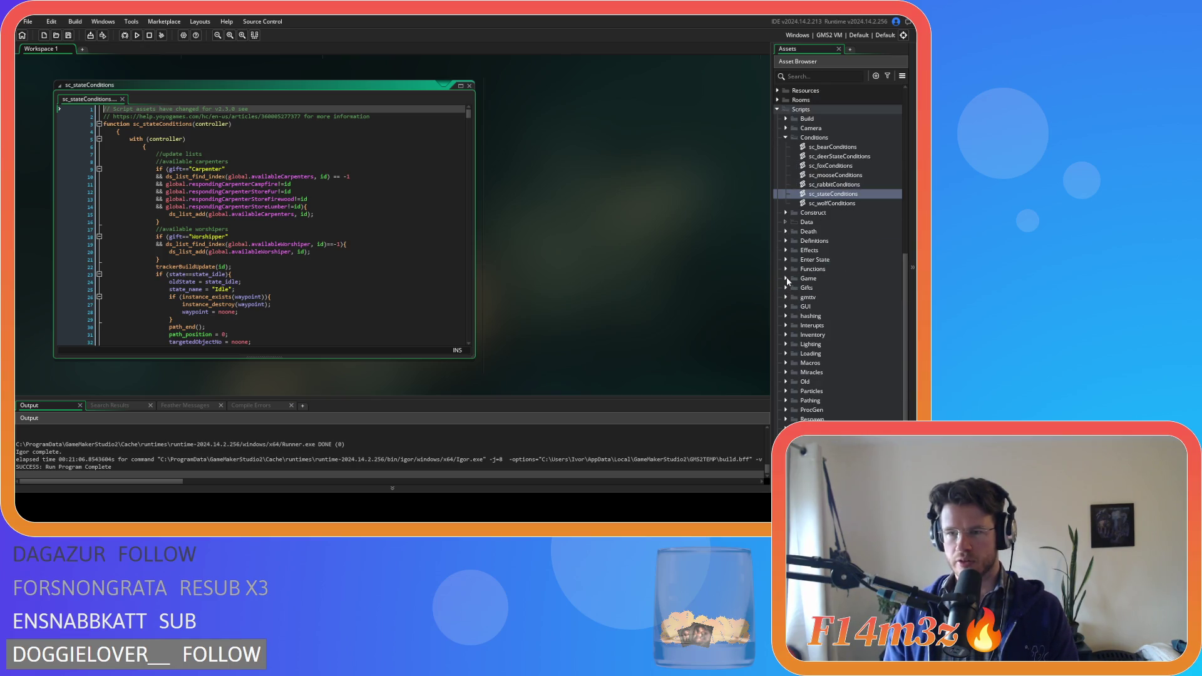
left_click(786, 335)
double_click(825, 354)
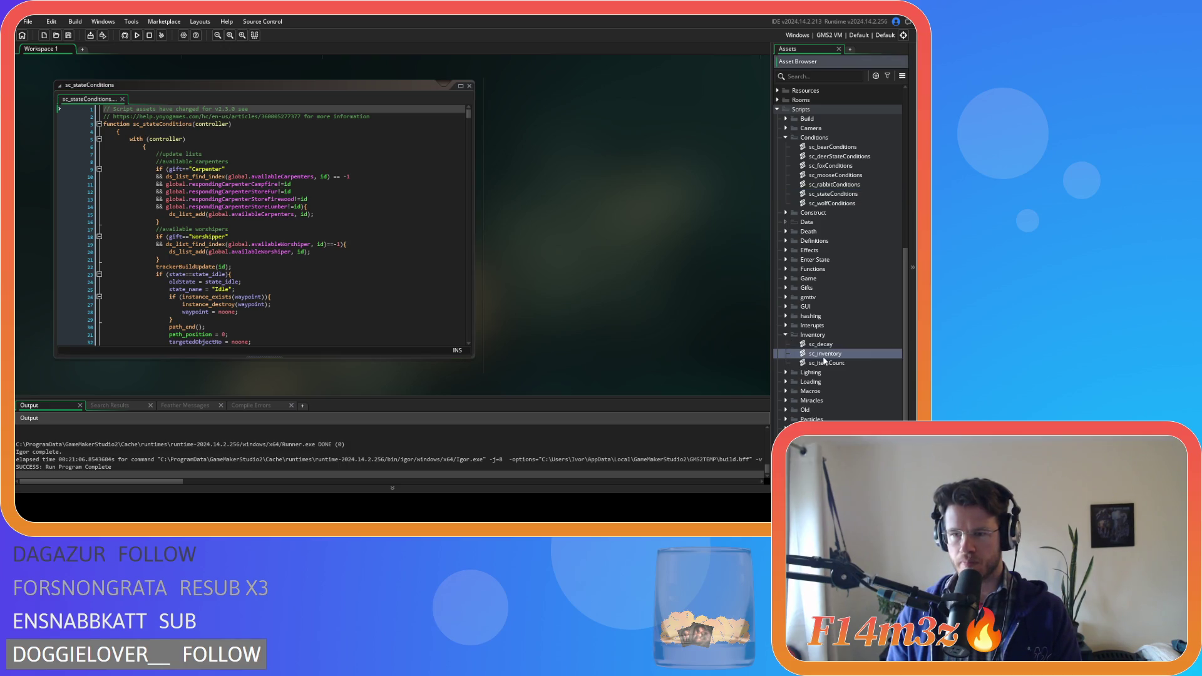
Add a mushroom array to the inventory constructor in sc_inventory
scroll(349, 247, "down", 5)
scroll(349, 246, "down", 1)
left_click(350, 246)
scroll(349, 247, "up", 3)
left_click(350, 246)
left_click(348, 241)
left_click(353, 227)
scroll(352, 229, "up", 6)
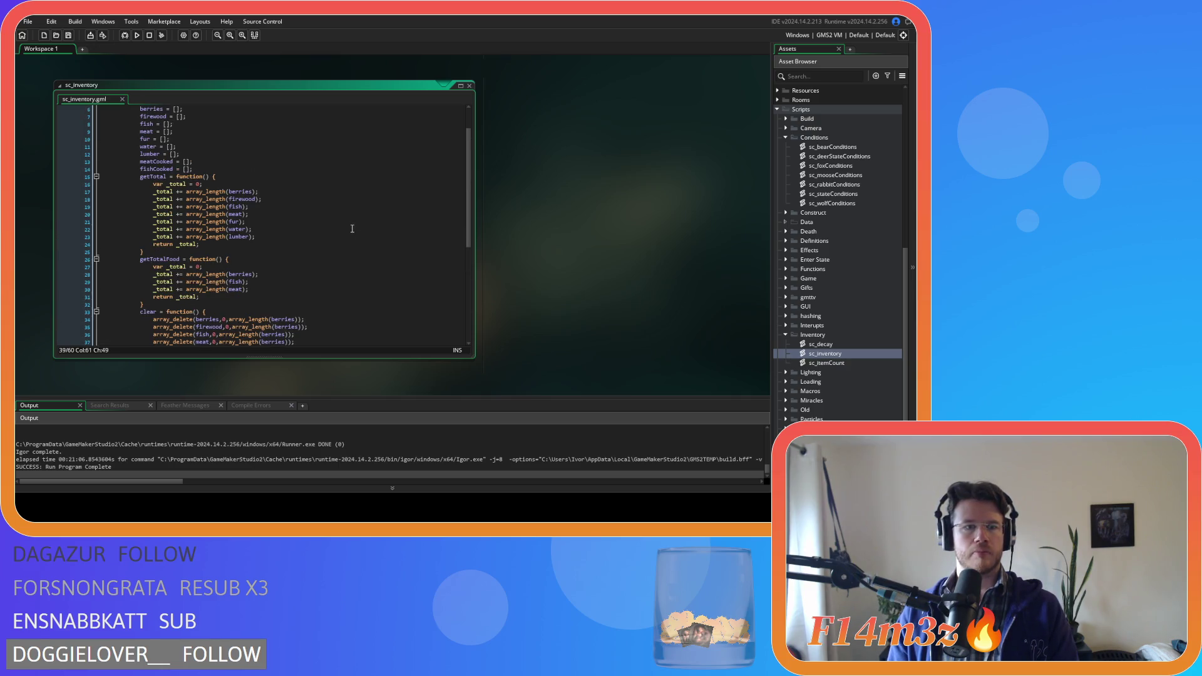
scroll(352, 228, "up", 2)
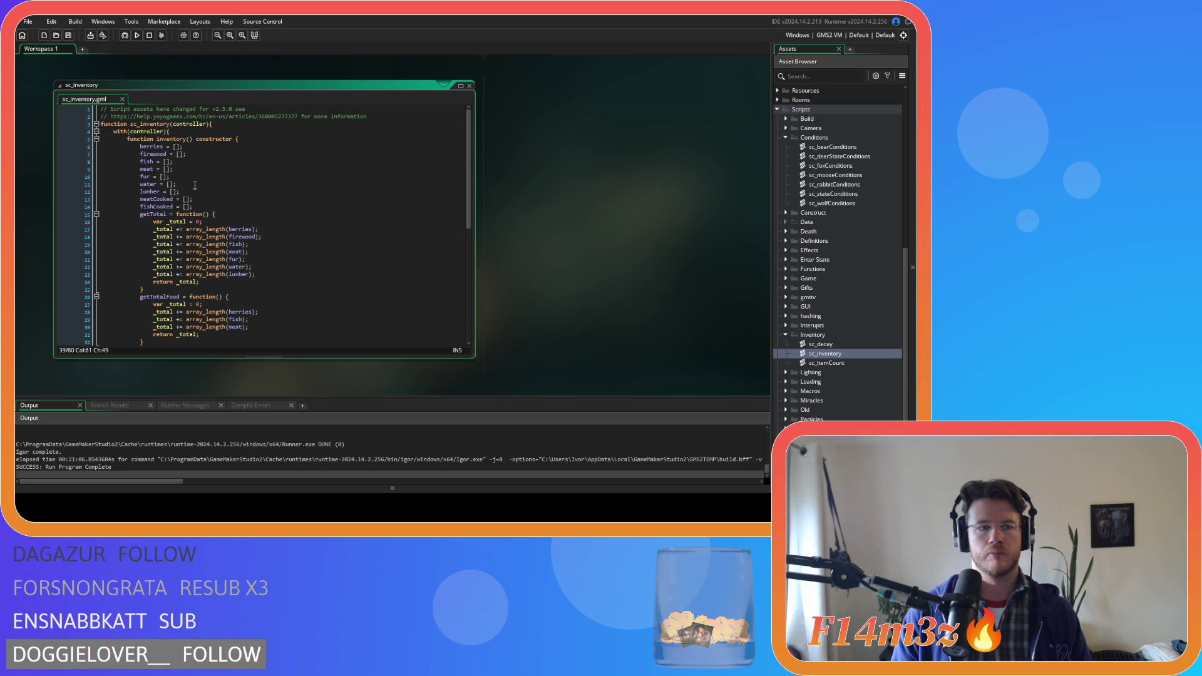
Open Loading > sc_loadInventory and scroll through its item-type code
scroll(885, 332, "down", 8)
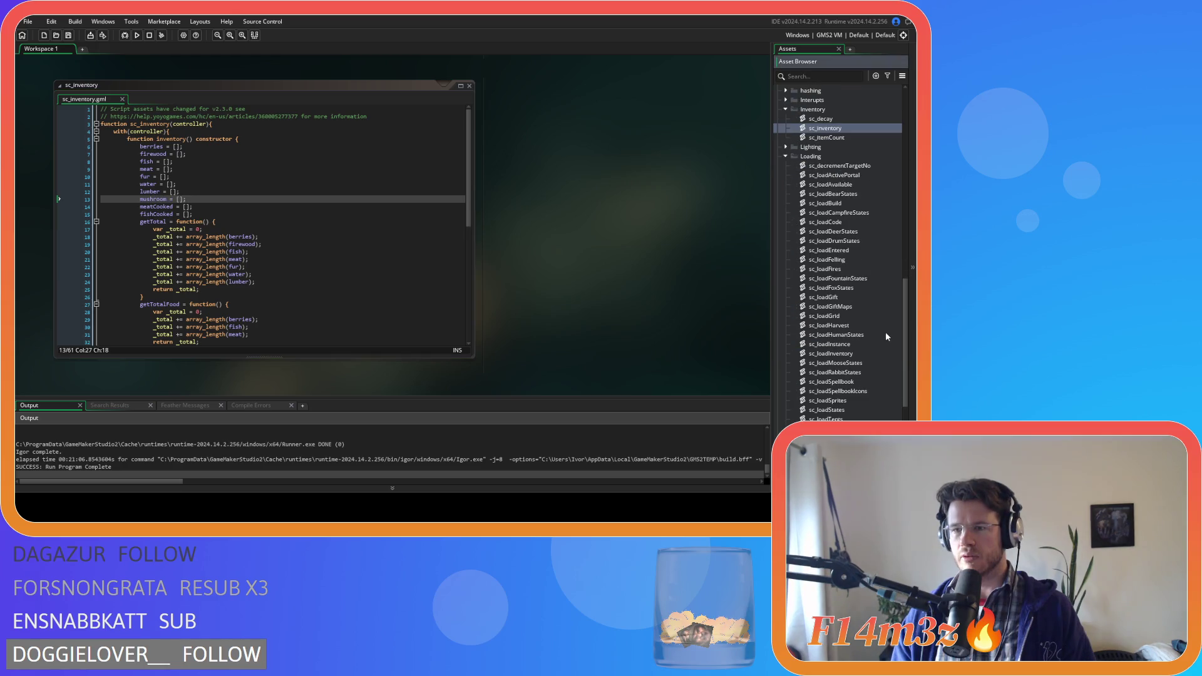
double_click(876, 353)
scroll(317, 240, "down", 5)
scroll(317, 240, "up", 1)
scroll(806, 317, "down", 3)
scroll(807, 317, "down", 3)
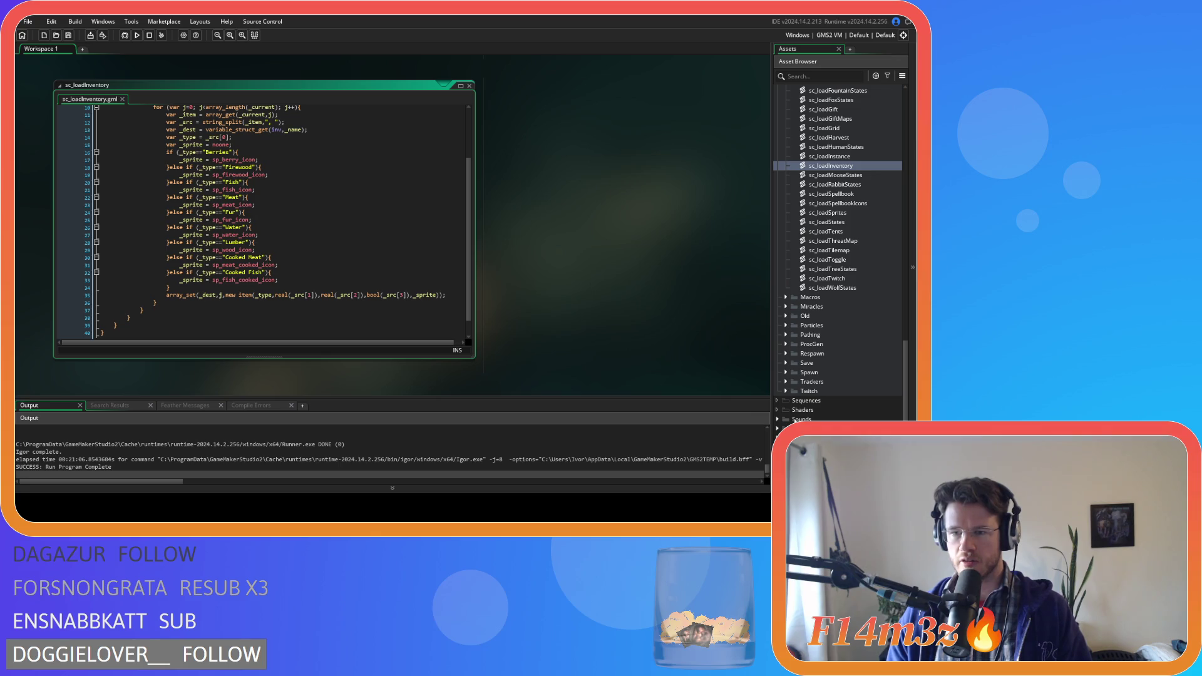
Duplicate the Lumber else-if branch and rename the copy to "Mushroom"
double_click(801, 428)
scroll(801, 428, "down", 5)
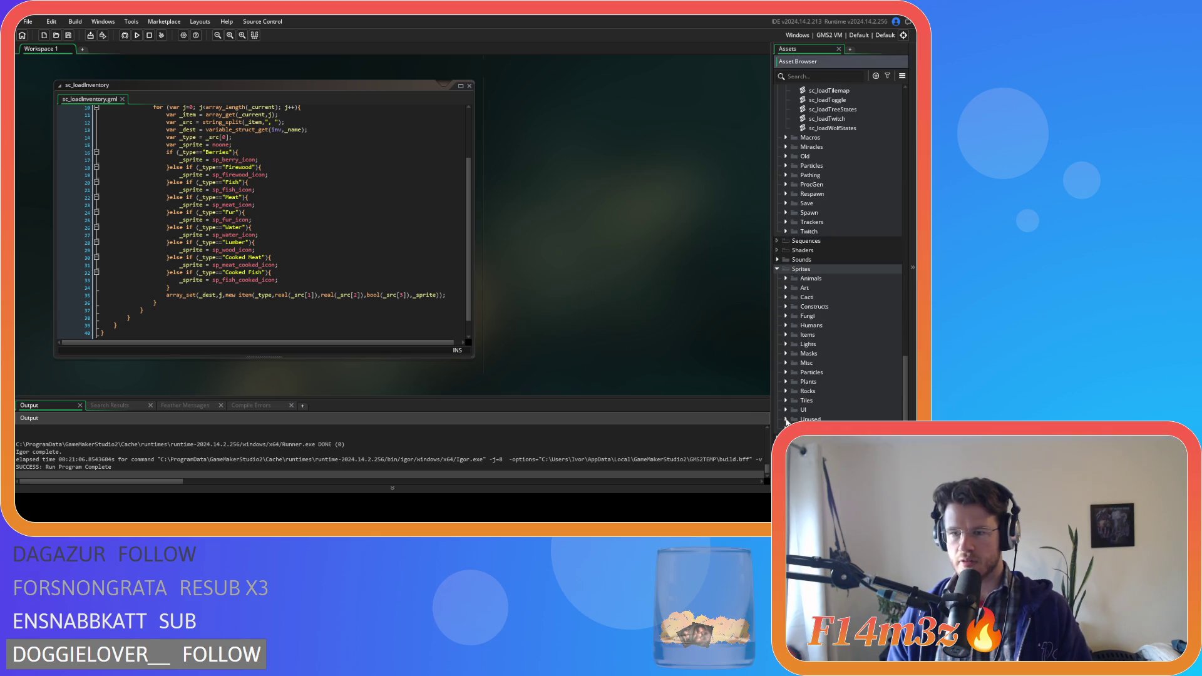
left_click(216, 295)
left_click(217, 295)
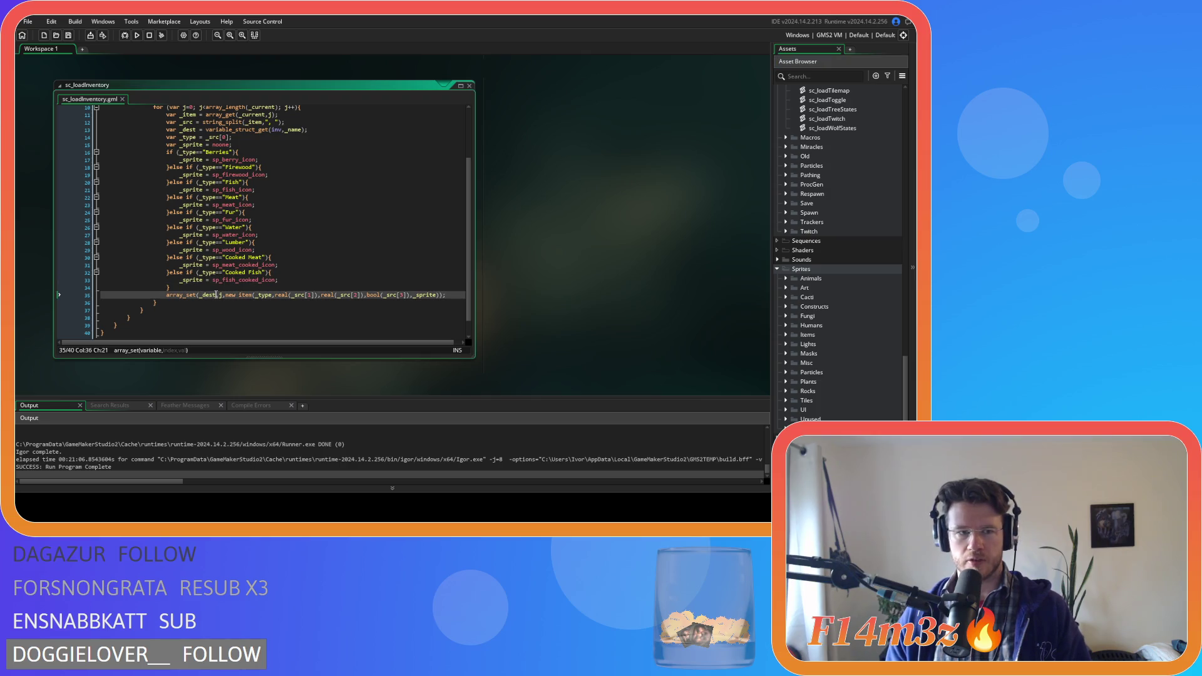
left_click(171, 257)
left_click_drag(179, 250, 169, 245)
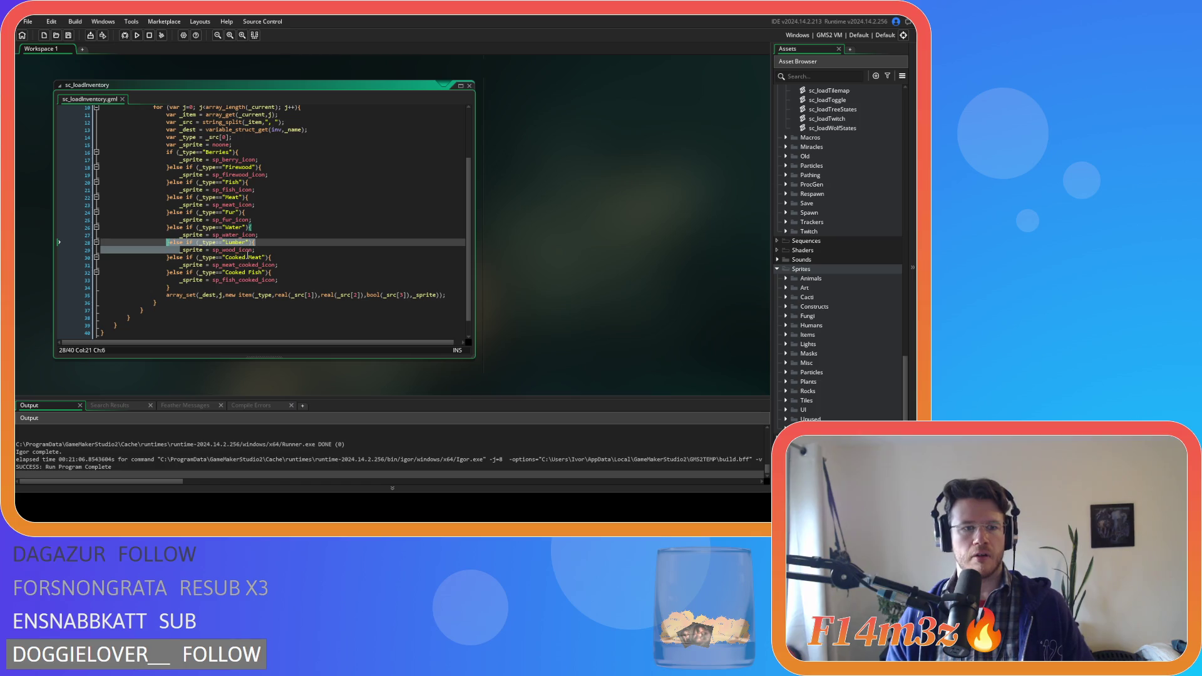
left_click_drag(257, 250, 170, 244)
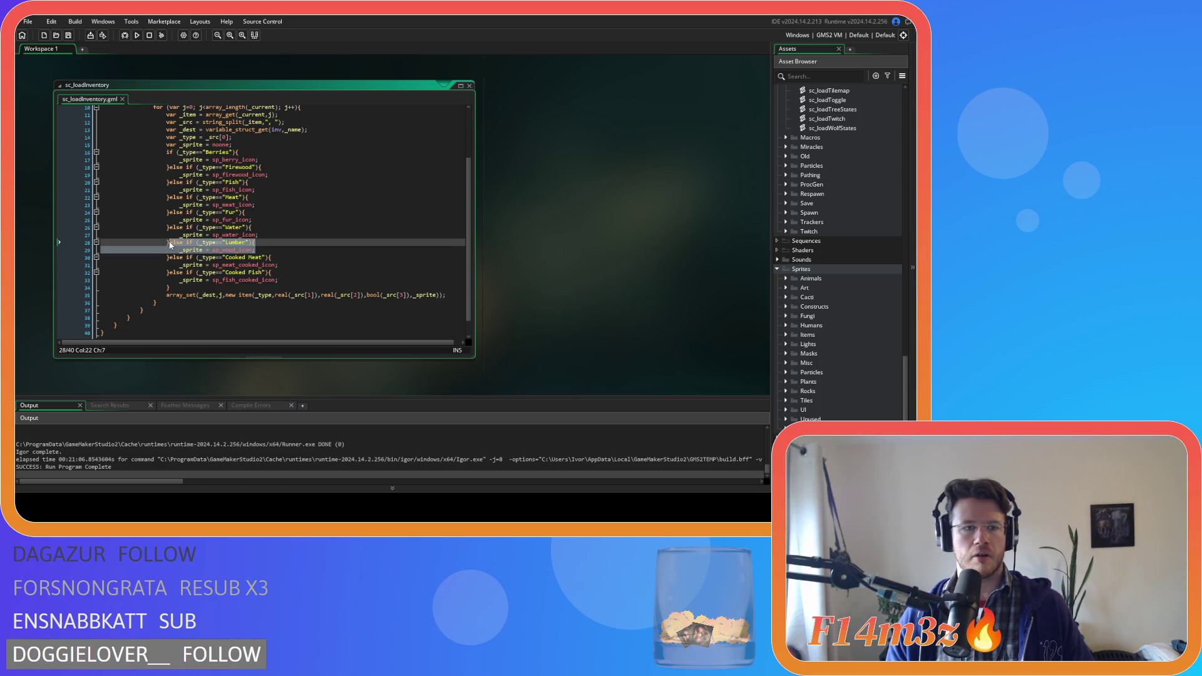
key("ctrl+d")
left_click(253, 258)
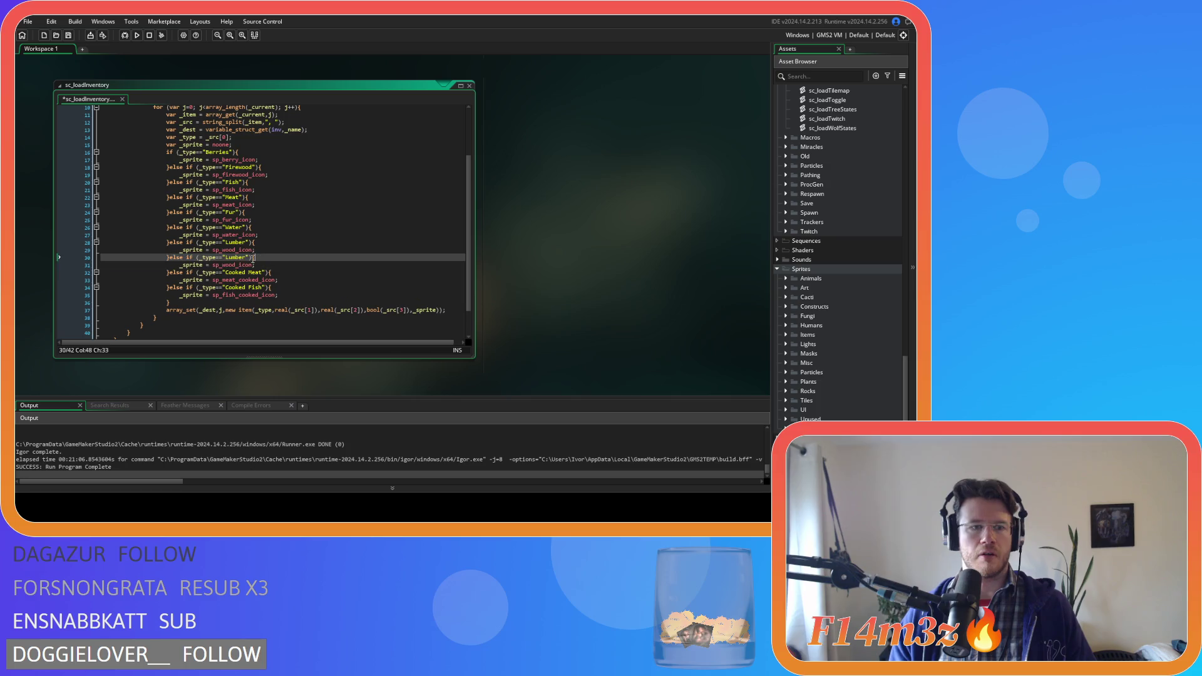
double_click(235, 257)
type("Mushroom")
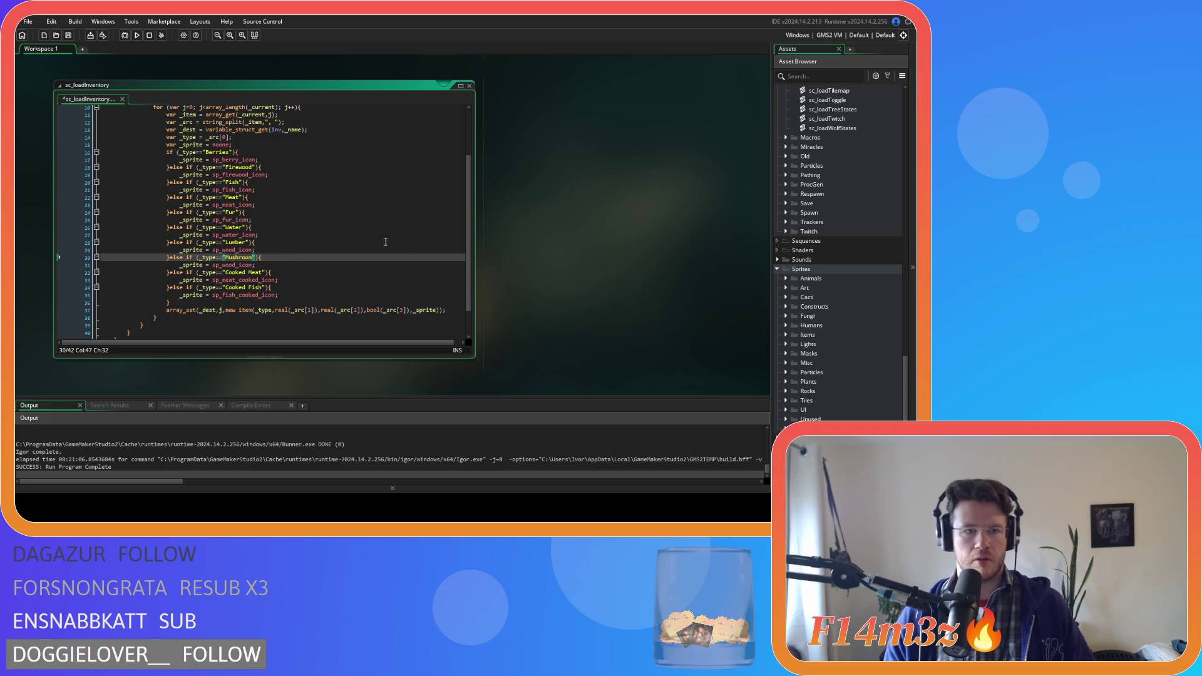
left_click(297, 257)
Set the Mushroom branch's _sprite to sp_shroom_icon
left_click(224, 265)
left_click_drag(224, 265, 236, 266)
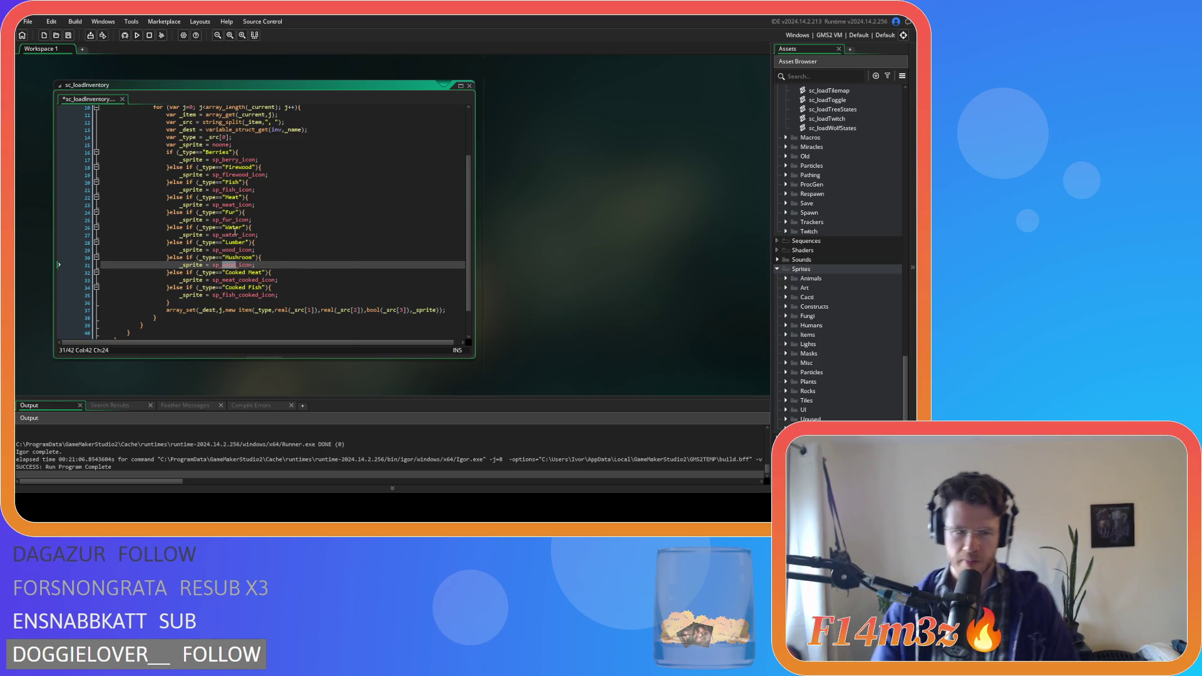
key("BackSpace")
key("Delete")
key("Delete")
key("Delete")
type("mushr")
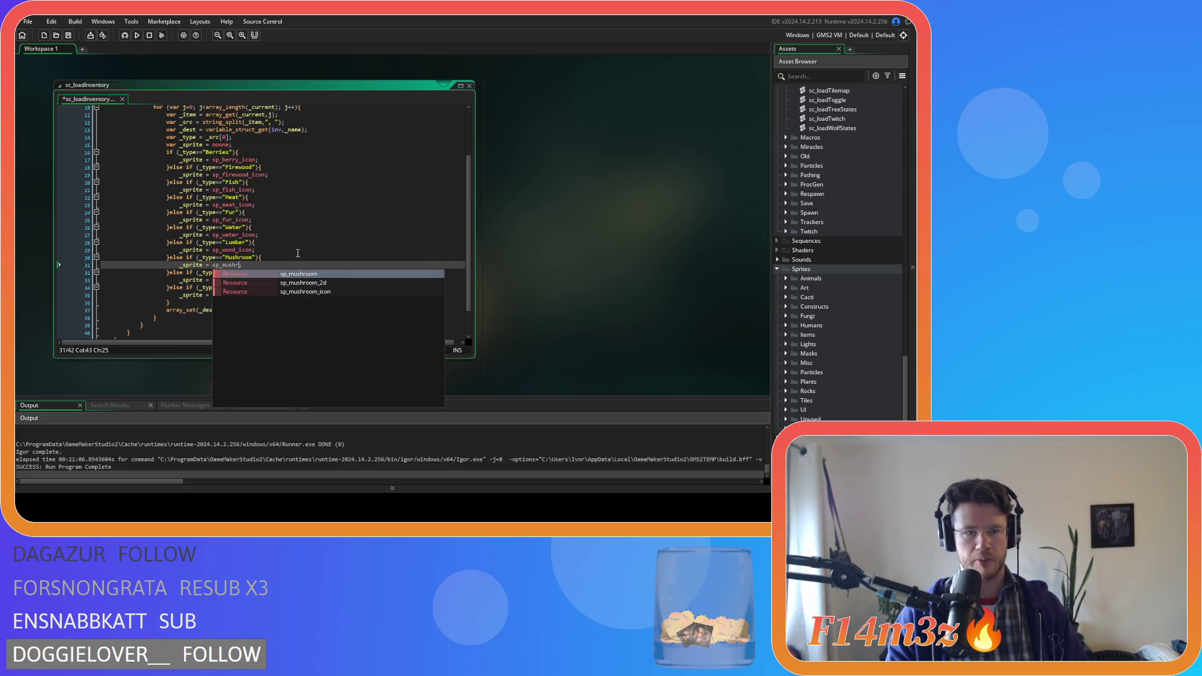
key("Down")
key("Down")
key("Return")
mouse_move(237, 265)
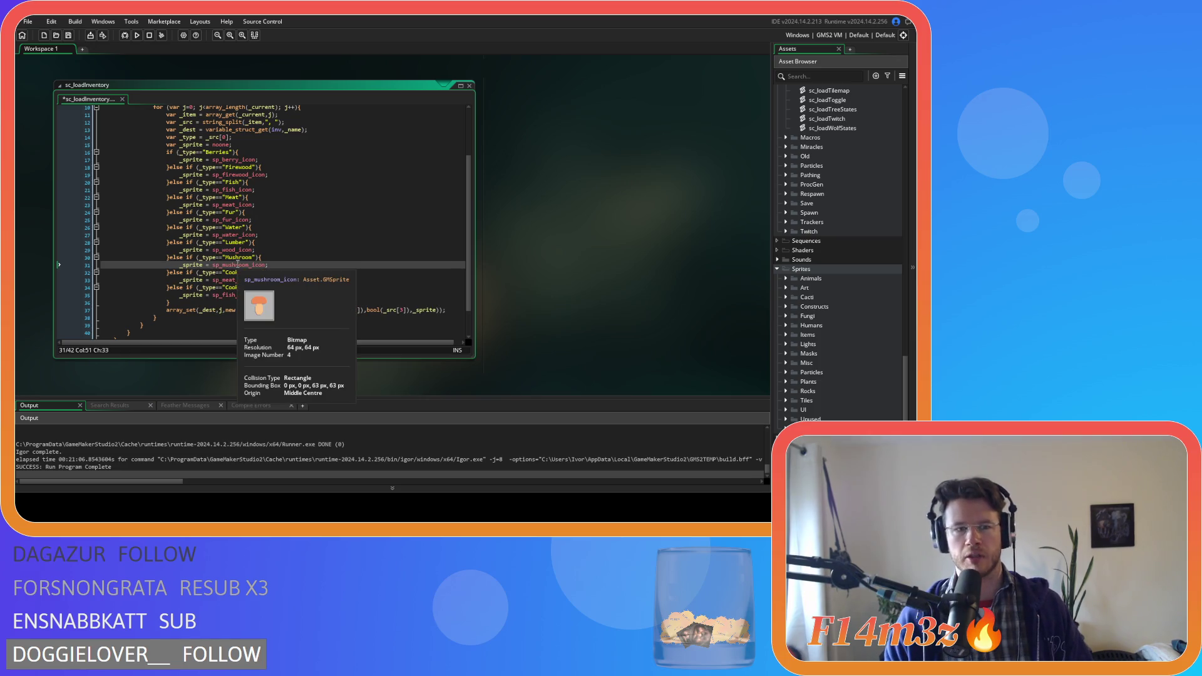
key("BackSpace")
key("BackSpace")
key("BackSpace")
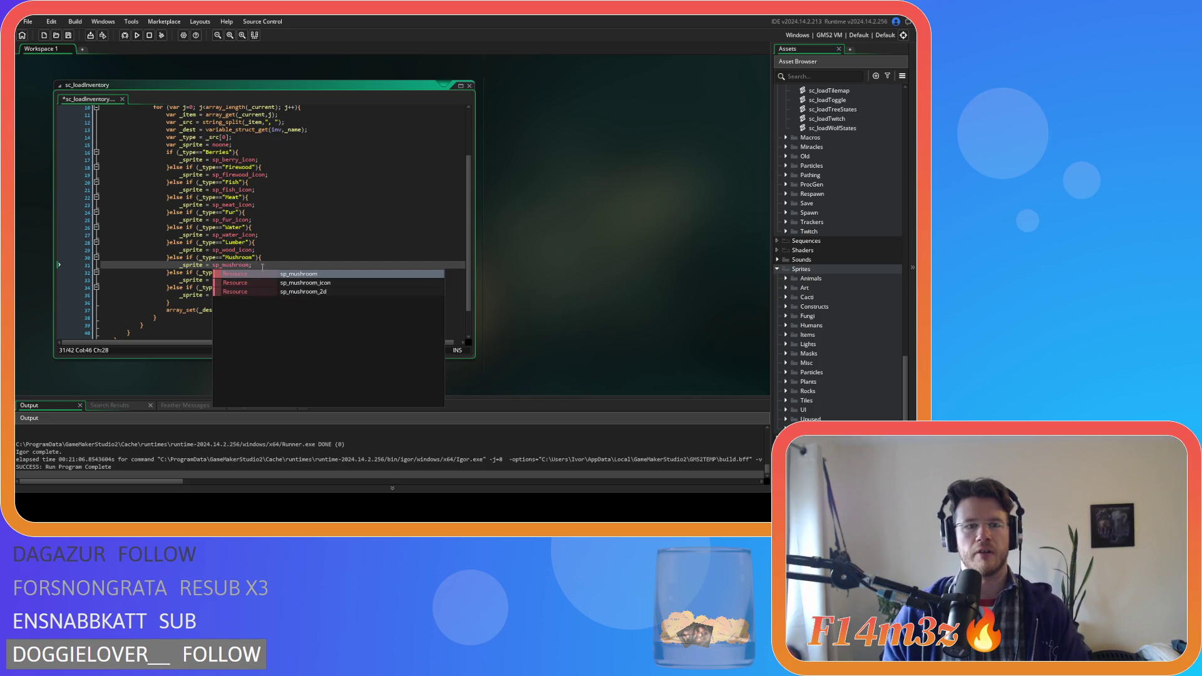
left_click(324, 276)
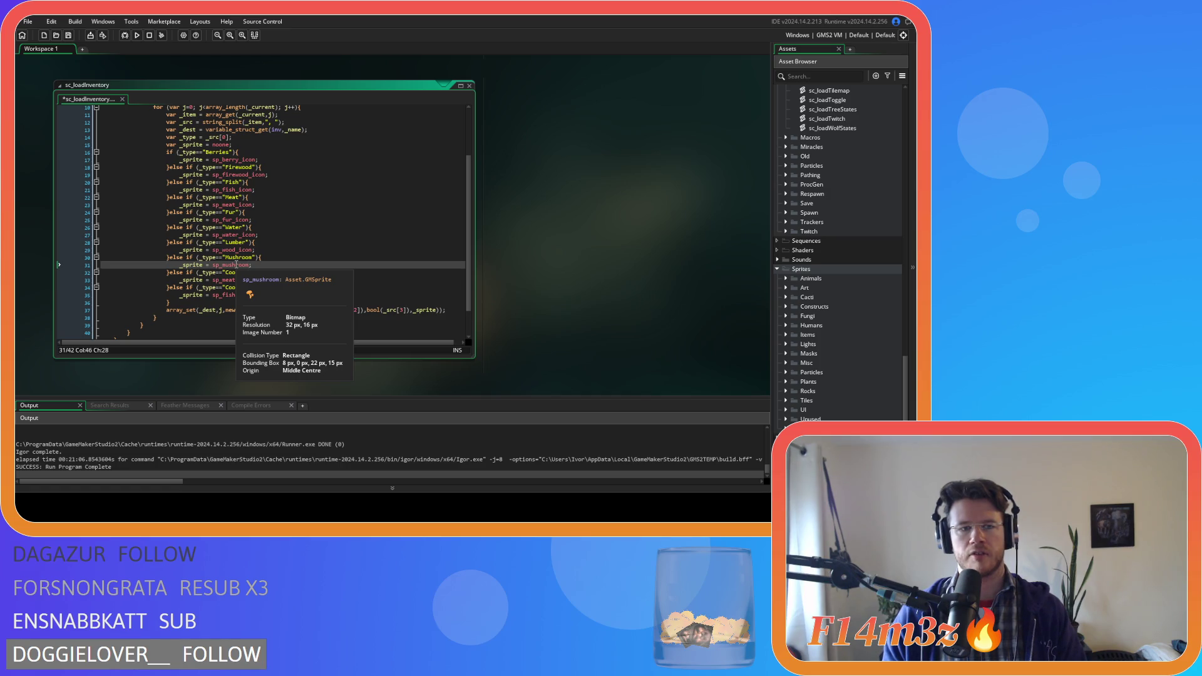
left_click_drag(250, 265, 223, 265)
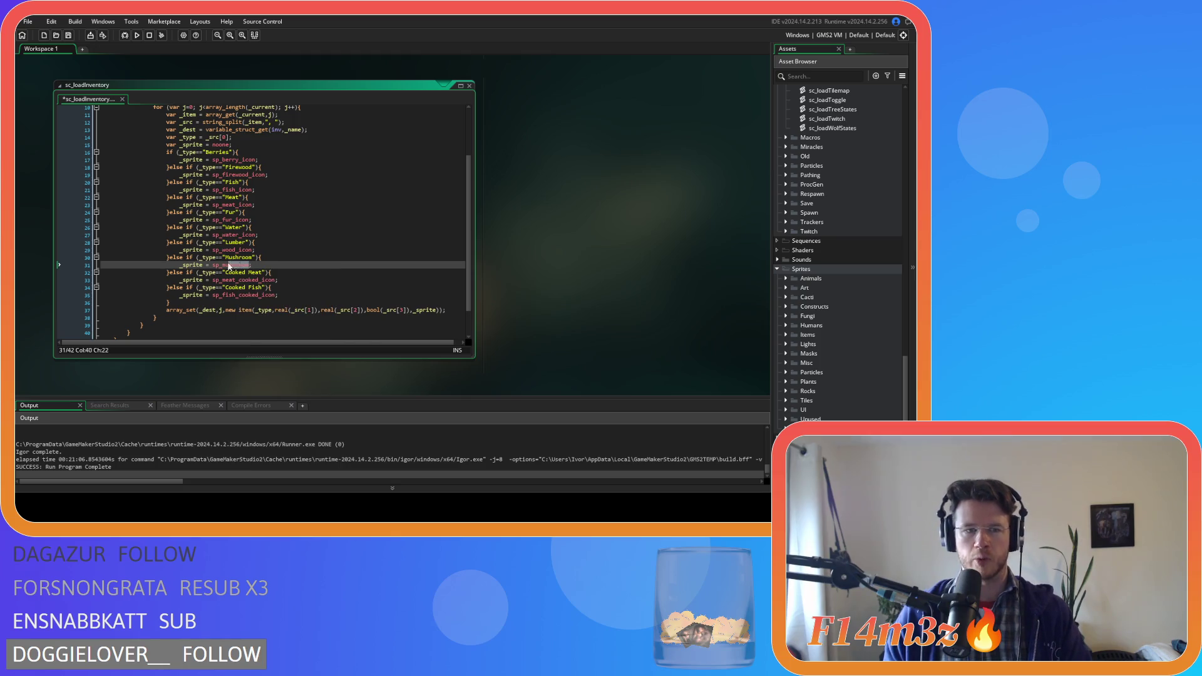
key("BackSpace")
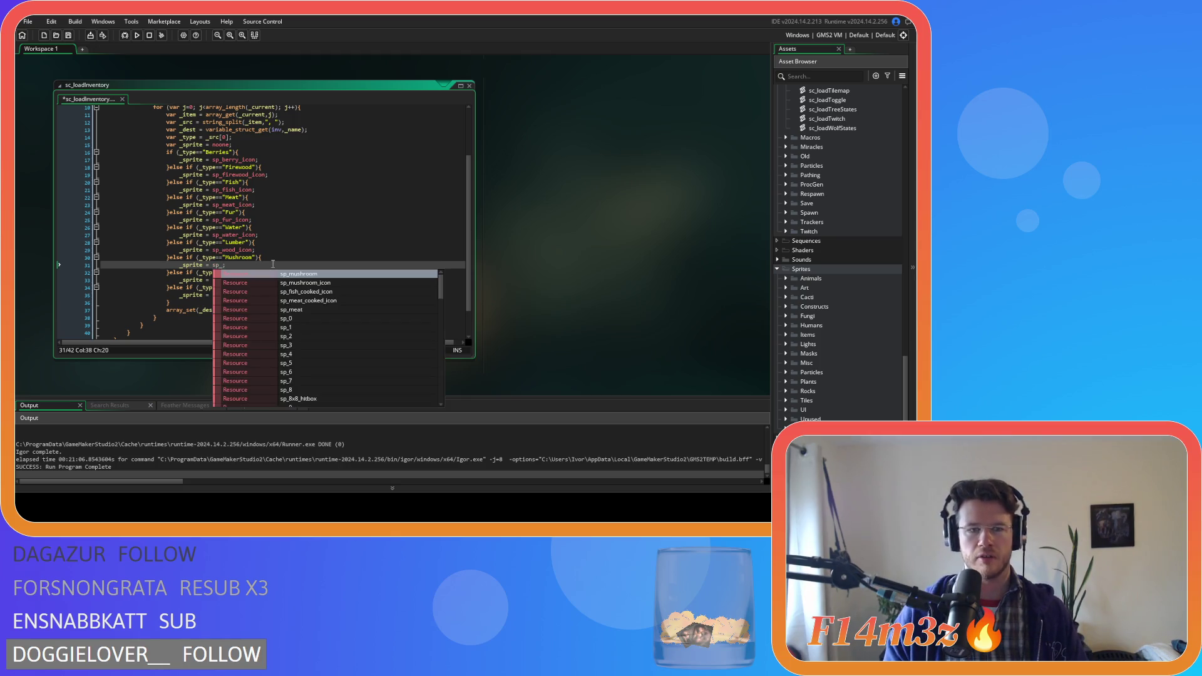
type("shroom")
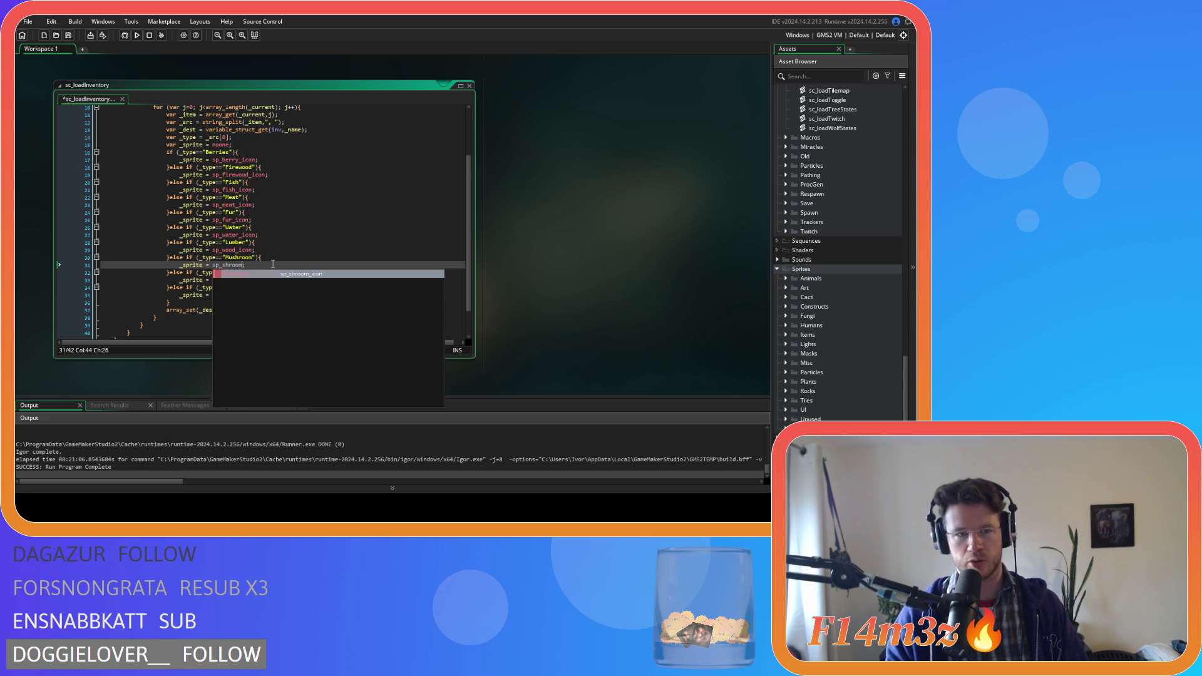
key("Return")
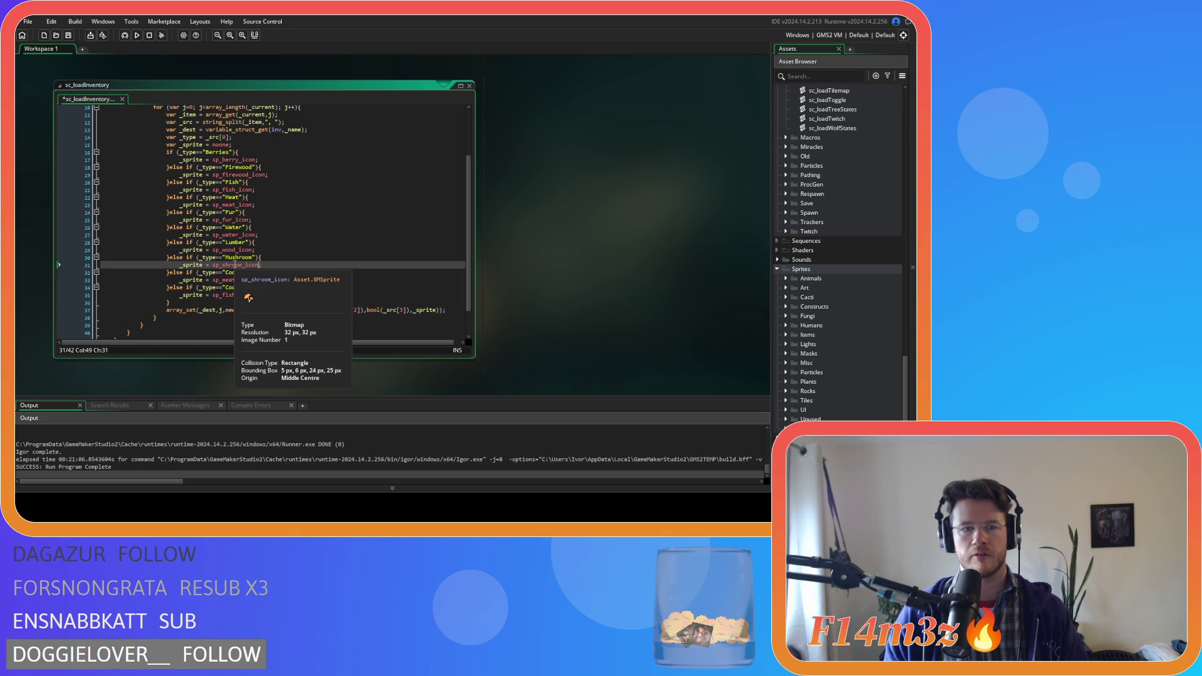
mouse_move(242, 266)
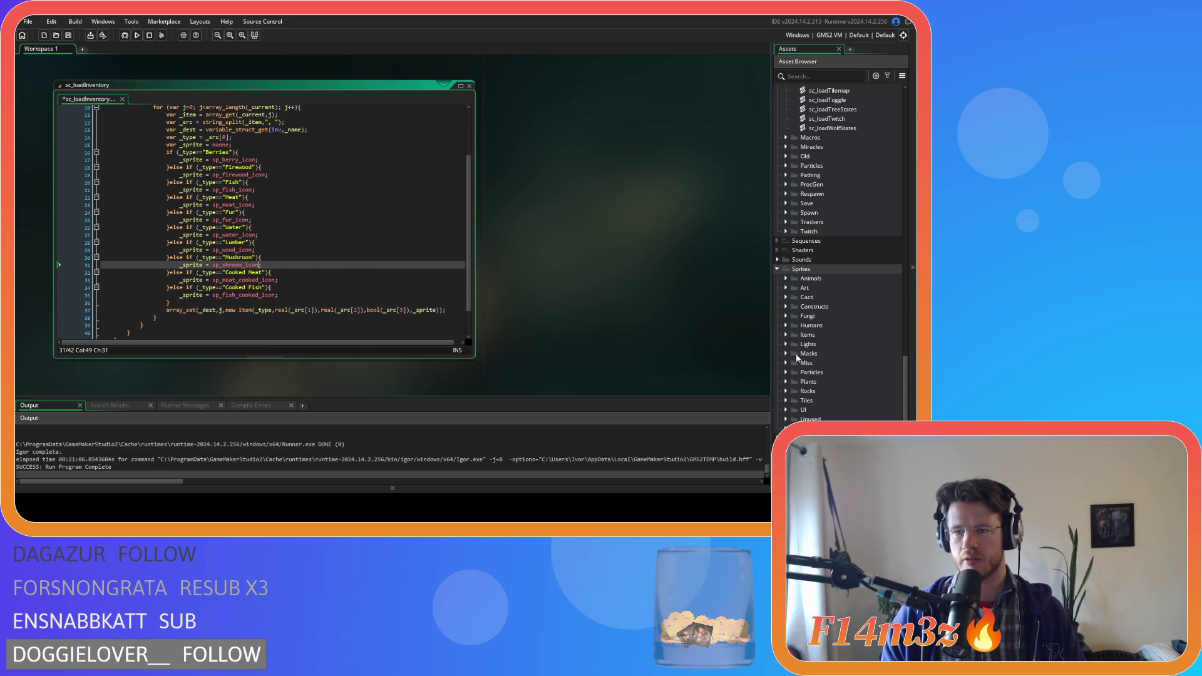
Inspect sp_shroom_icon under Sprites > UI > Icons > Items to confirm the 32×32 mushroom picture
left_click(785, 410)
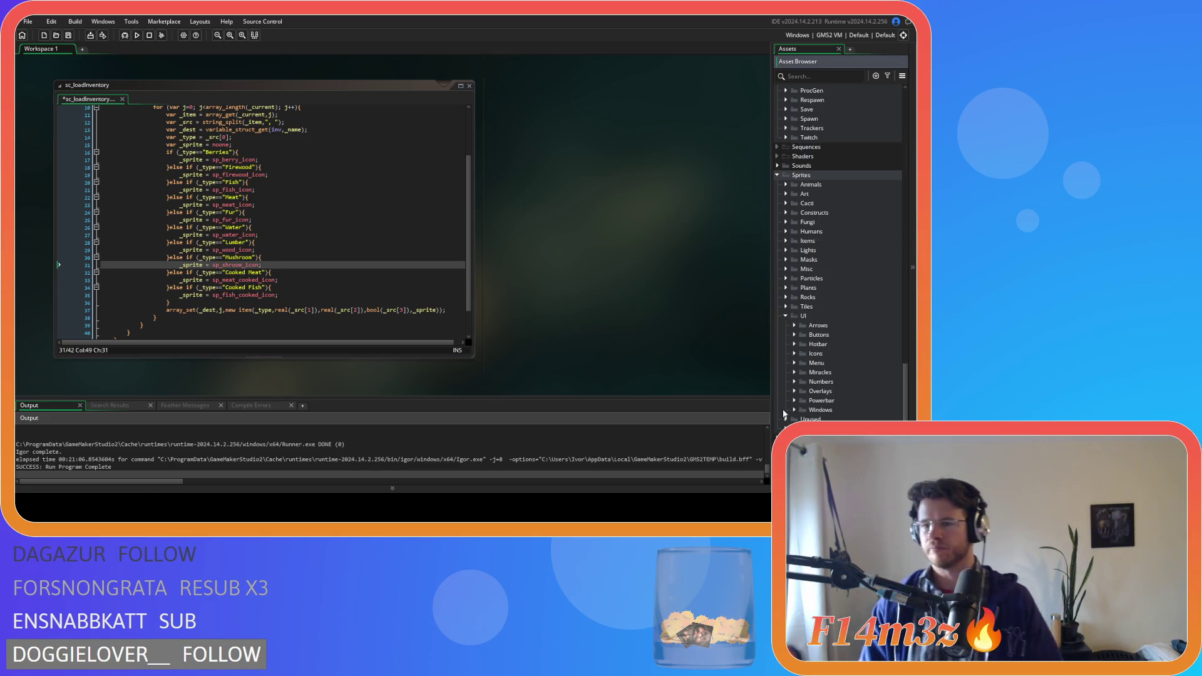
left_click(795, 353)
left_click(802, 353)
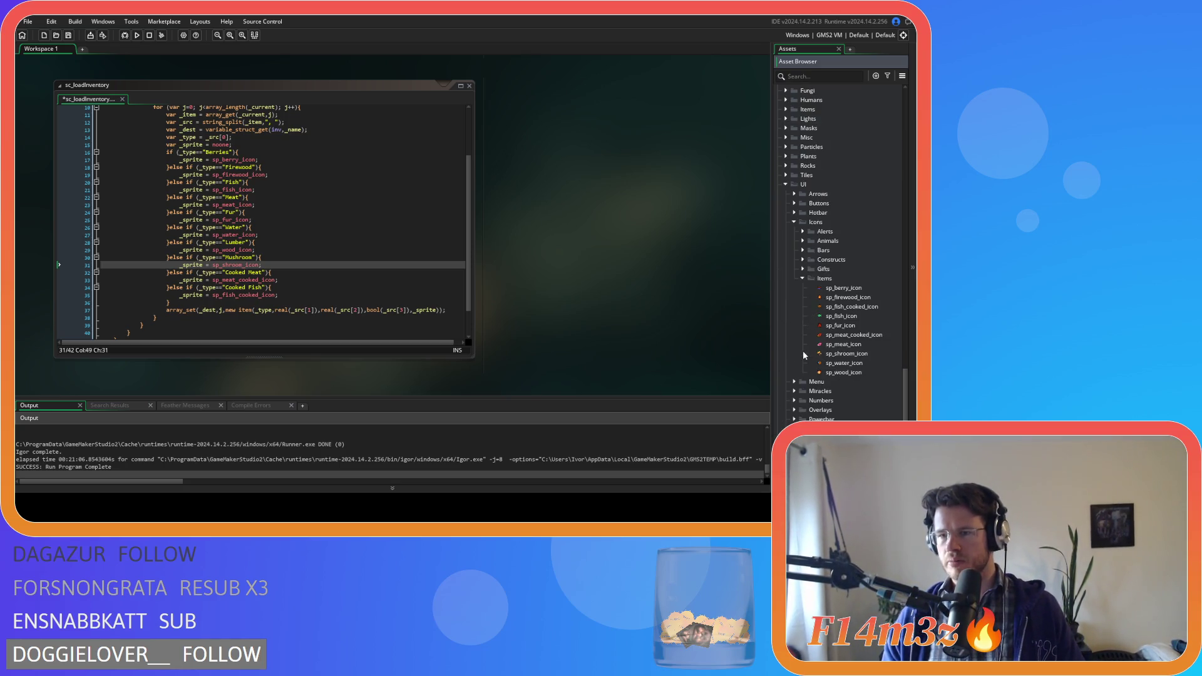
double_click(839, 354)
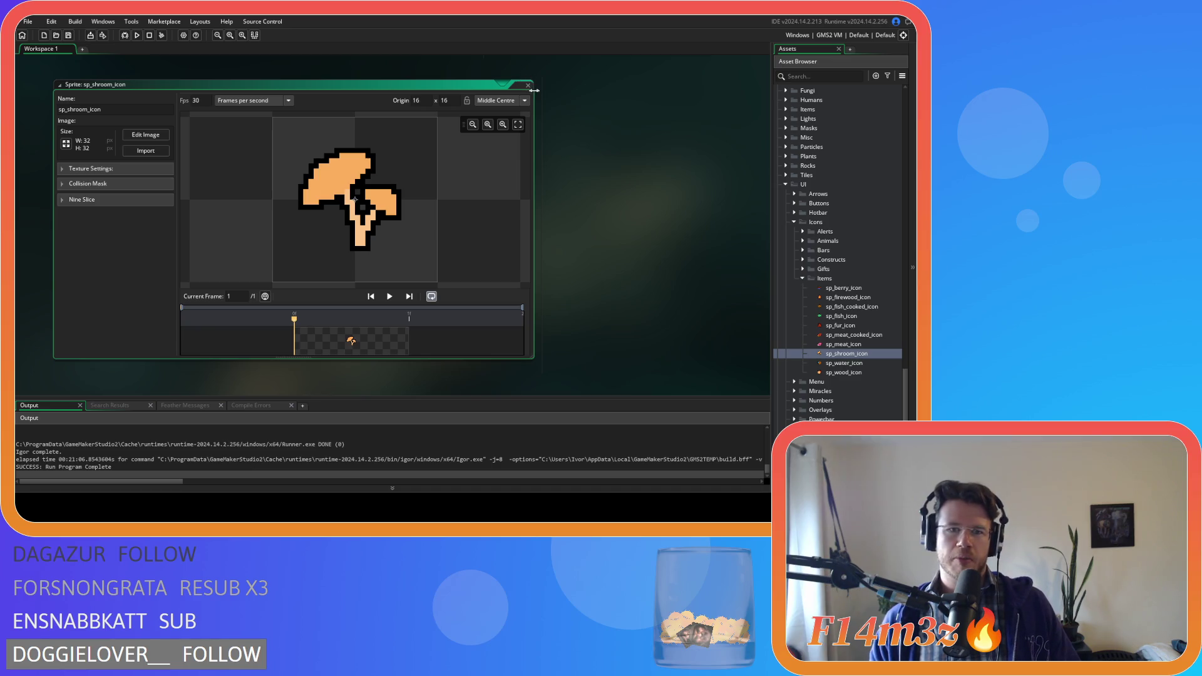
left_click(527, 85)
left_click(321, 346)
left_click(327, 316)
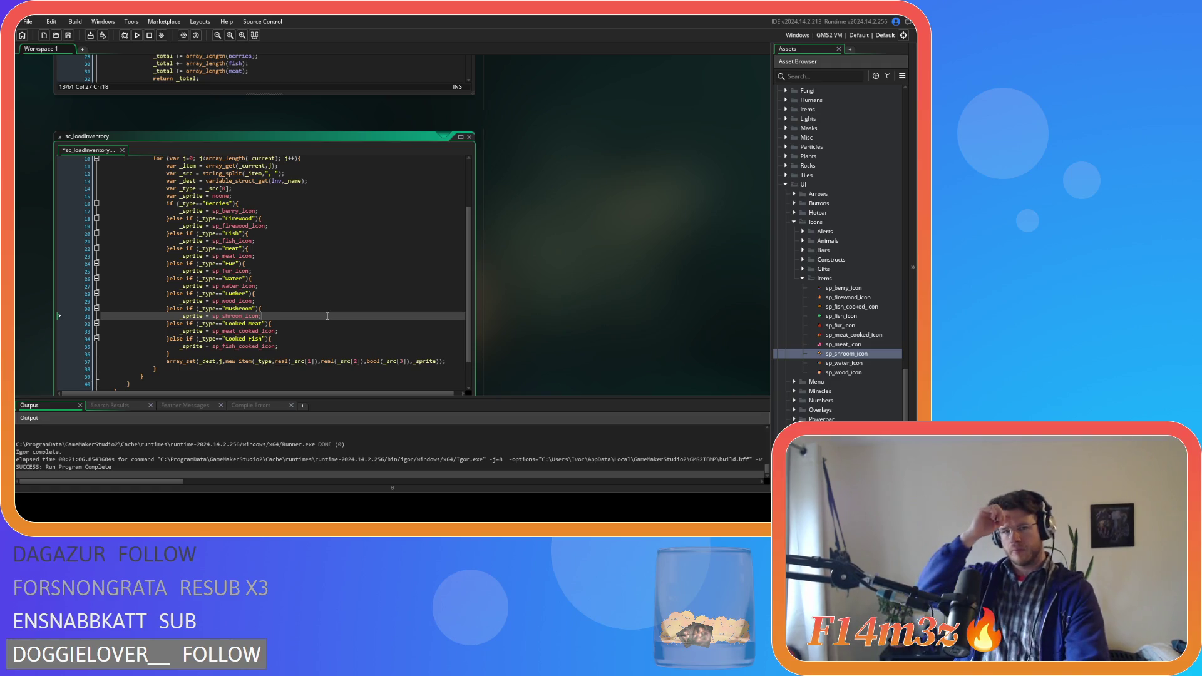
Save the sc_loadInventory script
key("ctrl+s")
scroll(326, 316, "up", 2)
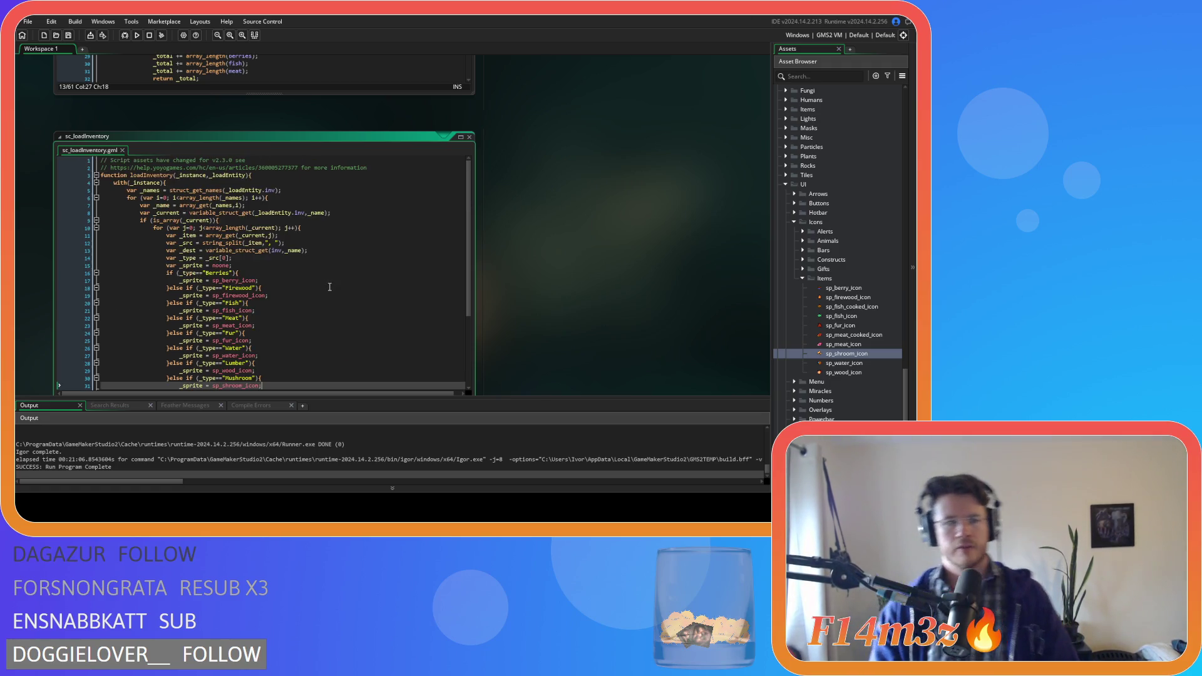
scroll(597, 276, "up", 3)
scroll(597, 276, "up", 2)
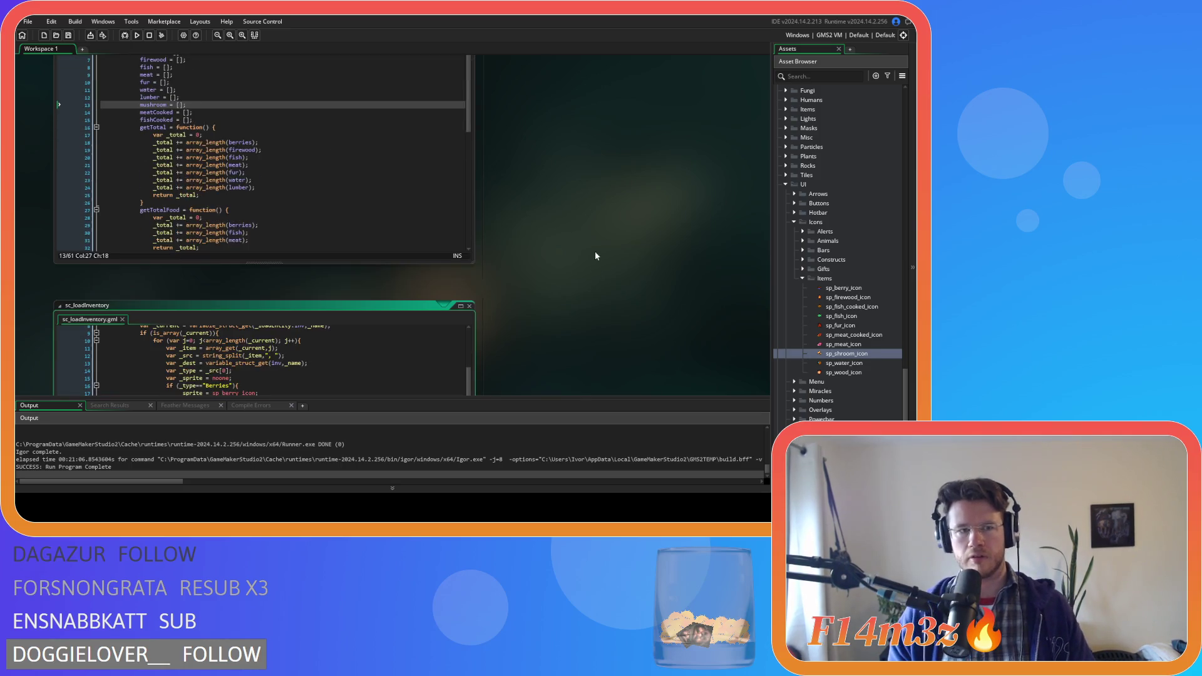
scroll(617, 292, "up", 2)
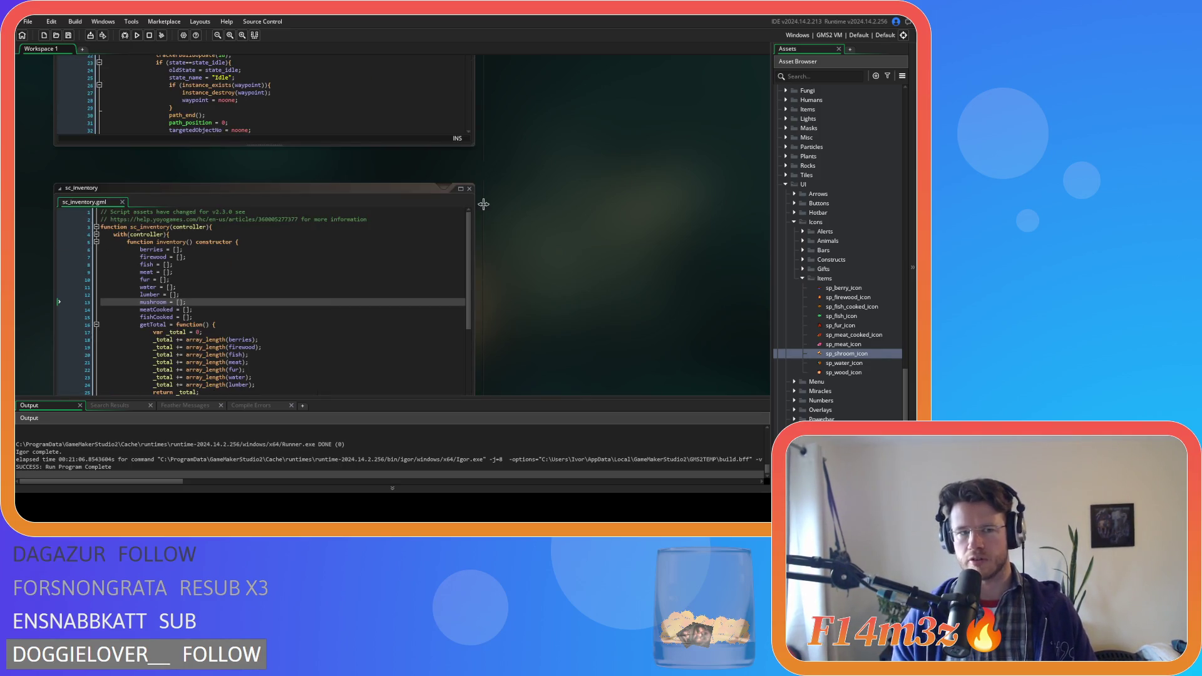
Return to ob_human's Create code at the mushroom-picking regeneration lines
left_click(472, 189)
scroll(558, 178, "up", 3)
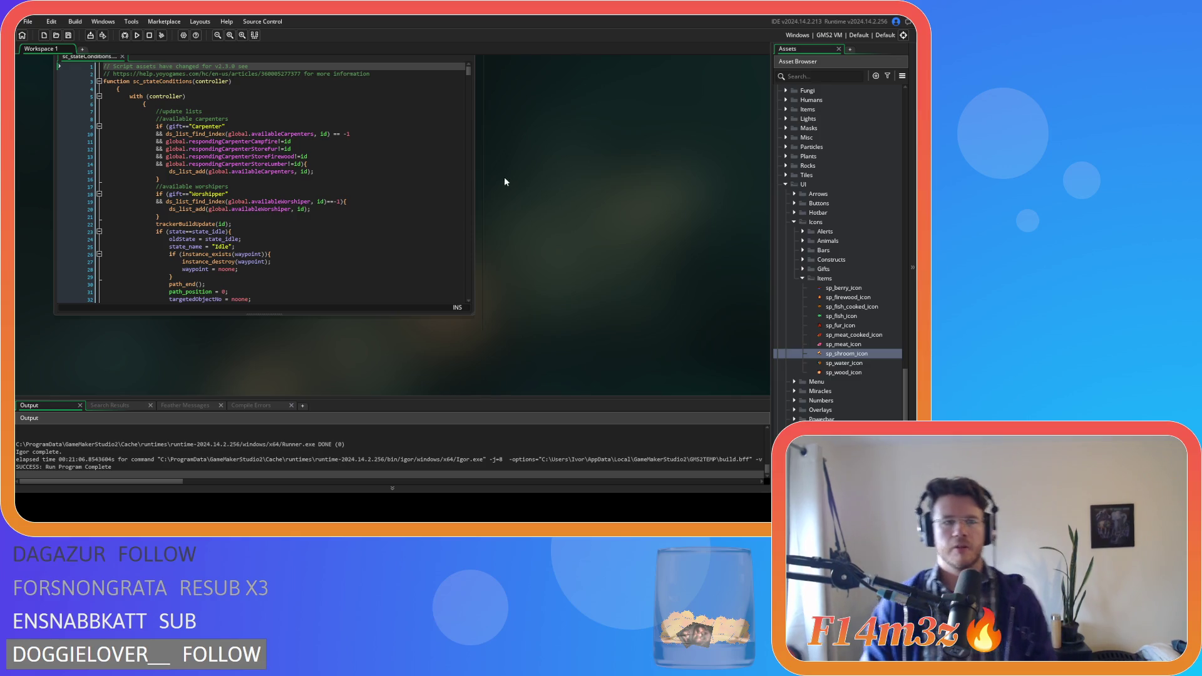
scroll(504, 176, "up", 1)
scroll(479, 253, "up", 3)
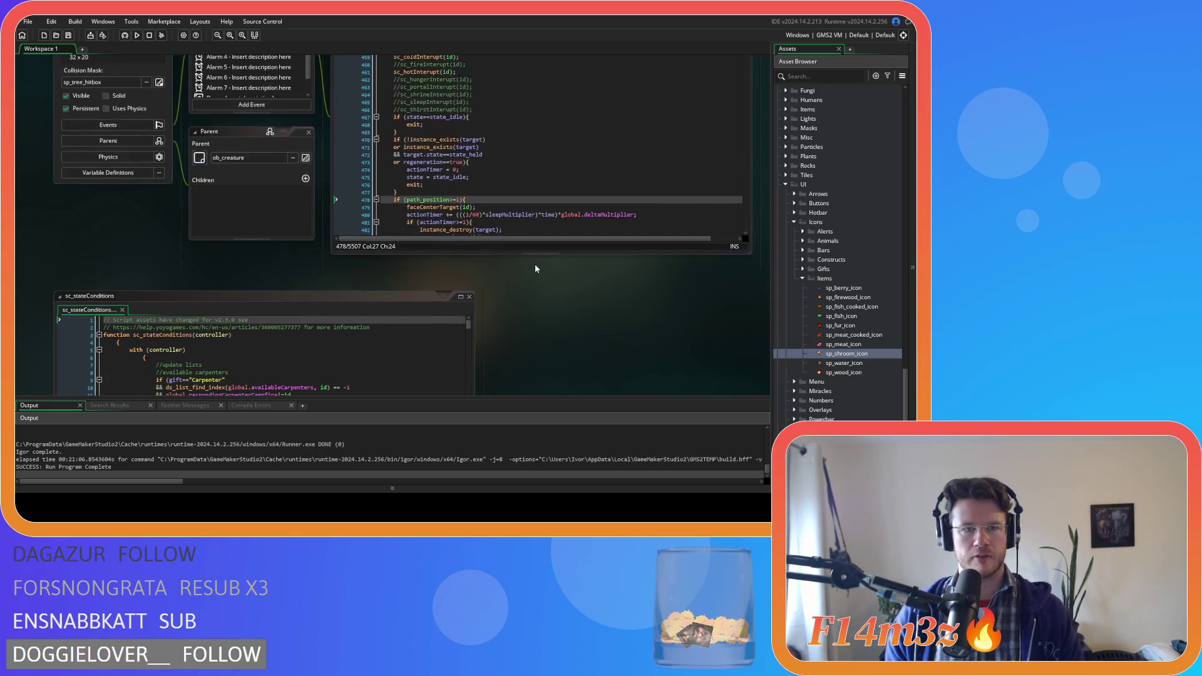
scroll(539, 276, "up", 2)
left_click(532, 242)
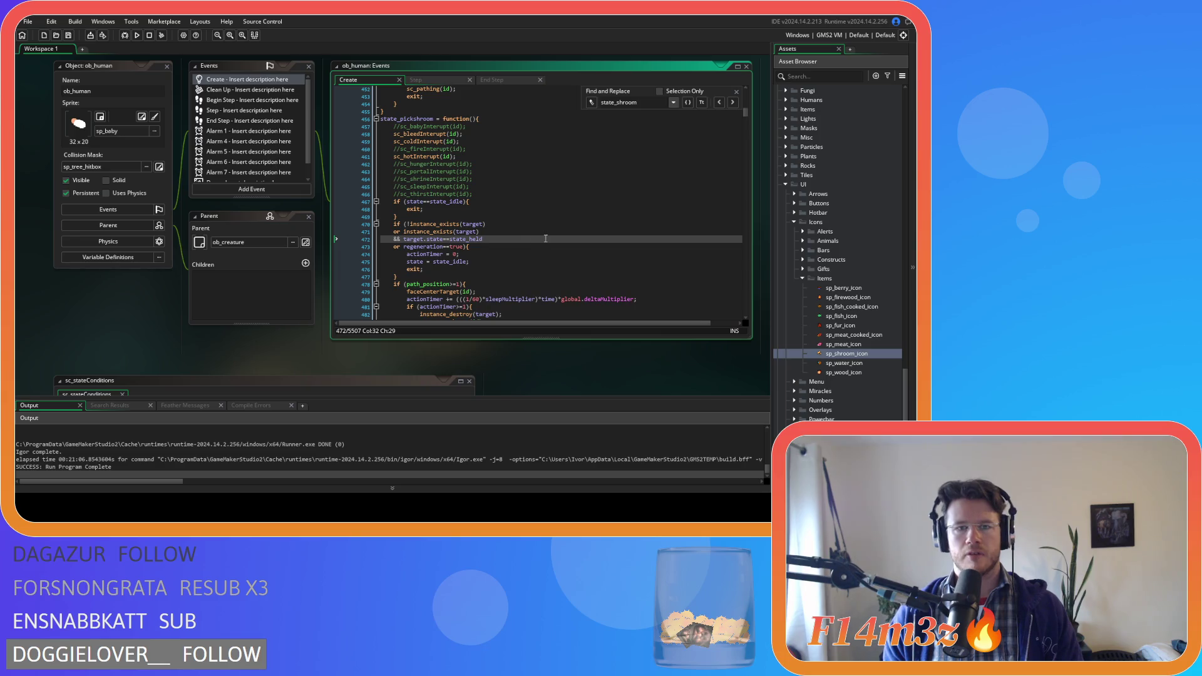
scroll(545, 240, "down", 6)
left_click(580, 220)
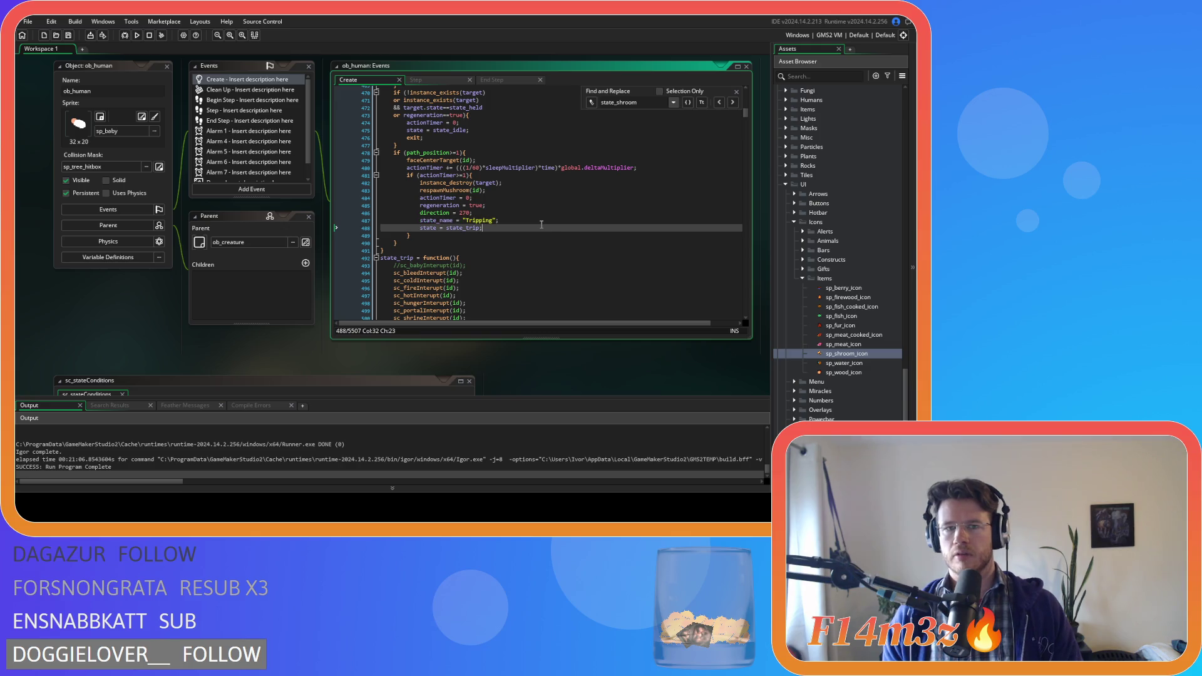
left_click(529, 206)
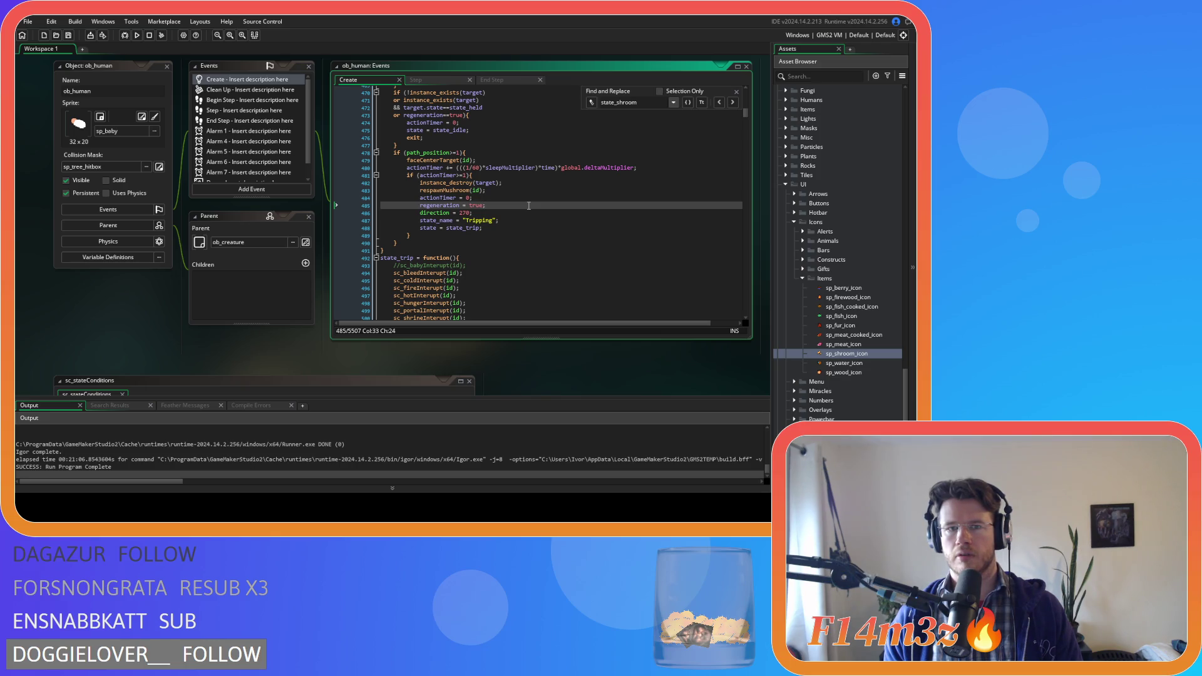
scroll(529, 205, "down", 1)
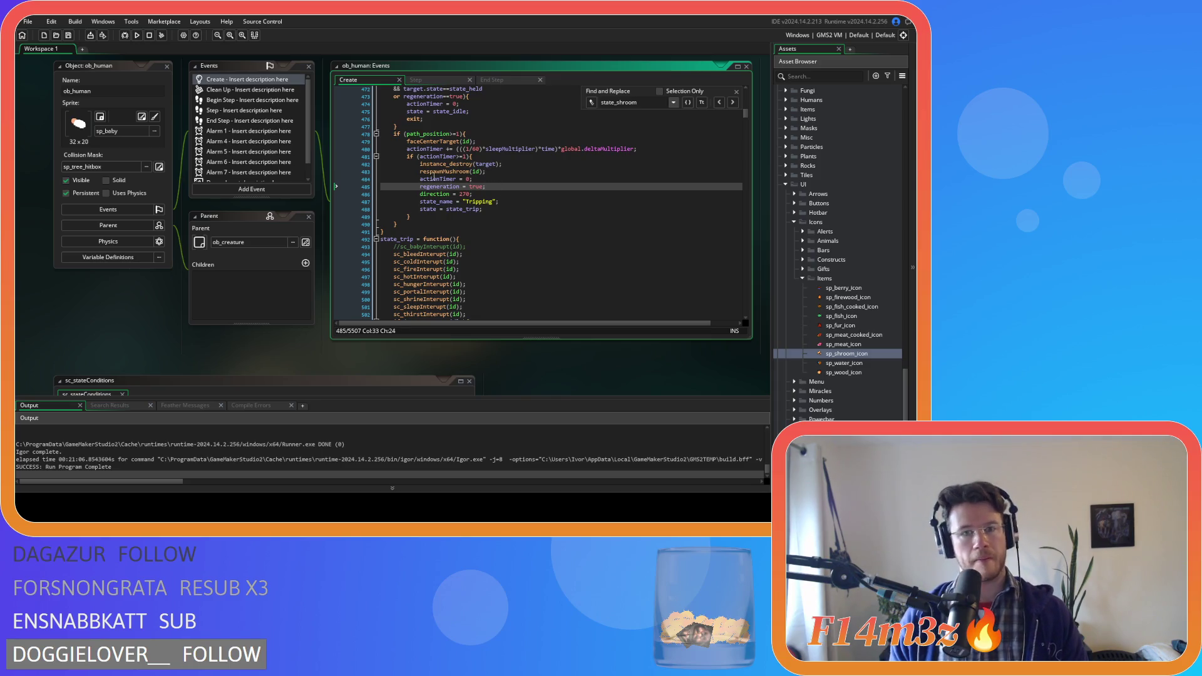
mouse_move(432, 165)
Comment out the regeneration through state_trip lines and add a blank line after respawnMushroom
key("Up")
key("Up")
left_click(432, 180)
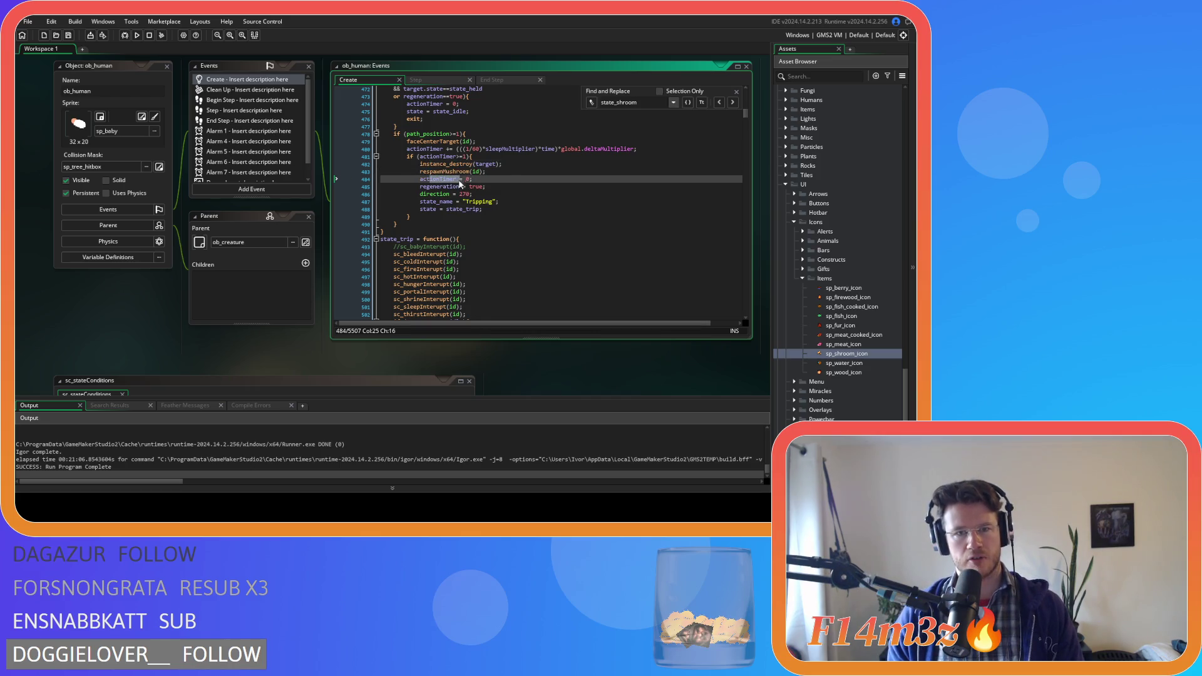
left_click_drag(420, 187, 520, 211)
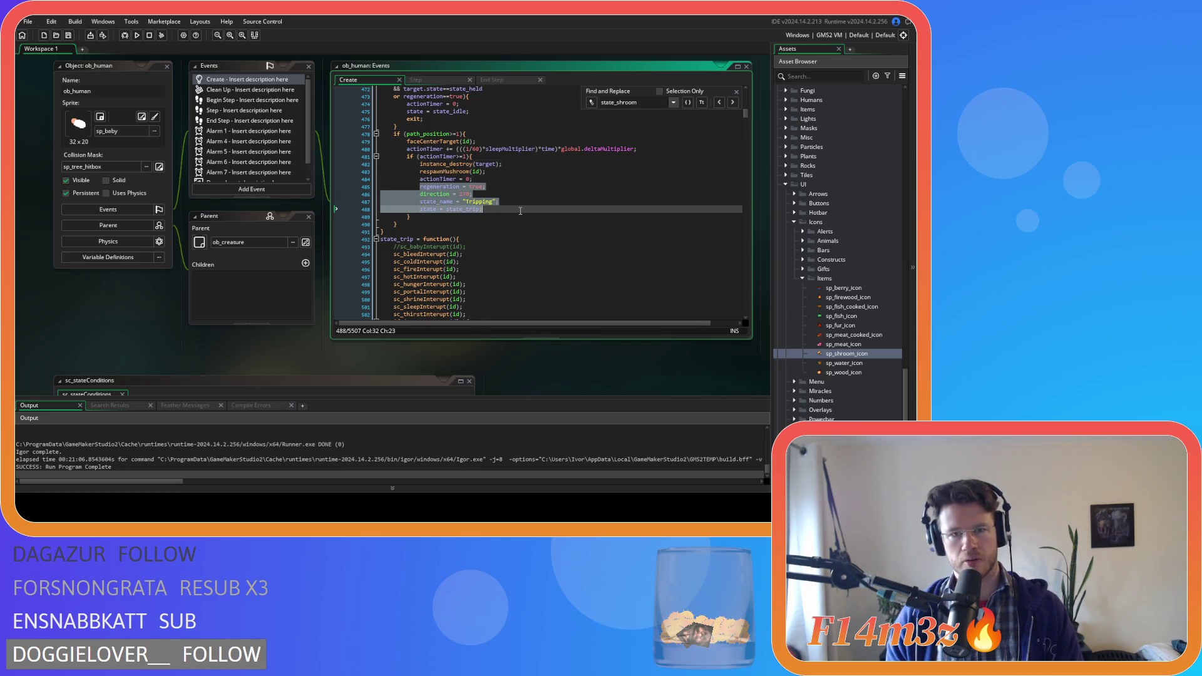
key("ctrl+k")
left_click(502, 177)
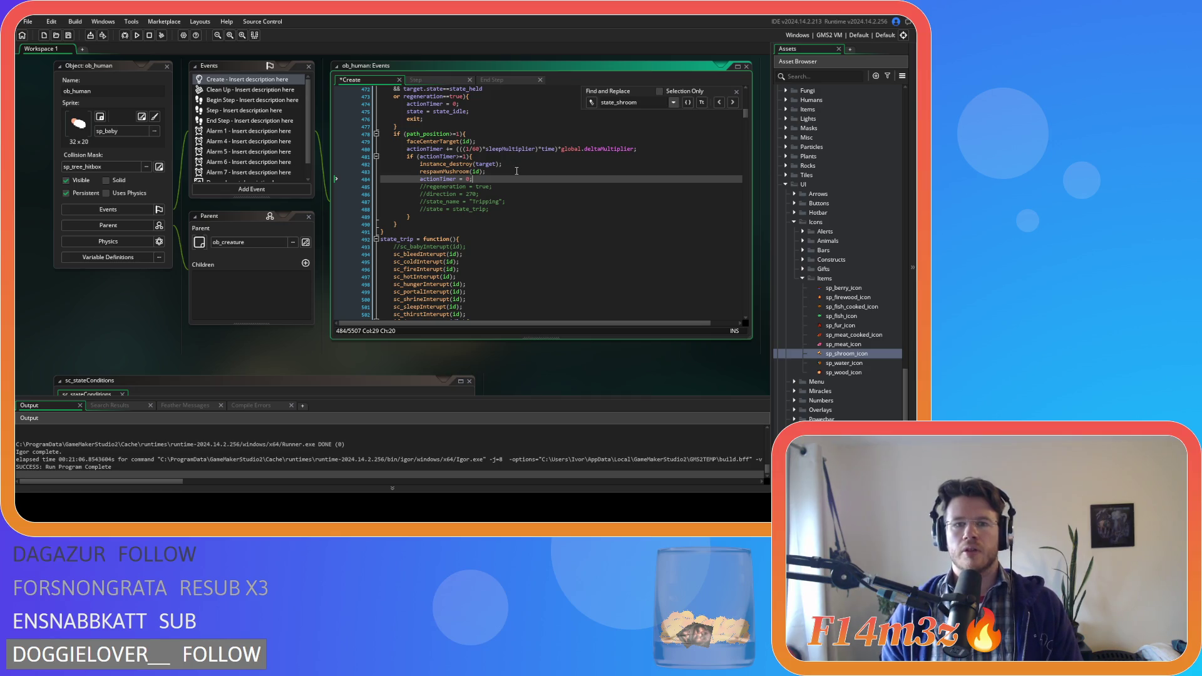
key("Home")
key("Return")
key("Up")
Find 'item' and copy the water item's inventory array_push line
scroll(515, 173, "down", 3)
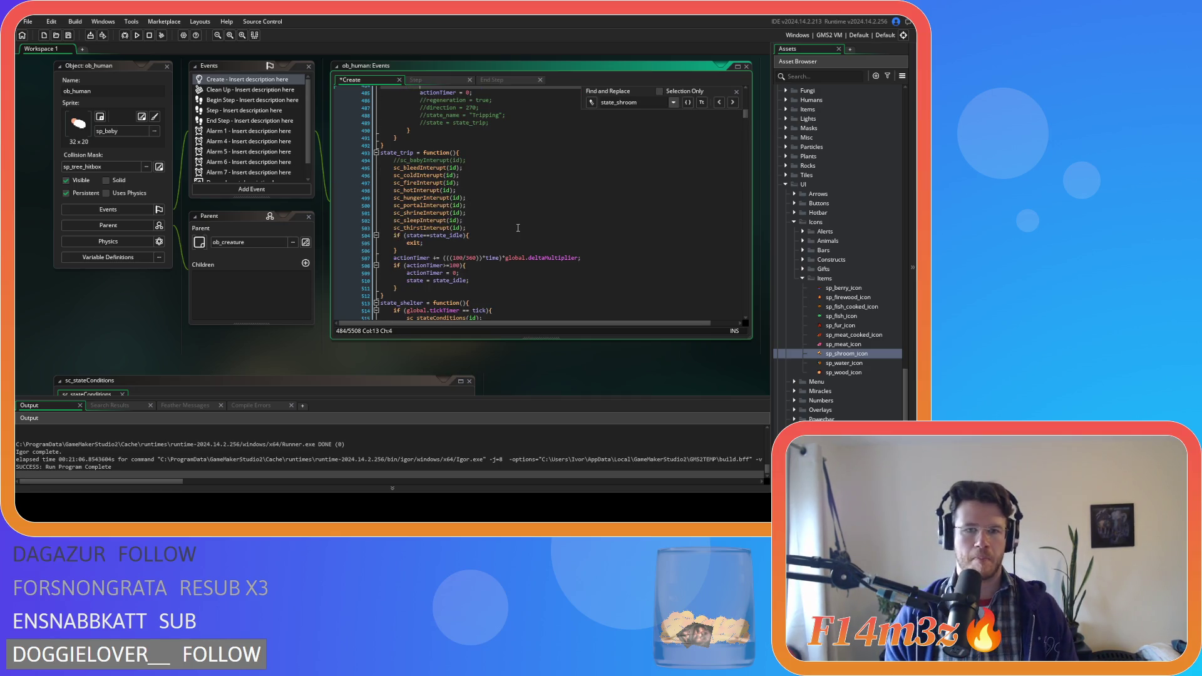
scroll(627, 171, "down", 3)
scroll(627, 170, "down", 13)
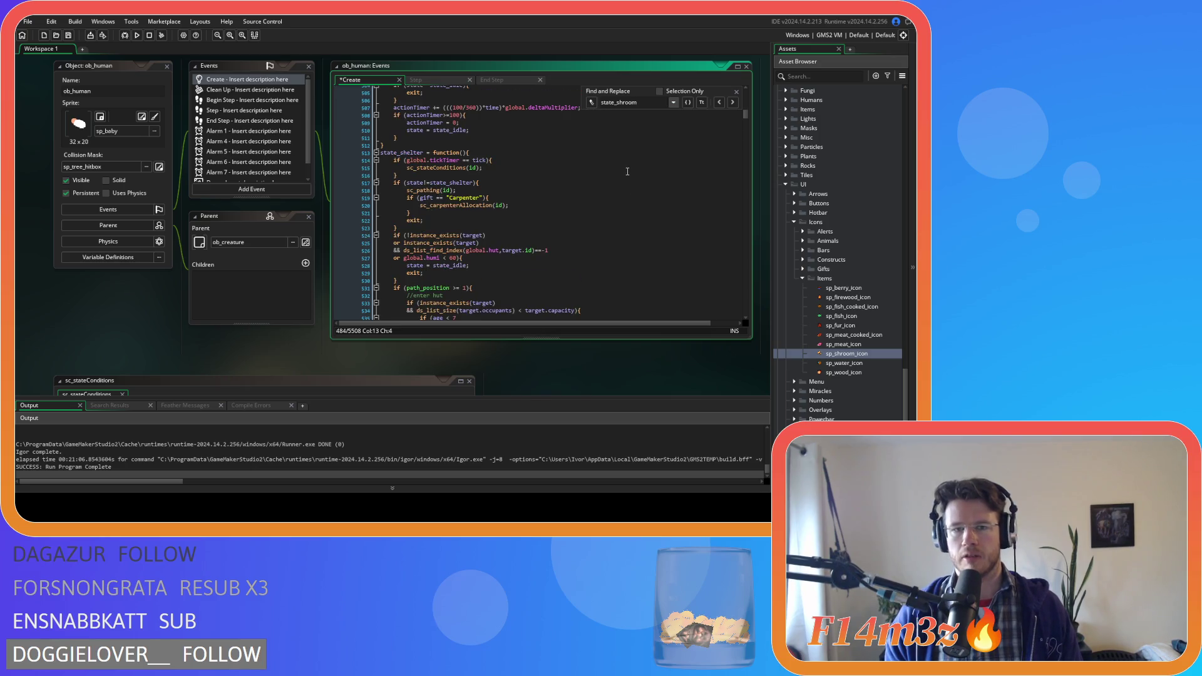
key("ctrl+f")
type("item")
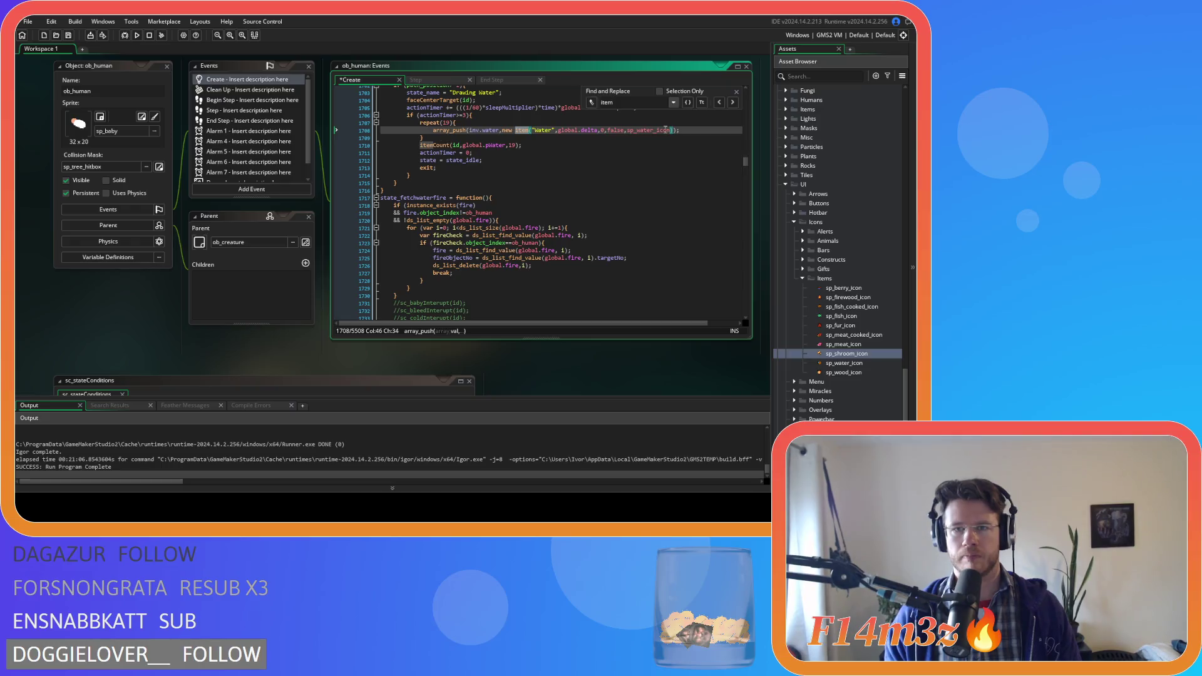
left_click_drag(694, 132, 434, 132)
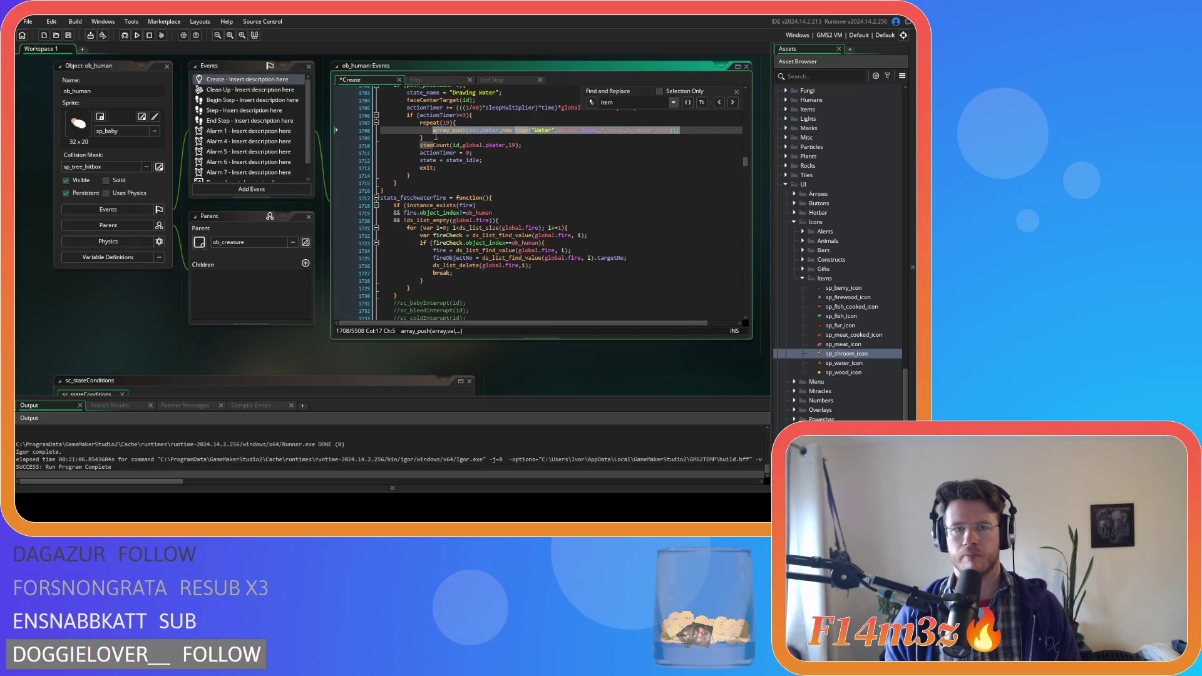
left_click(476, 123)
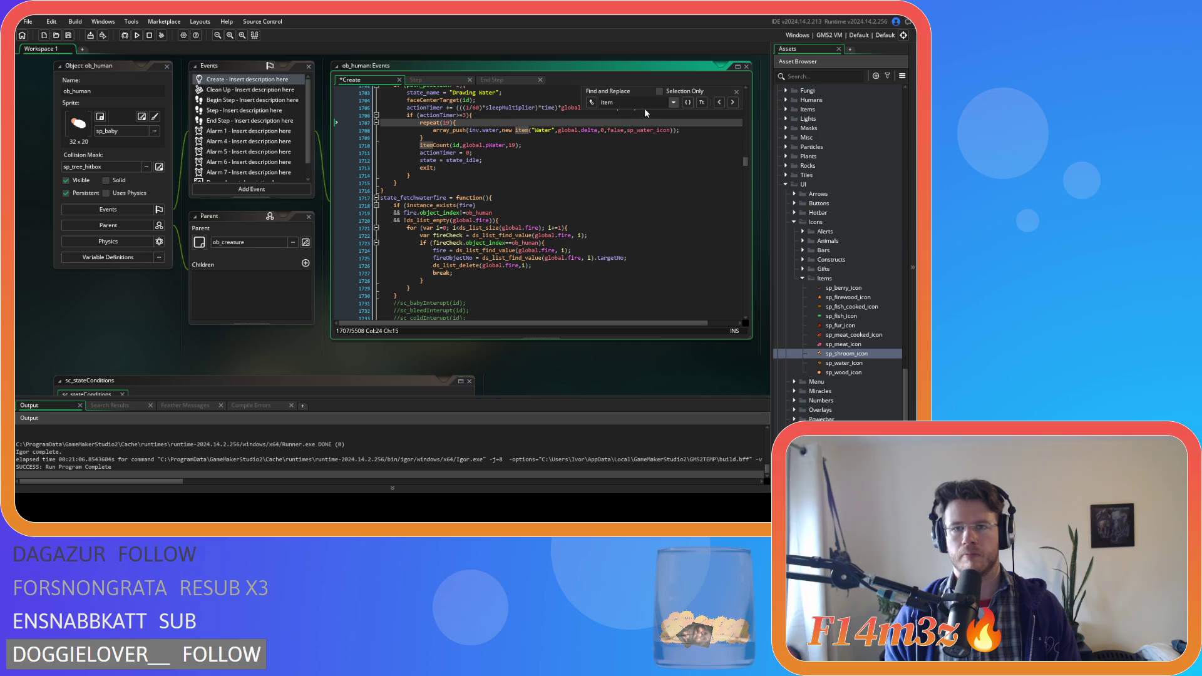
Paste the array_push line after respawnMushroom(id) in state_pickshroom
key("ctrl+f")
type("pick")
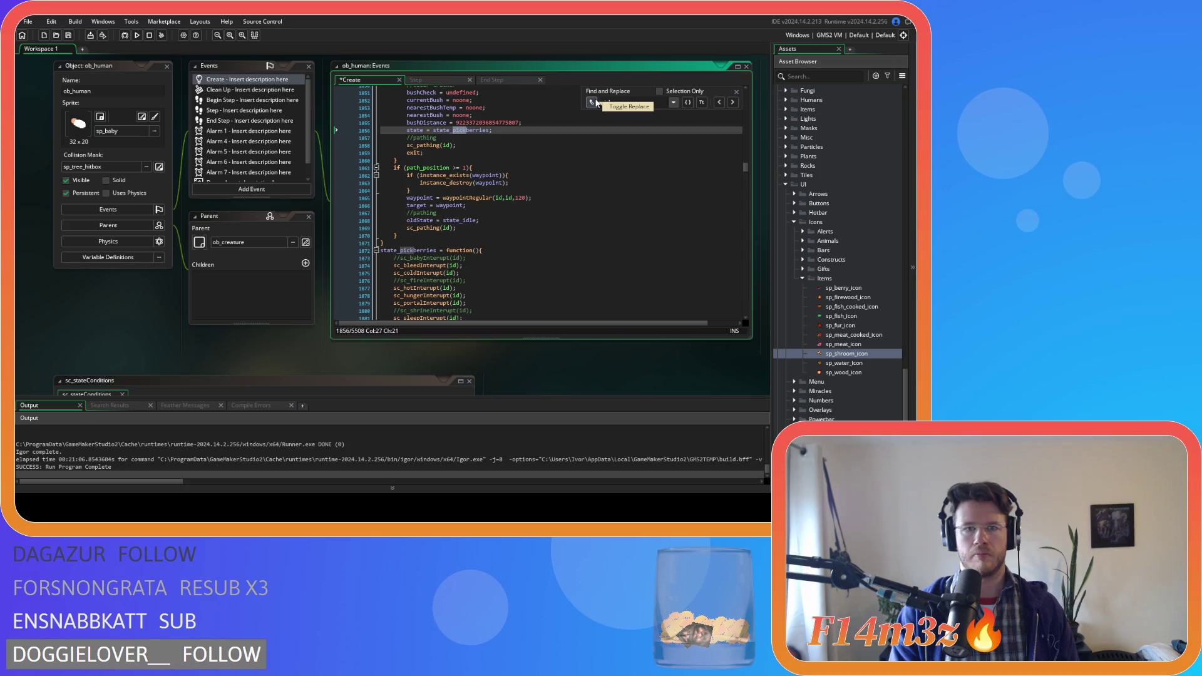
type("sc_state")
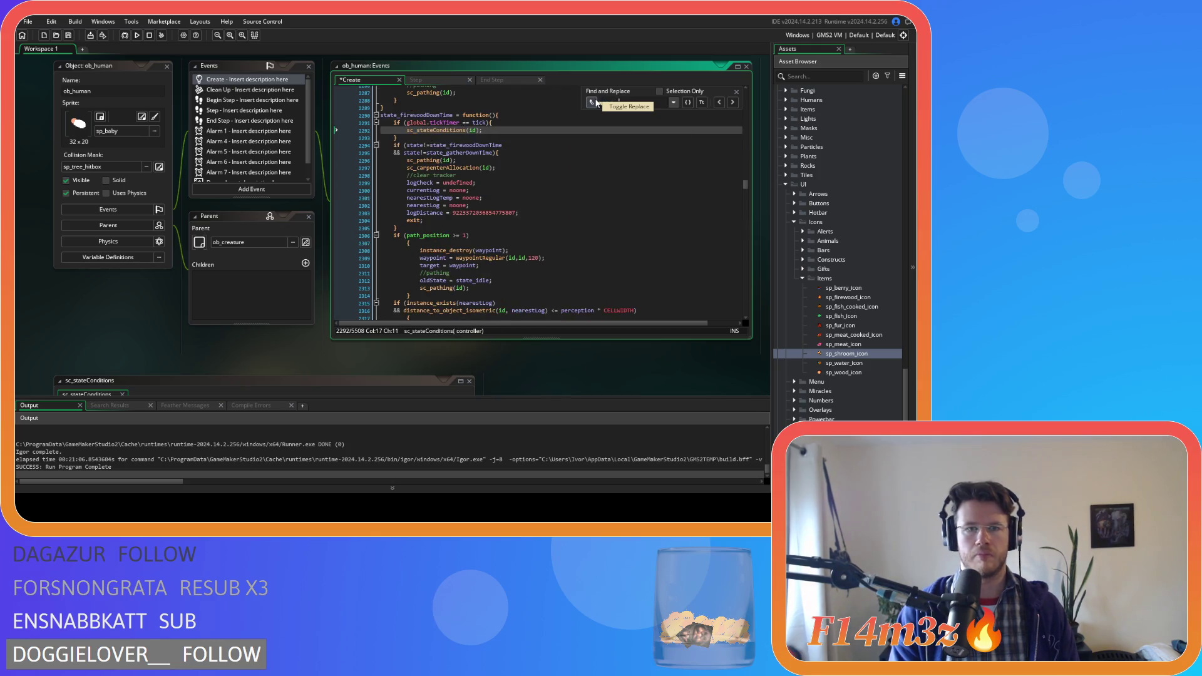
type("state")
type("state_pick")
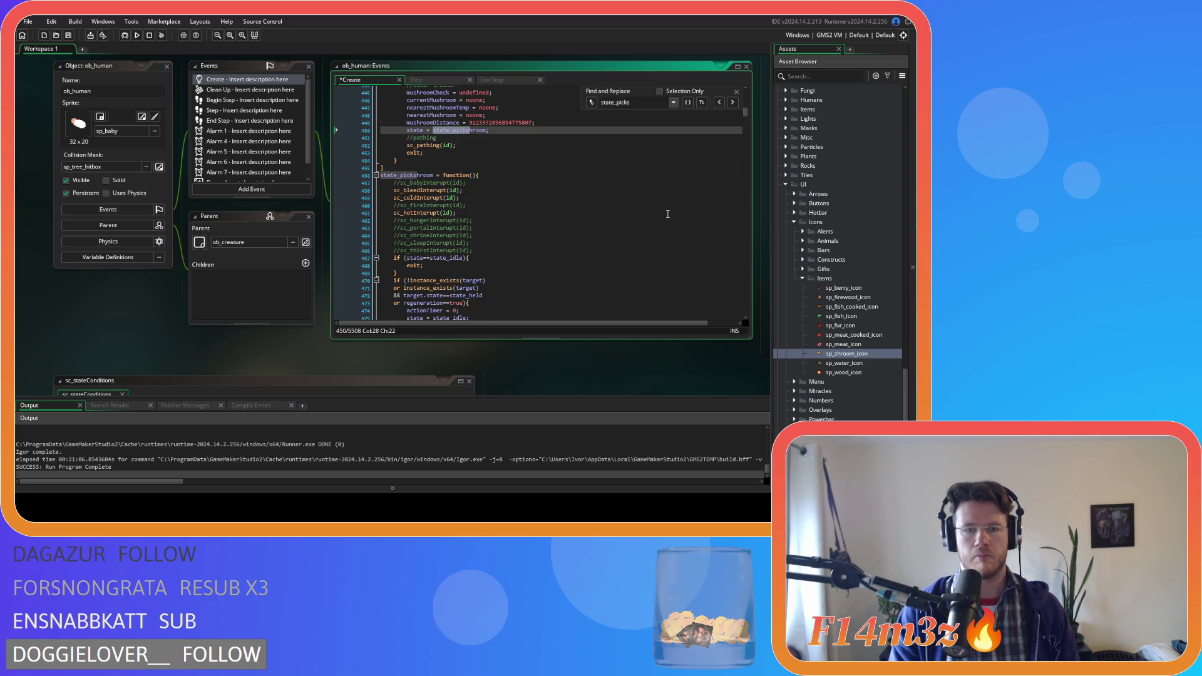
type("hroo")
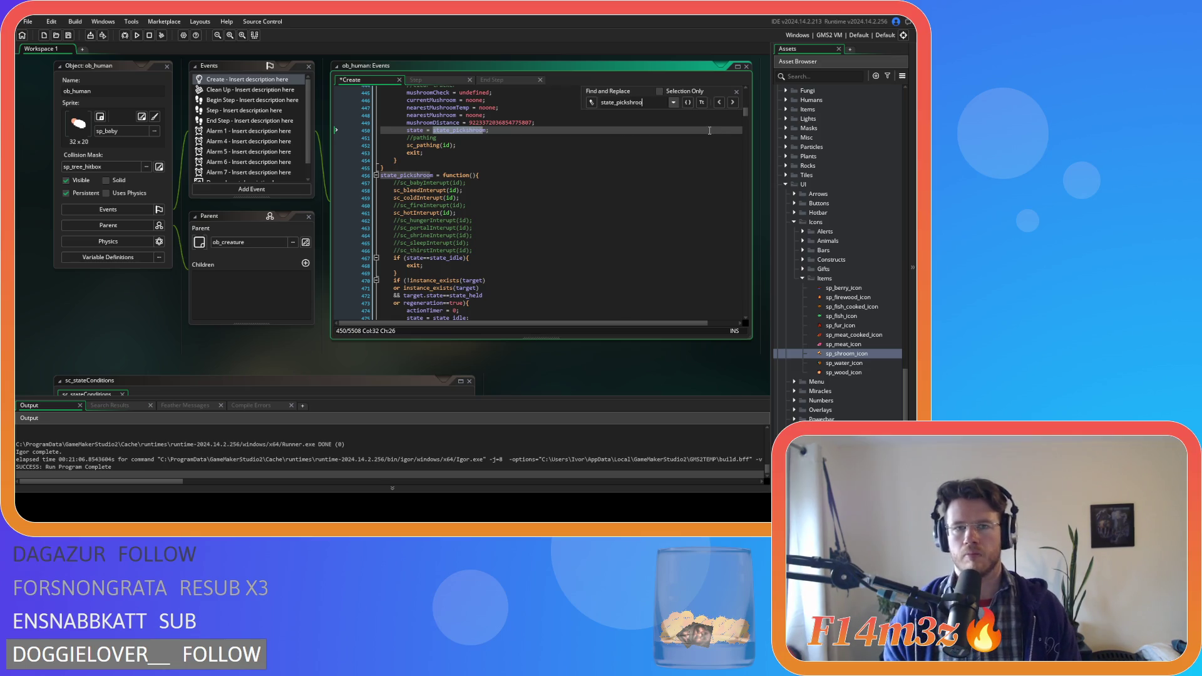
left_click(735, 92)
scroll(538, 206, "down", 7)
left_click(688, 217)
left_click(471, 217)
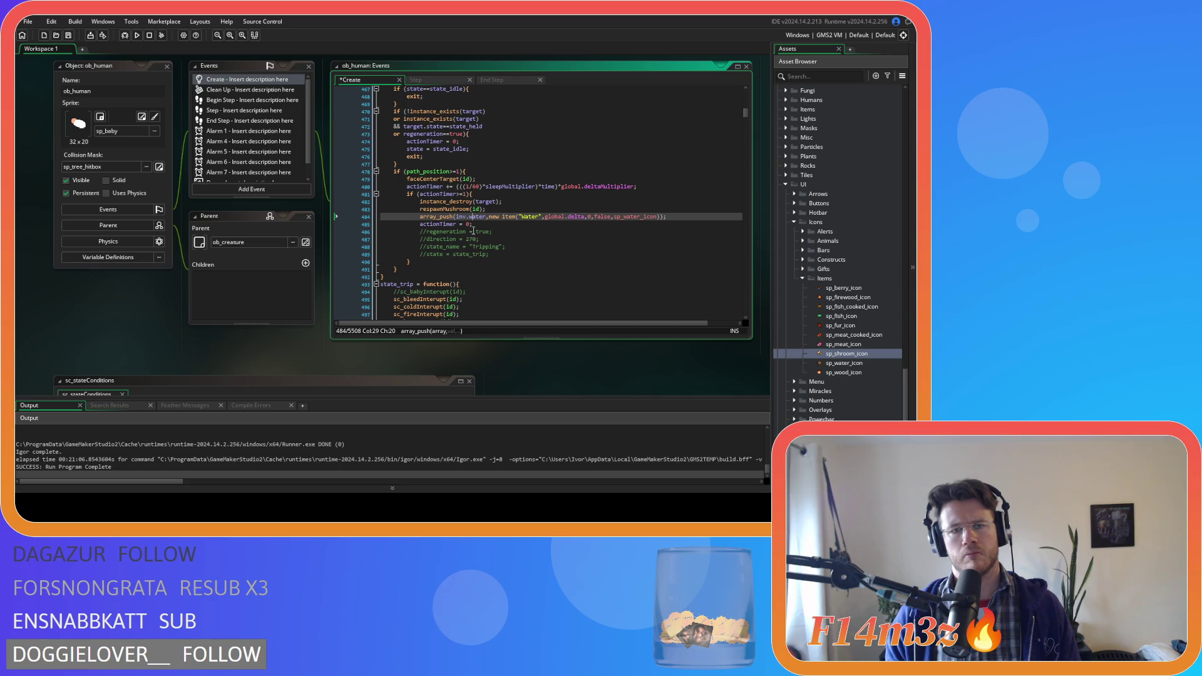
On line 484, push the item into inv.mushroom and rename it from "Water" to "Mushroom"
double_click(477, 216)
type("mushroom")
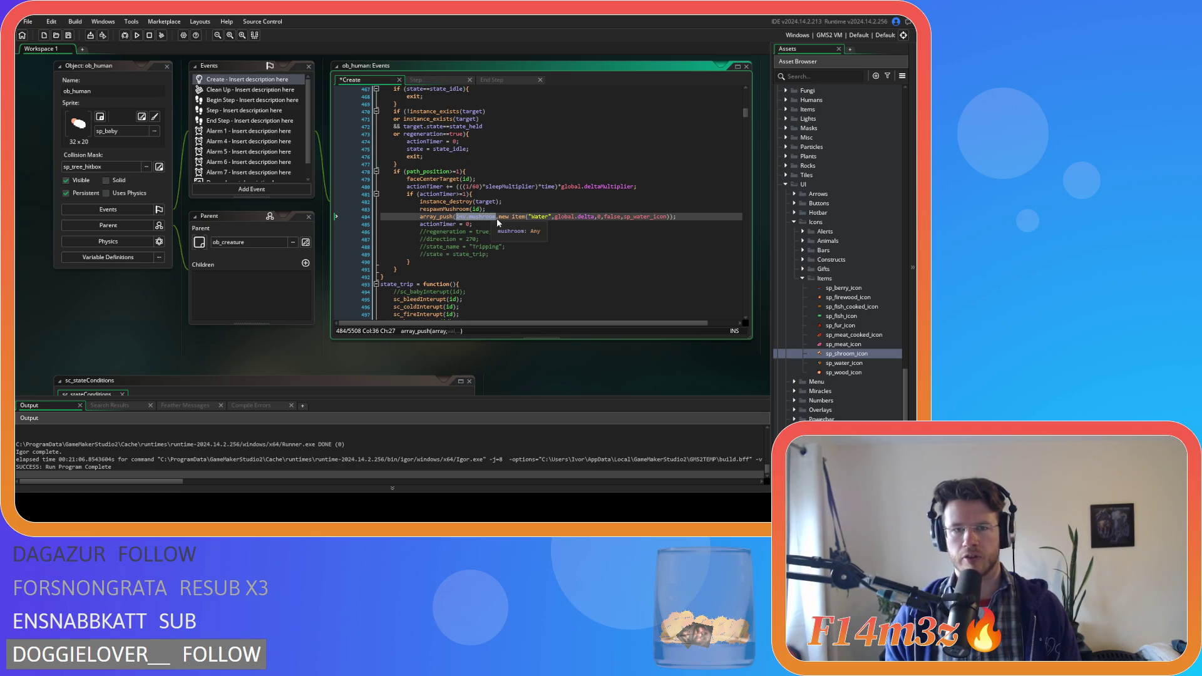
key("Left")
key("Left")
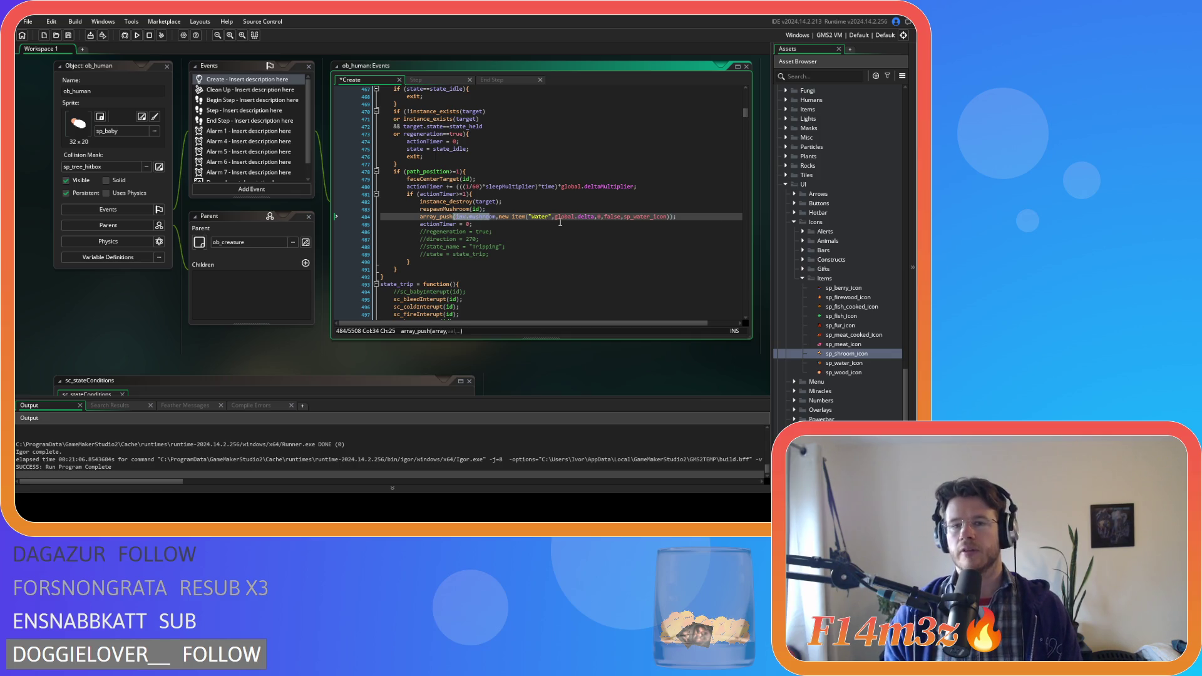
double_click(542, 217)
type("Mushr")
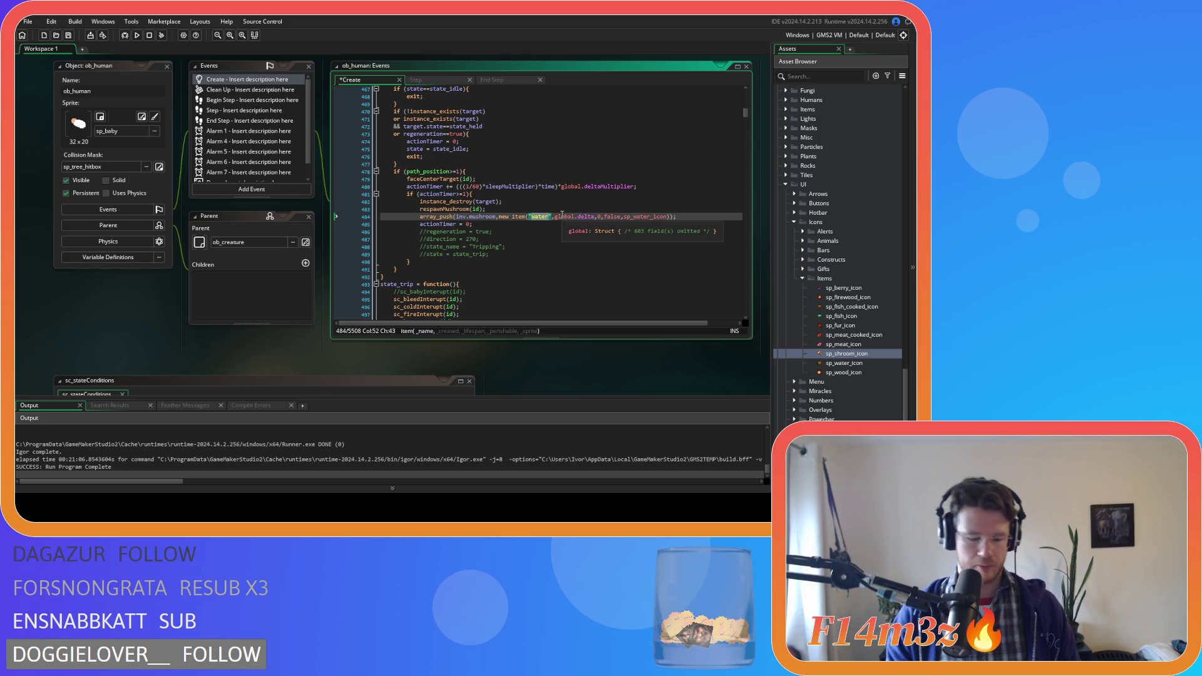
type("oom")
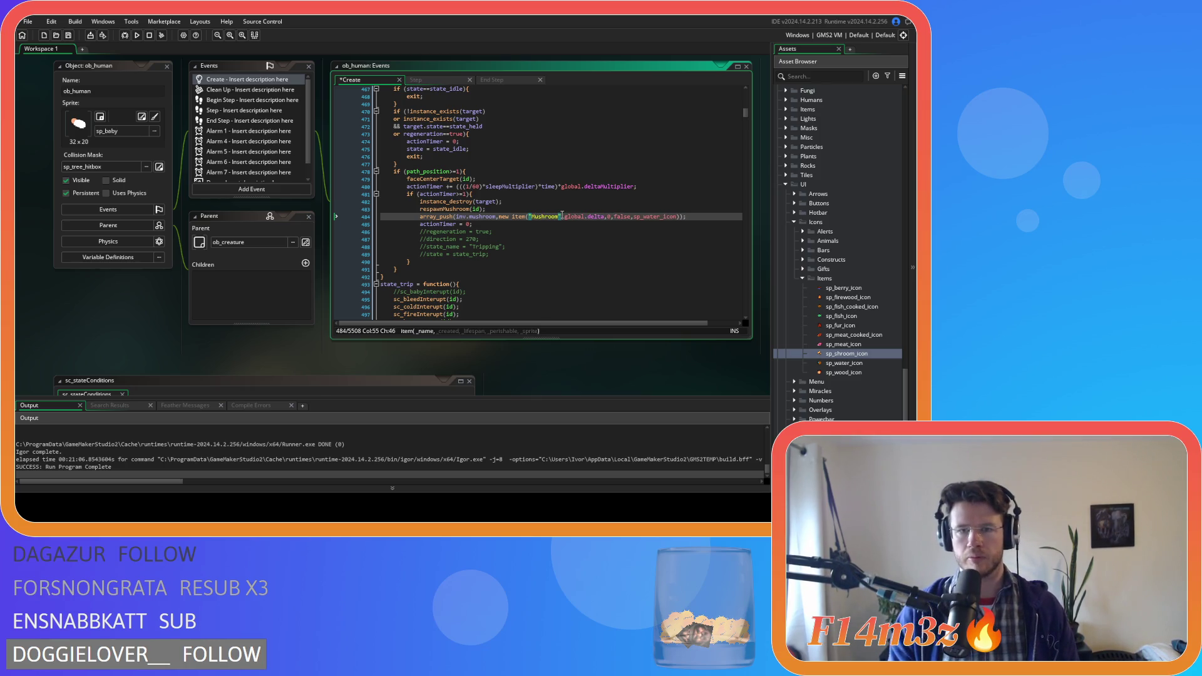
left_click(606, 223)
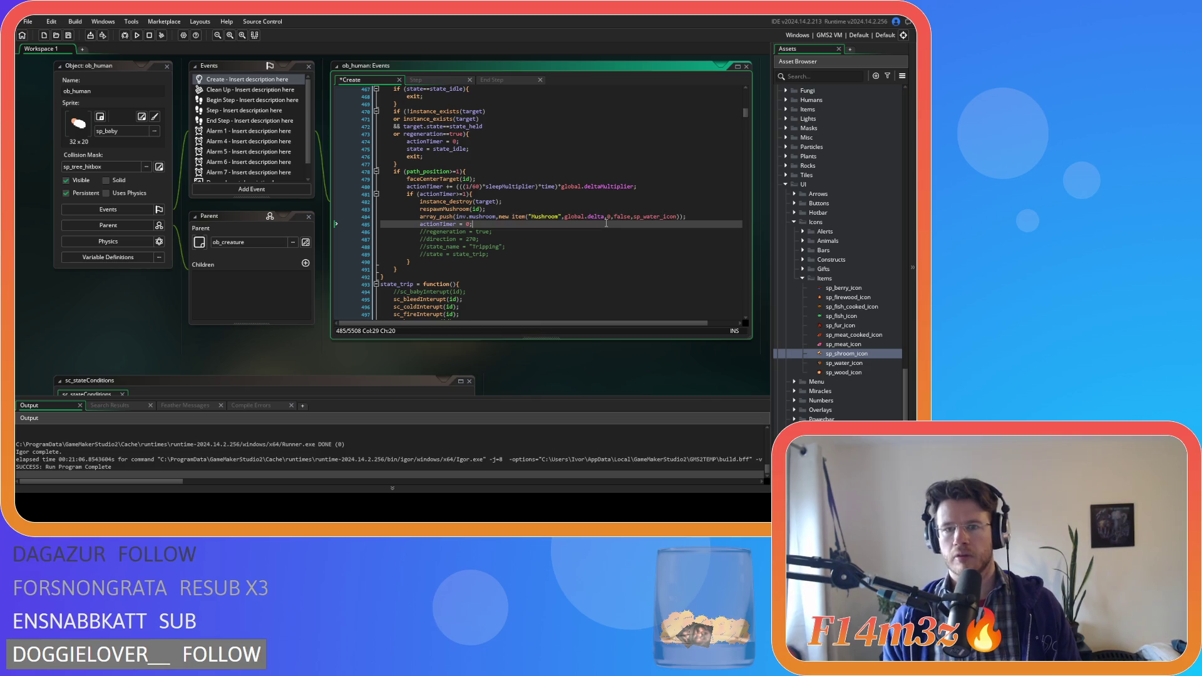
Change the item's sprite from sp_water_icon to sp_shroom_icon and save the Create event
left_click(595, 217)
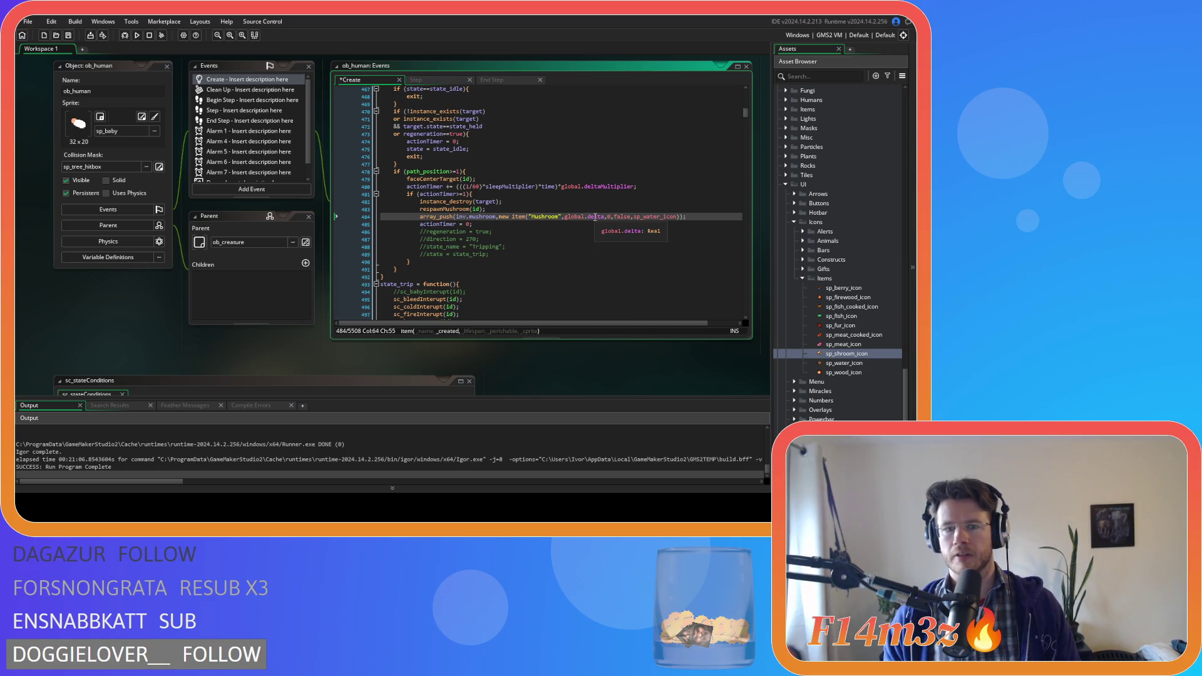
double_click(609, 216)
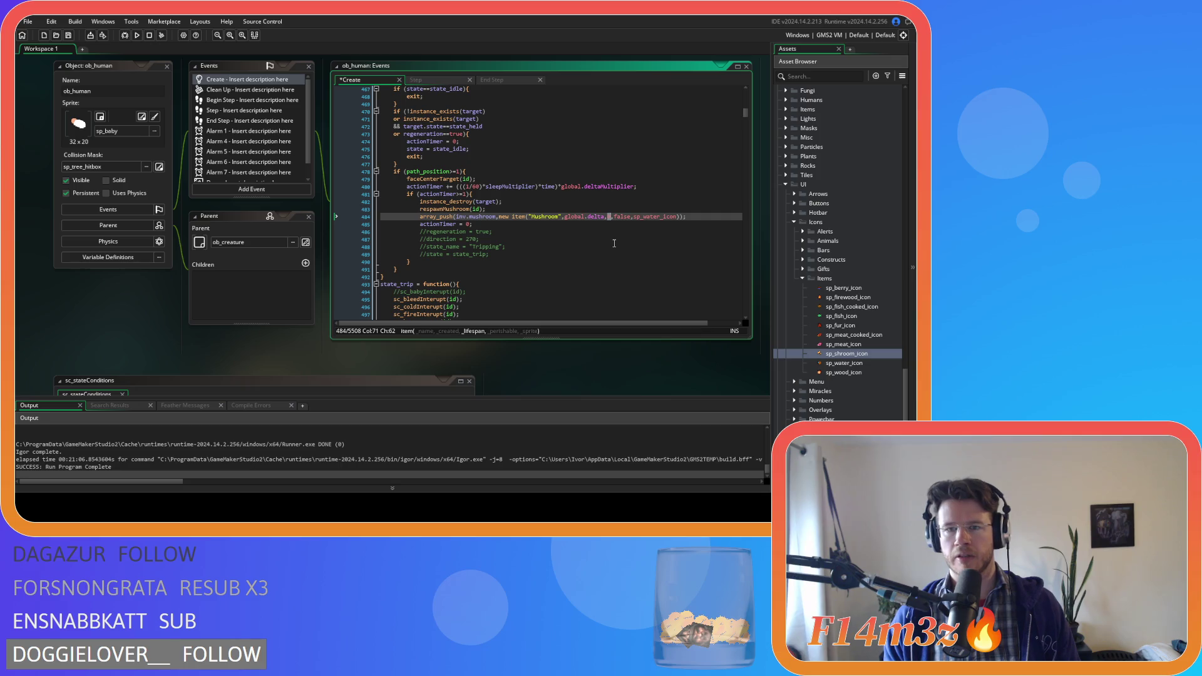
left_click(621, 216)
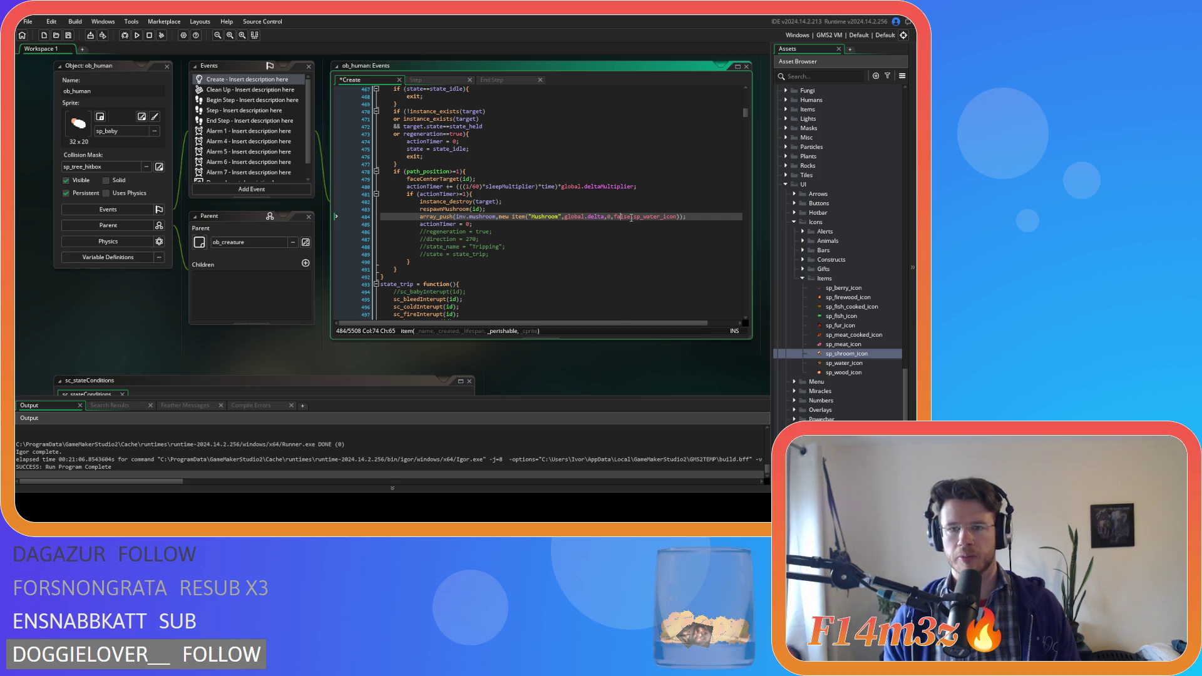
left_click(644, 217)
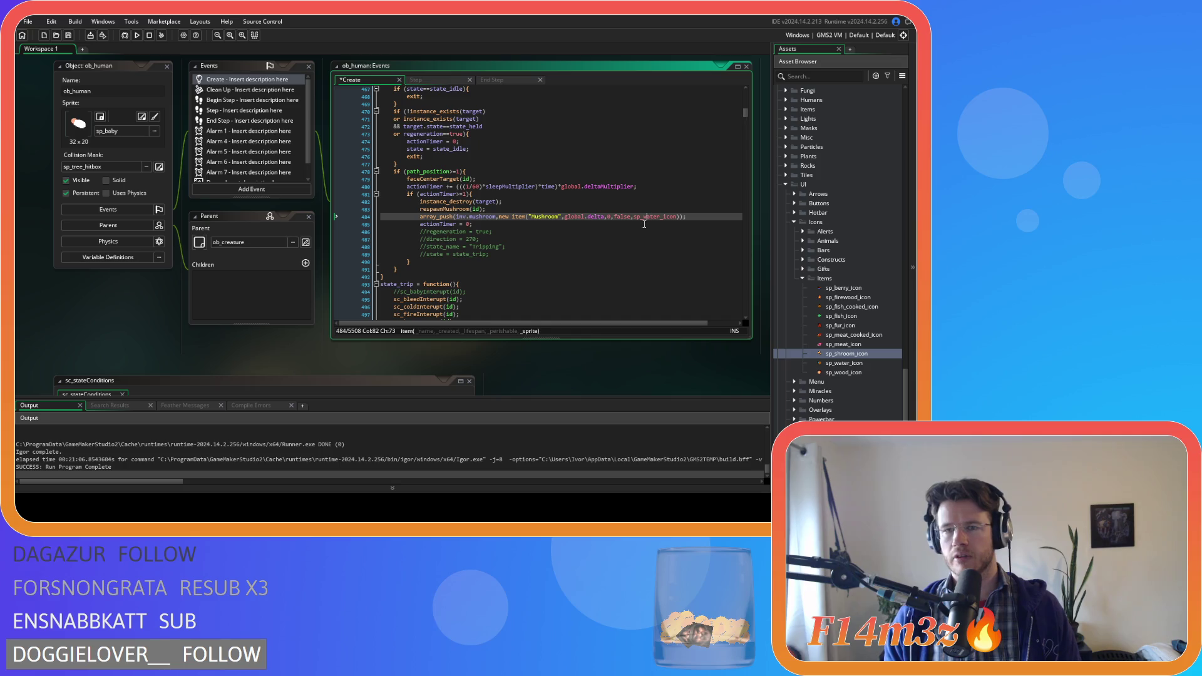
mouse_move(641, 219)
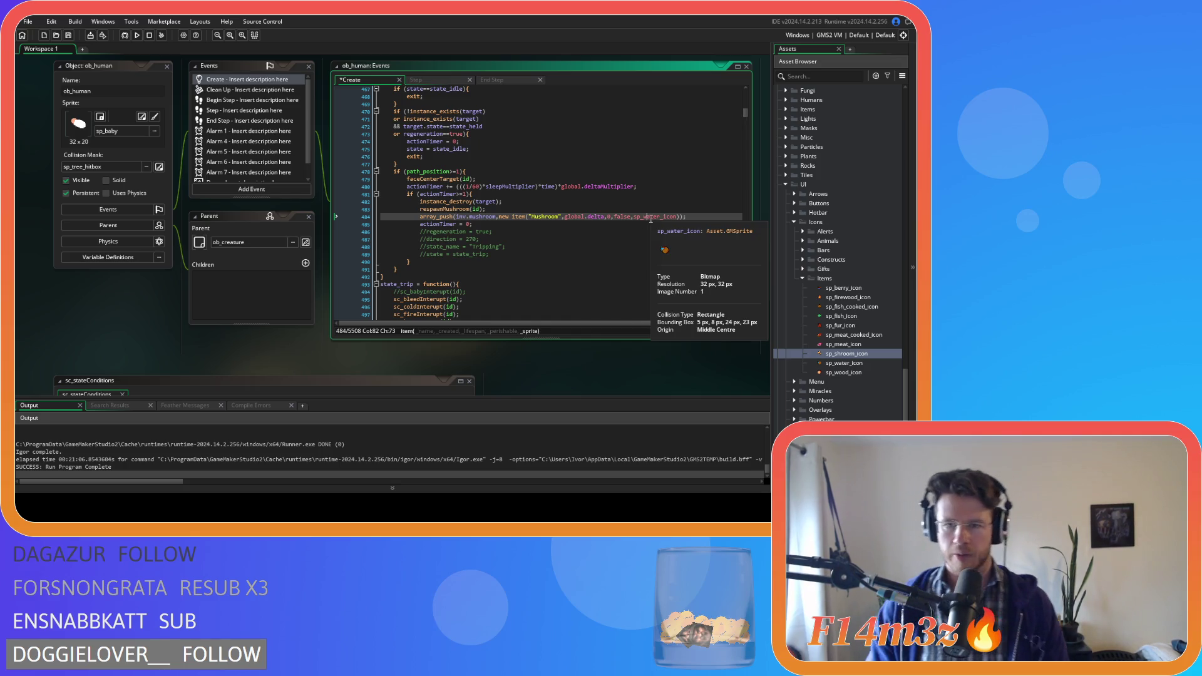
key("Delete")
key("Delete")
key("Delete")
type("shr")
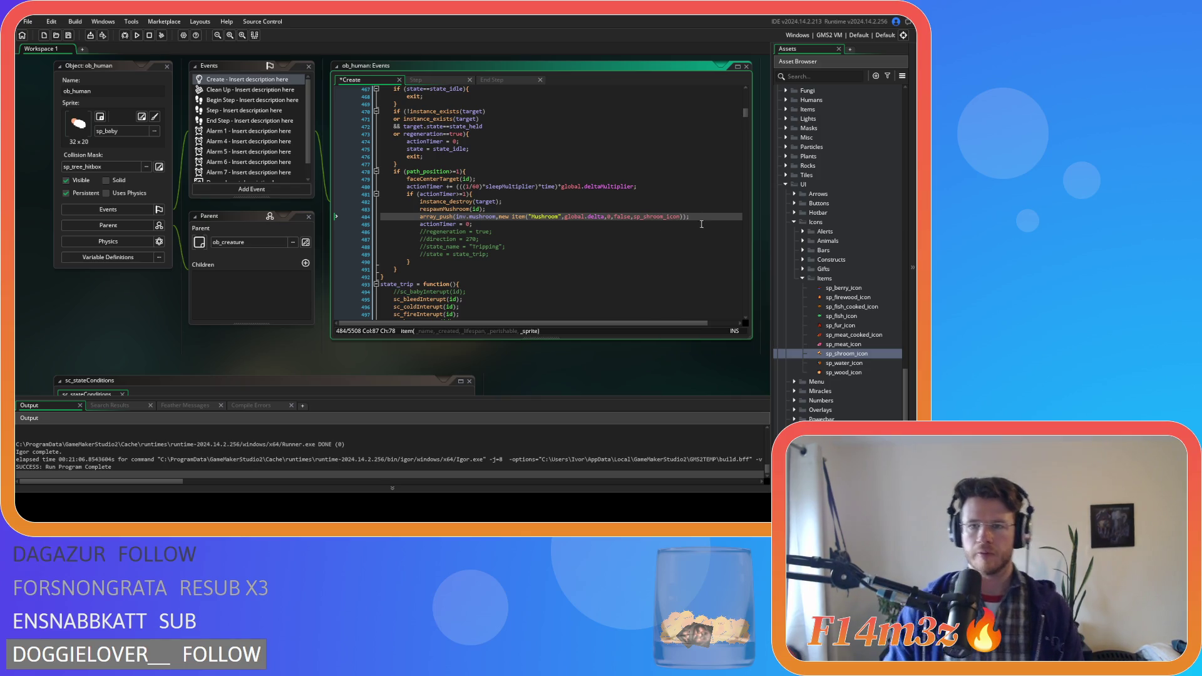
type("oom")
left_click(696, 223)
key("ctrl+s")
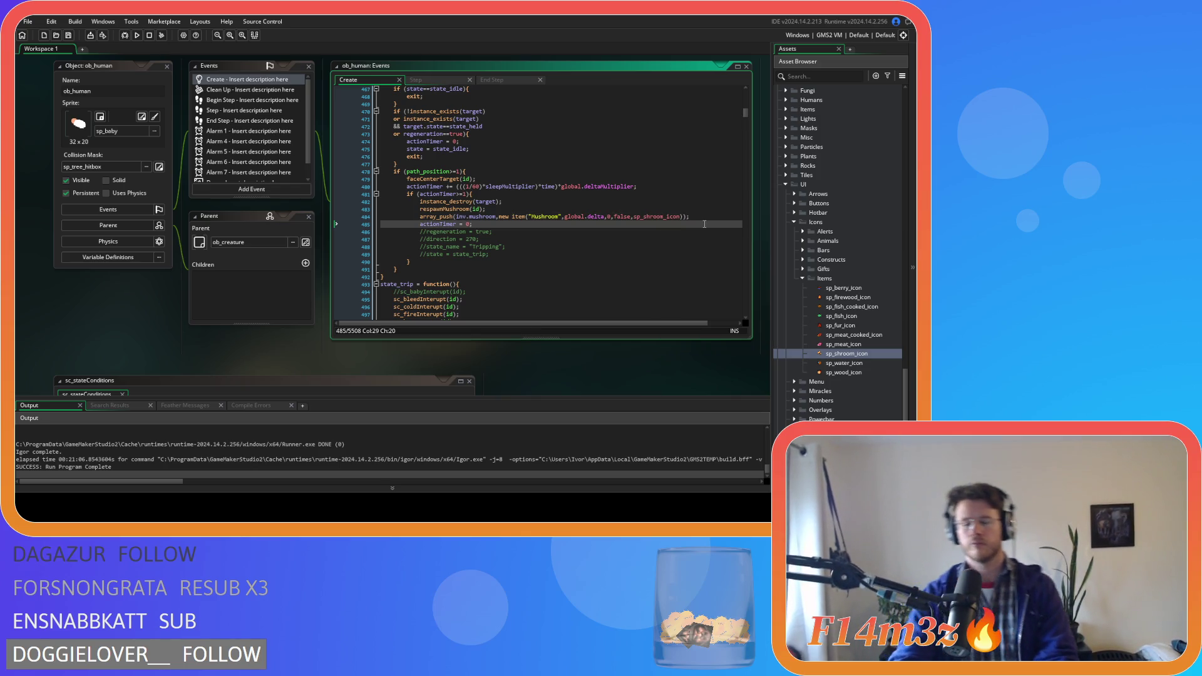
left_click(687, 267)
scroll(597, 194, "up", 1)
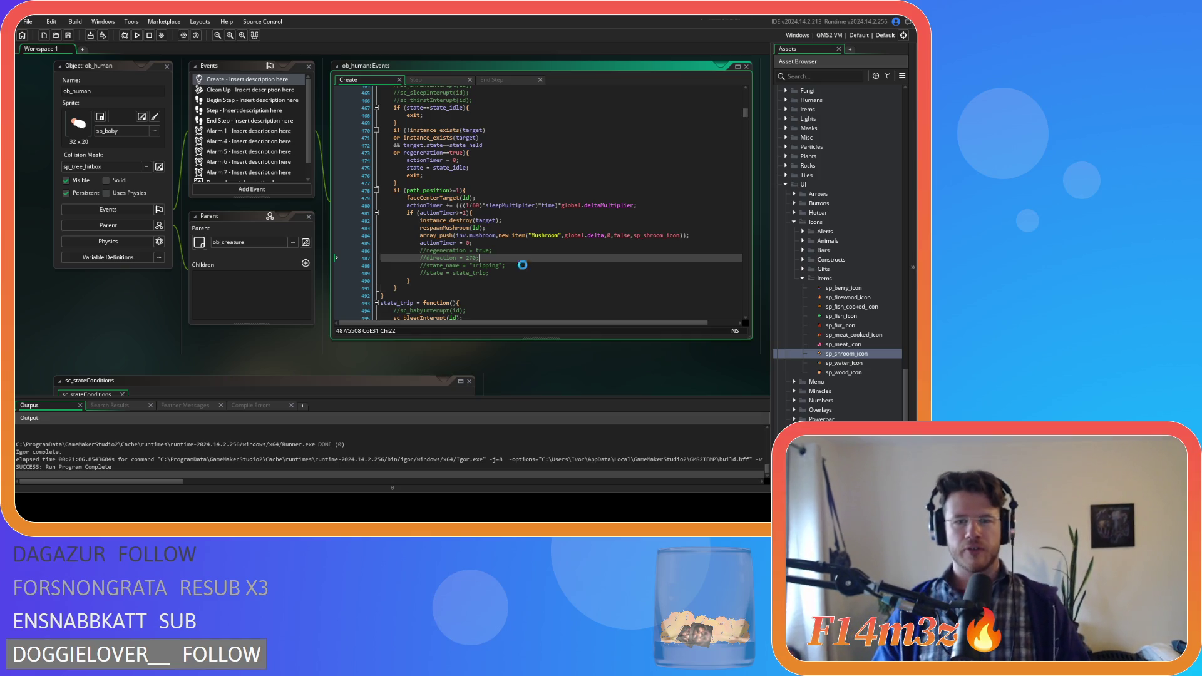
left_click(502, 243)
left_click(704, 236)
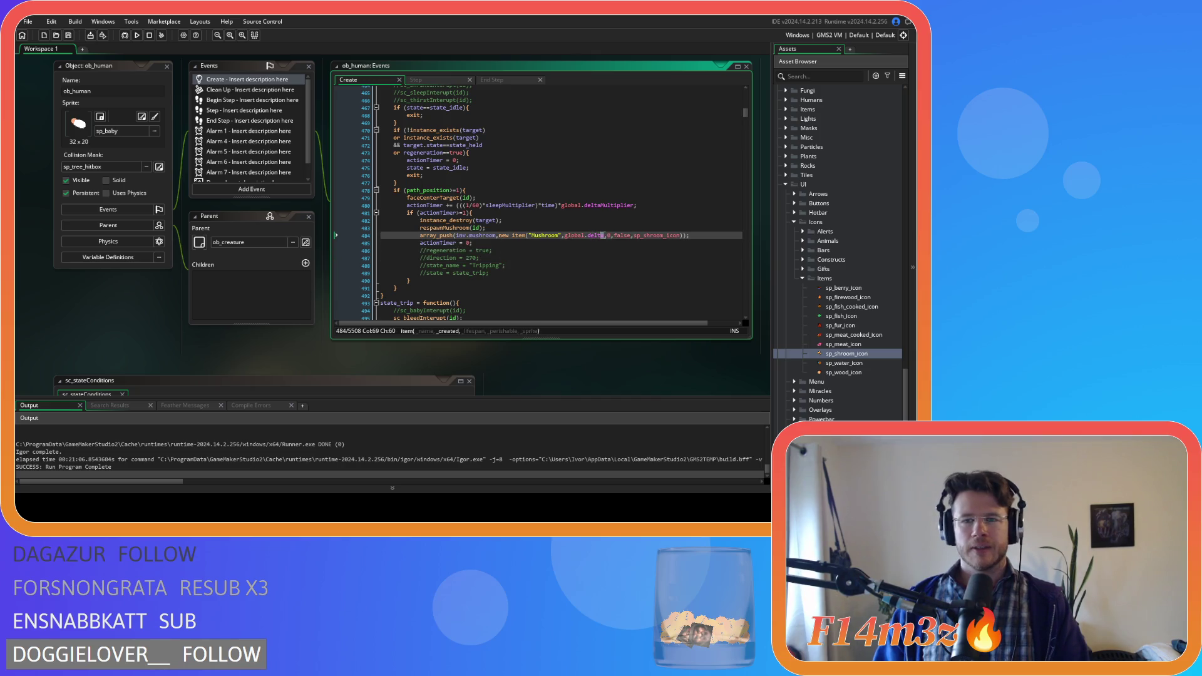
left_click(676, 249)
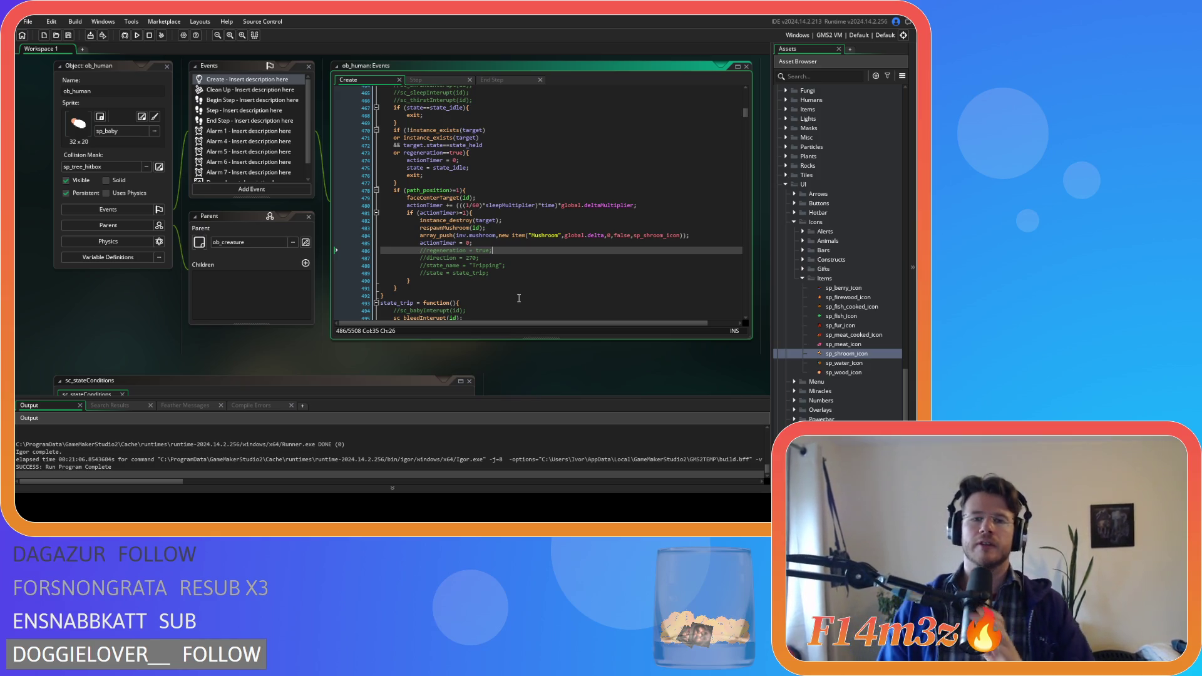
scroll(557, 245, "down", 5)
scroll(557, 245, "down", 4)
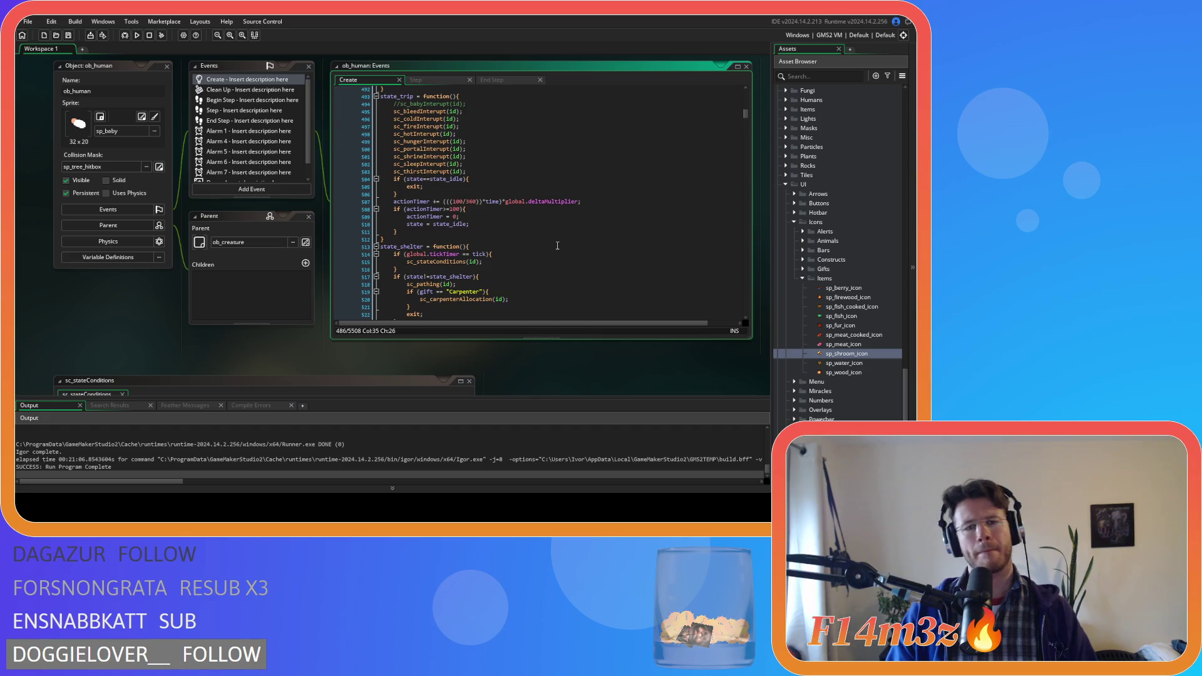
scroll(557, 245, "up", 3)
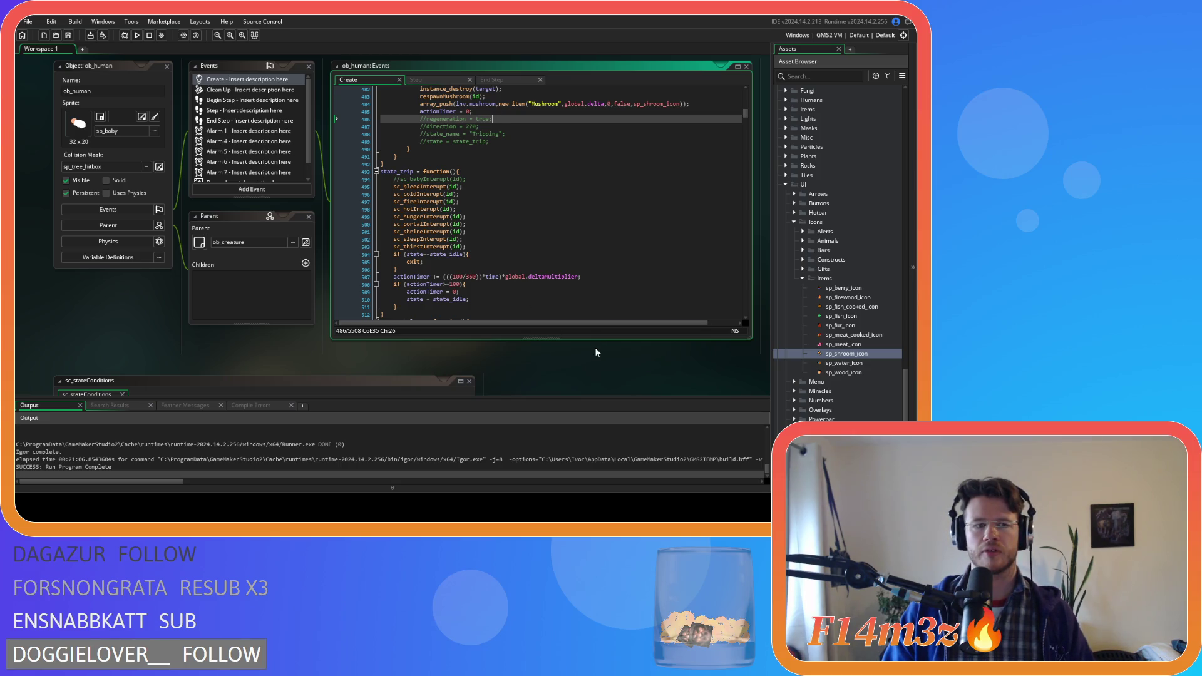
scroll(593, 354, "down", 3)
scroll(592, 356, "down", 3)
scroll(592, 356, "up", 7)
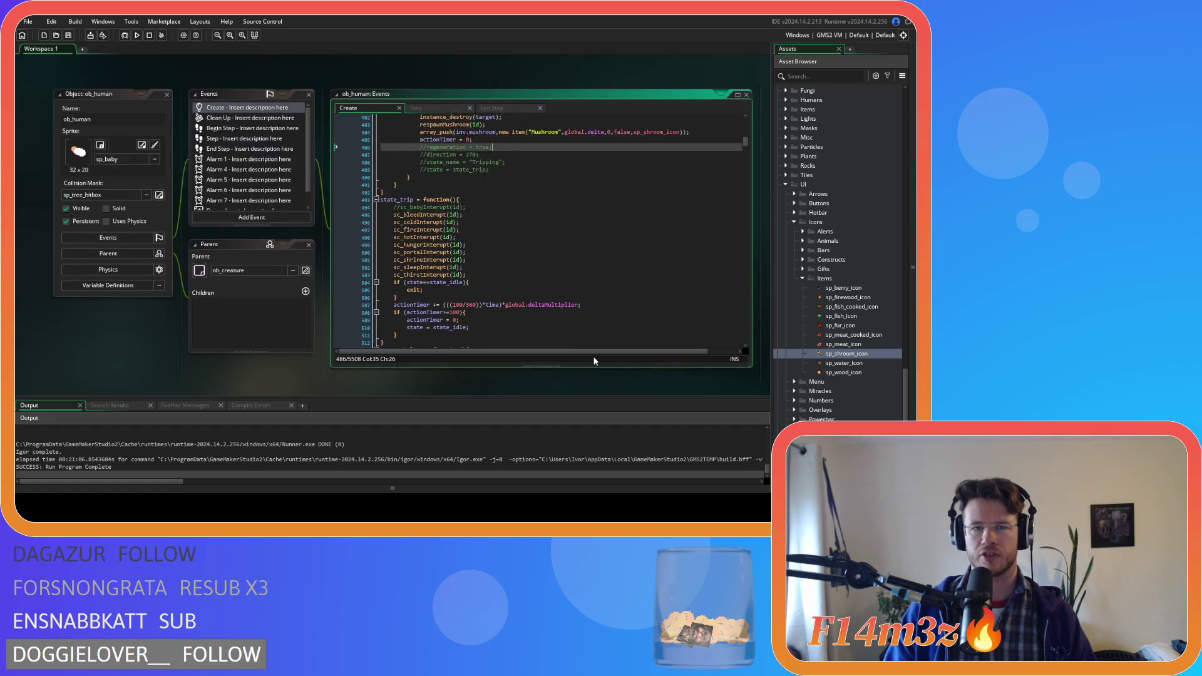
scroll(594, 361, "down", 1)
left_click(567, 268)
scroll(567, 267, "down", 1)
scroll(566, 268, "up", 2)
scroll(567, 268, "down", 4)
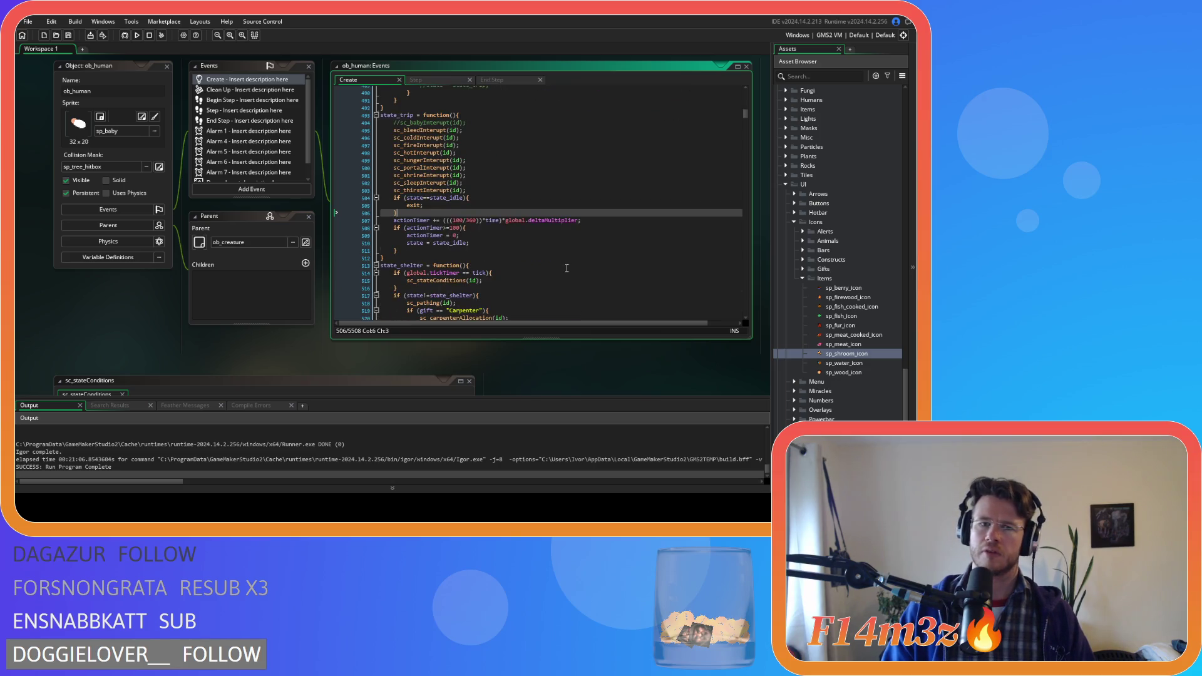
scroll(567, 268, "up", 1)
scroll(566, 268, "up", 2)
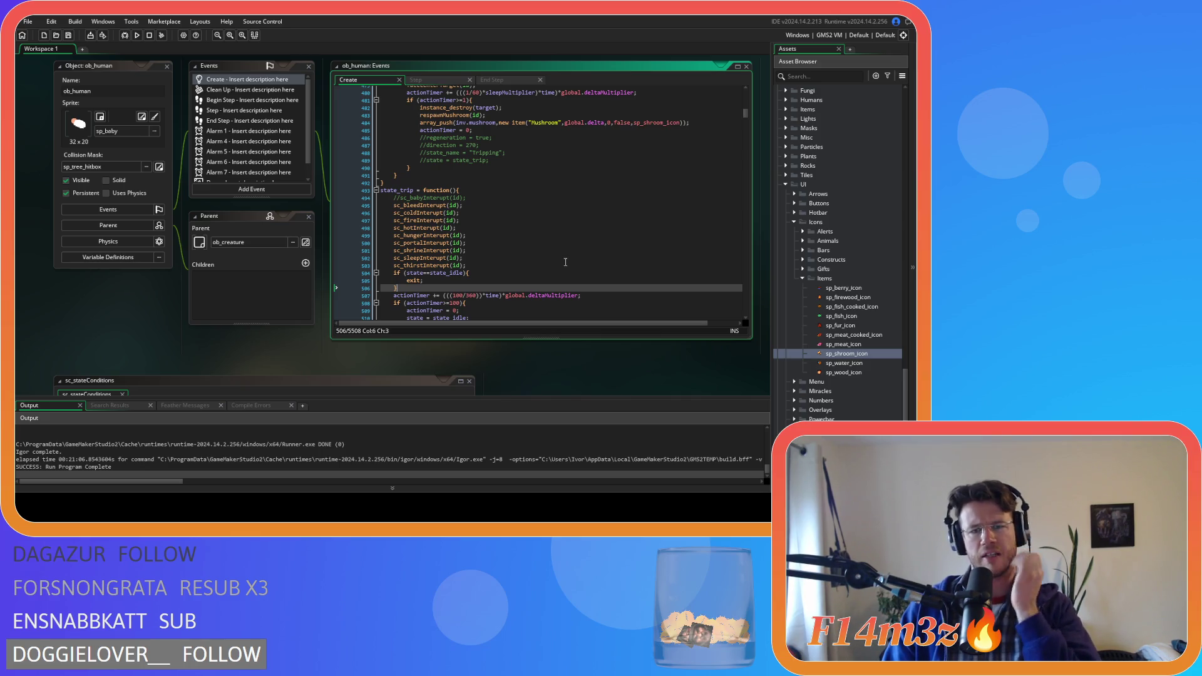
scroll(565, 262, "down", 3)
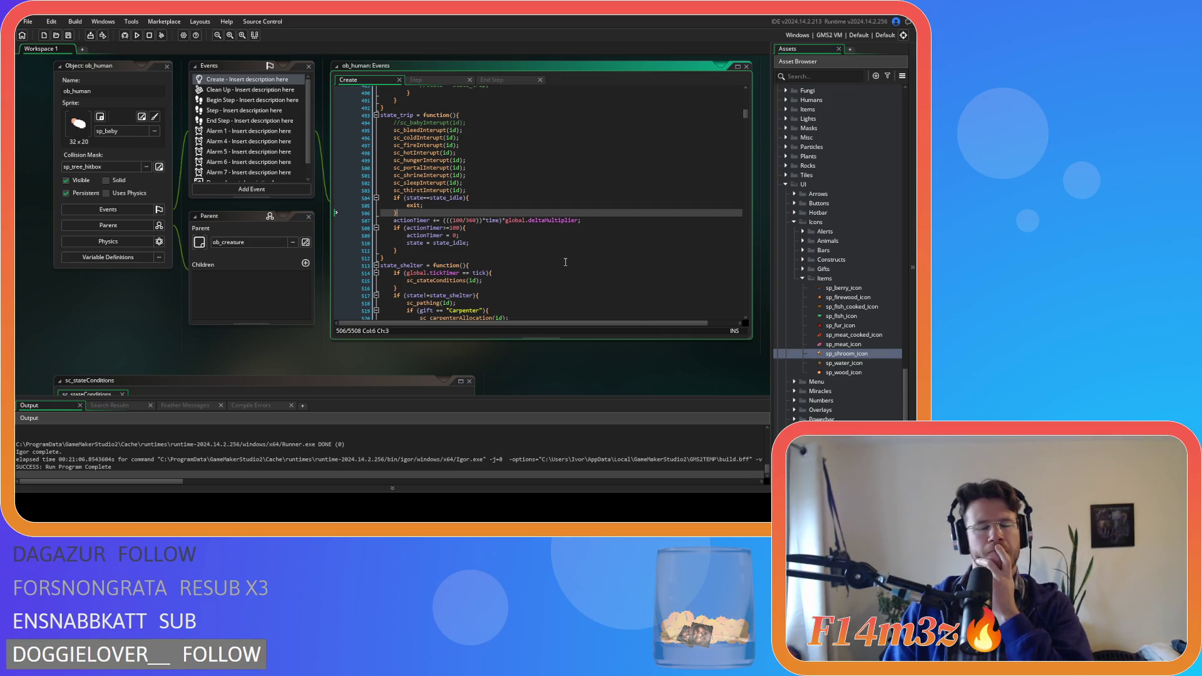
scroll(565, 262, "up", 5)
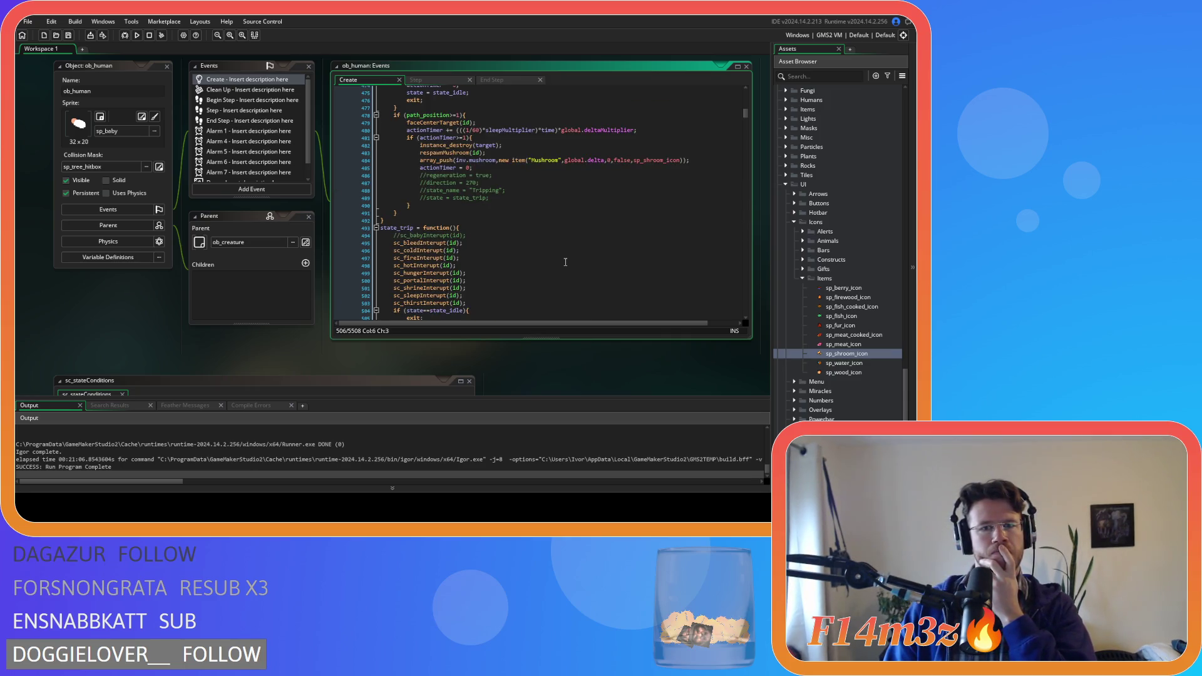
Move the commented lines from the mushroom block into state_trip, just after the idle check
mouse_move(505, 201)
left_mouse_down()
mouse_move(455, 175)
mouse_move(341, 174)
left_mouse_up()
key("Delete")
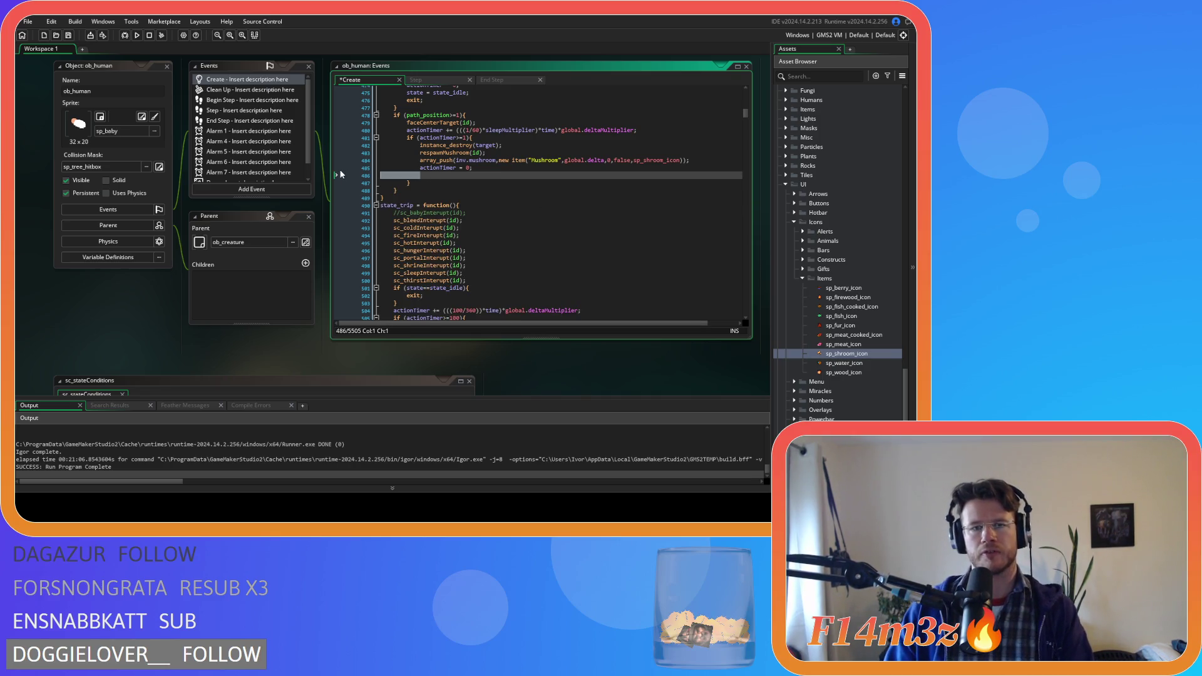
key("BackSpace")
key("BackSpace")
scroll(484, 217, "down", 5)
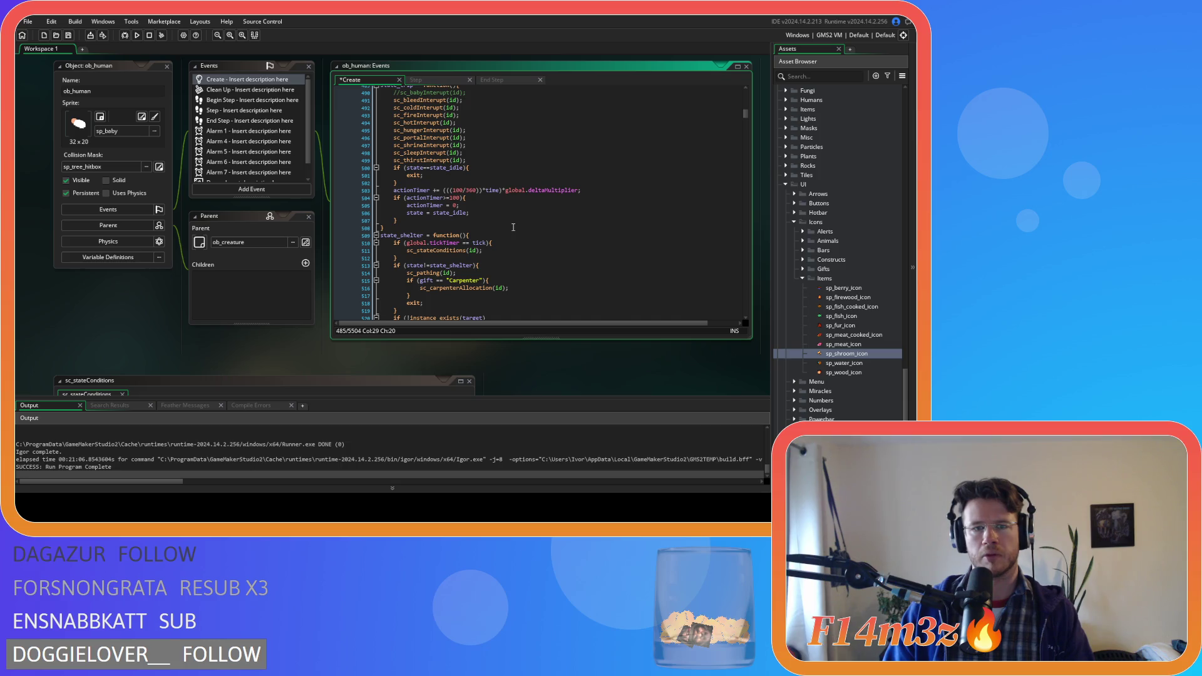
left_click(490, 183)
key("Return")
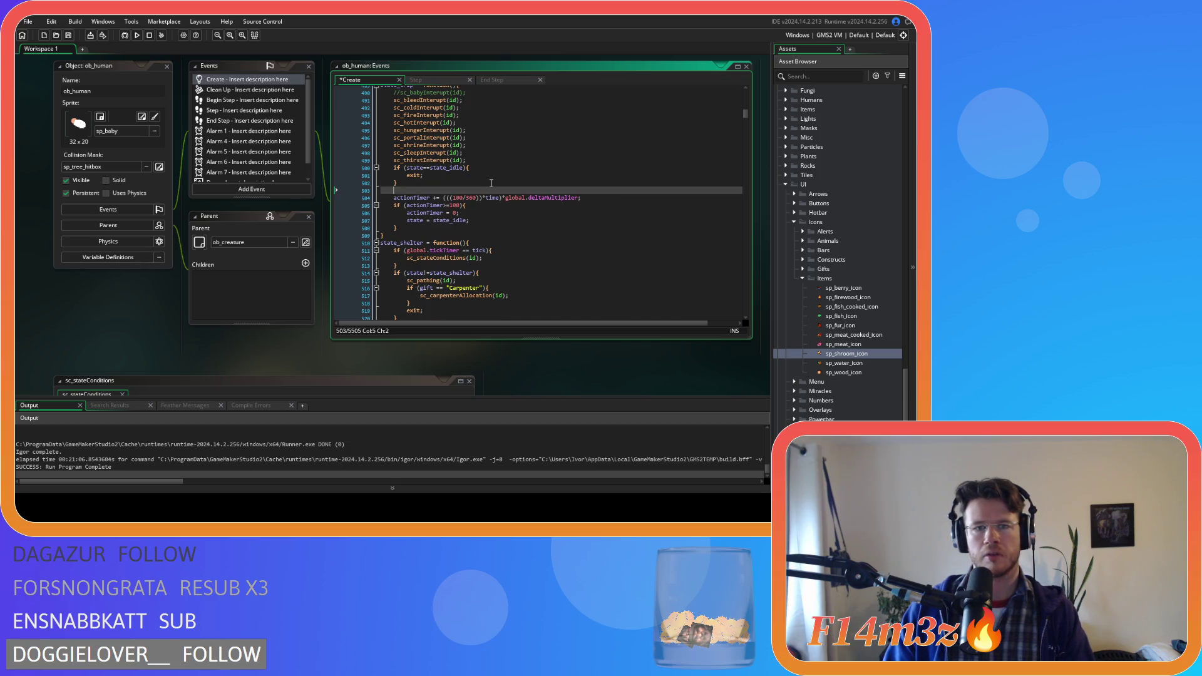
type("//regeneration = true; \t\t\t//direction = 270; \t\t\t//state_name = \"Tripping\"; \t\t\t//state = state_trip;")
Delete the pasted state_name and state lines, then uncomment the regeneration and direction lines
mouse_move(499, 212)
left_mouse_down()
mouse_move(370, 213)
mouse_move(328, 196)
left_mouse_up()
left_click(458, 217)
key("BackSpace")
key("BackSpace")
key("BackSpace")
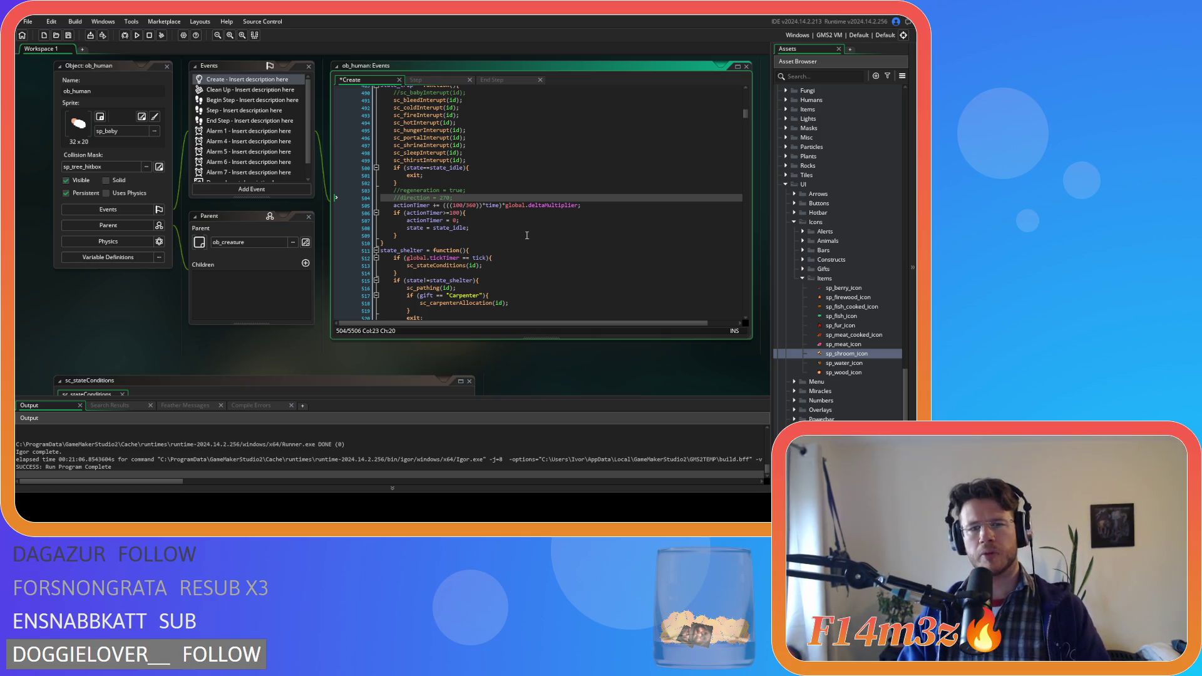
scroll(527, 235, "up", 2)
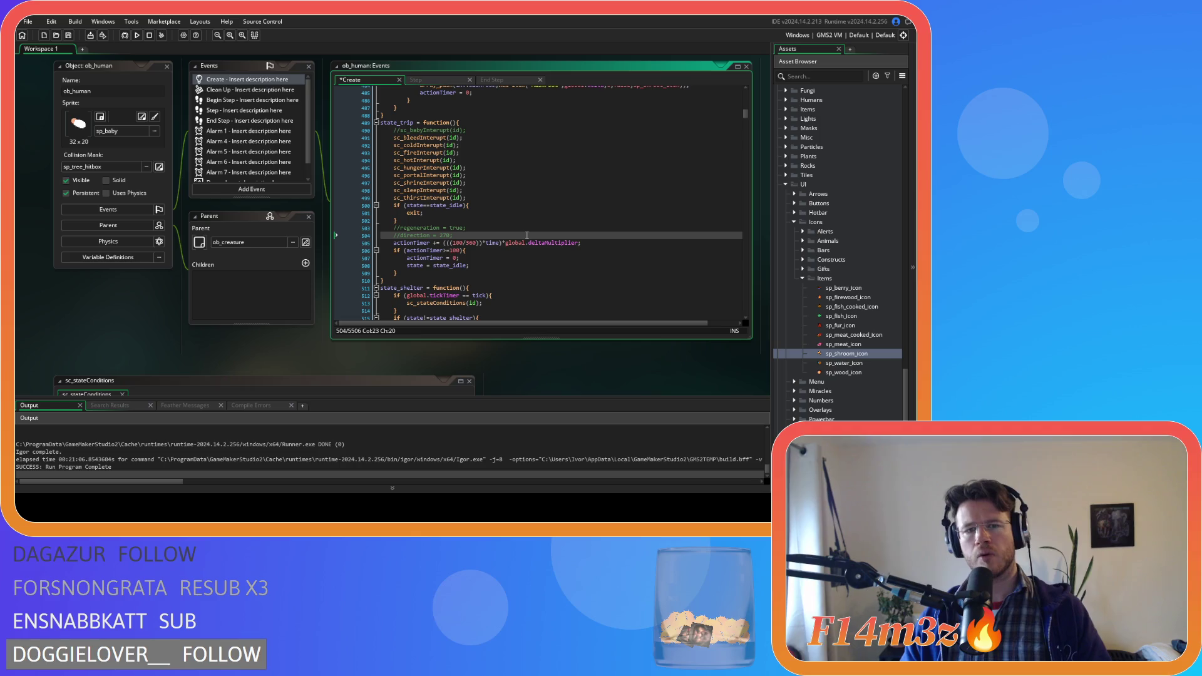
left_click(519, 210)
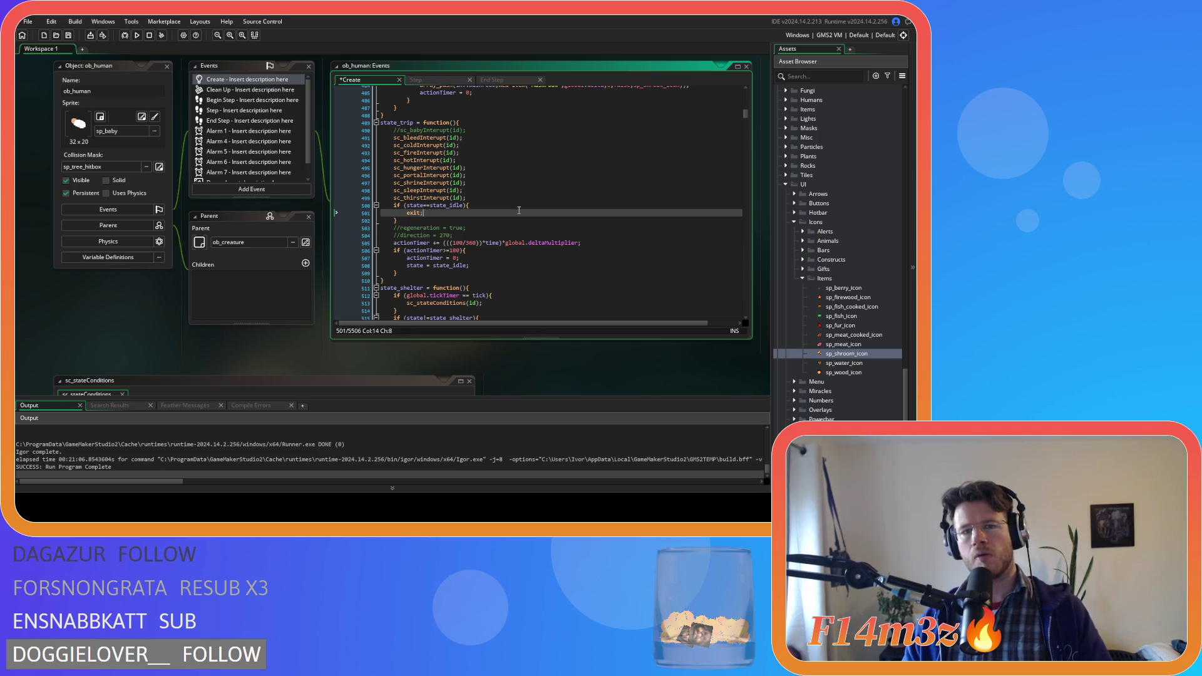
left_click(518, 204)
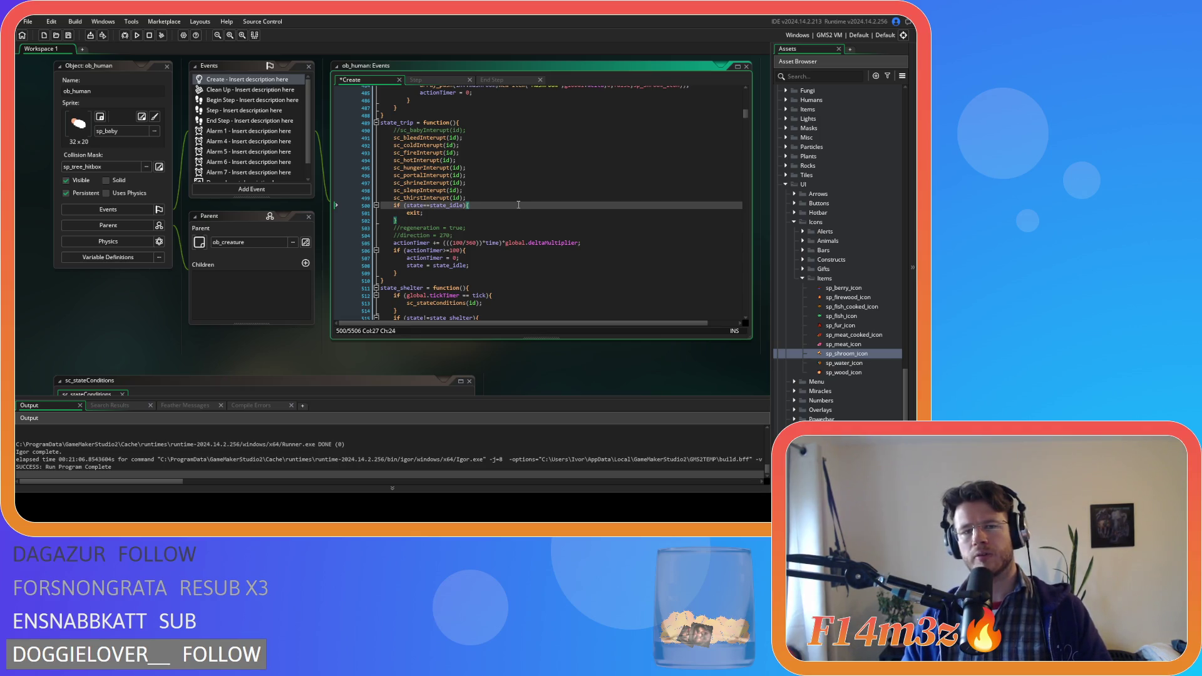
left_click(455, 235)
key("BackSpace")
key("BackSpace")
key("BackSpace")
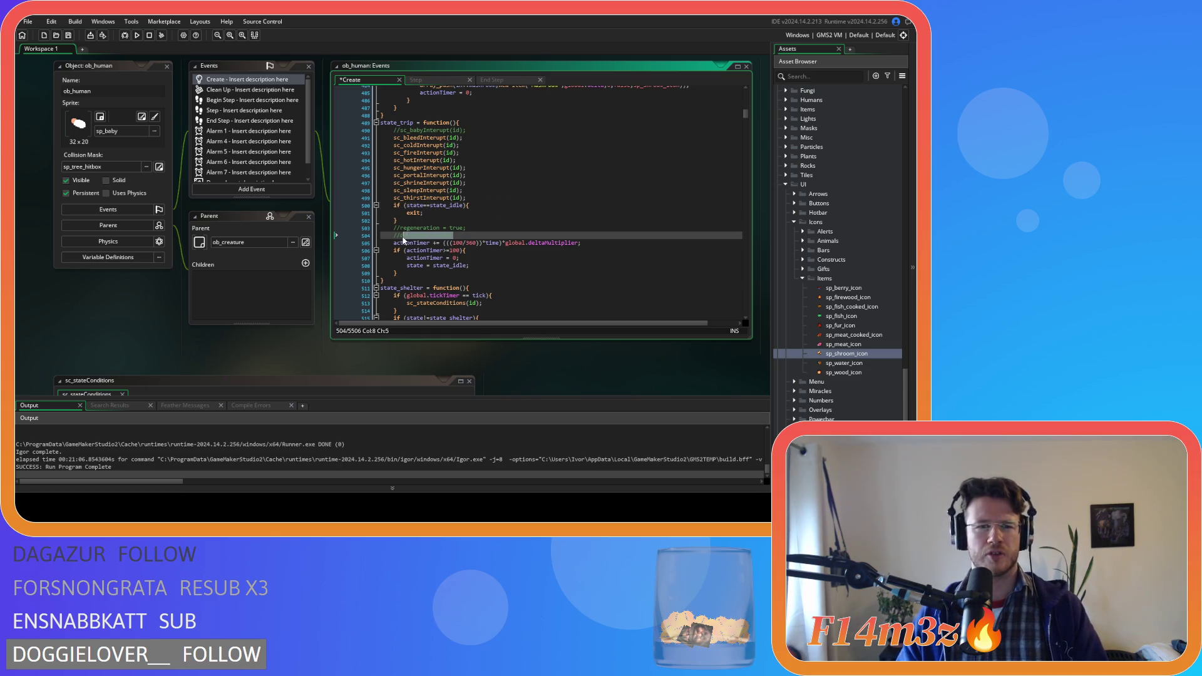
key("ctrl+z")
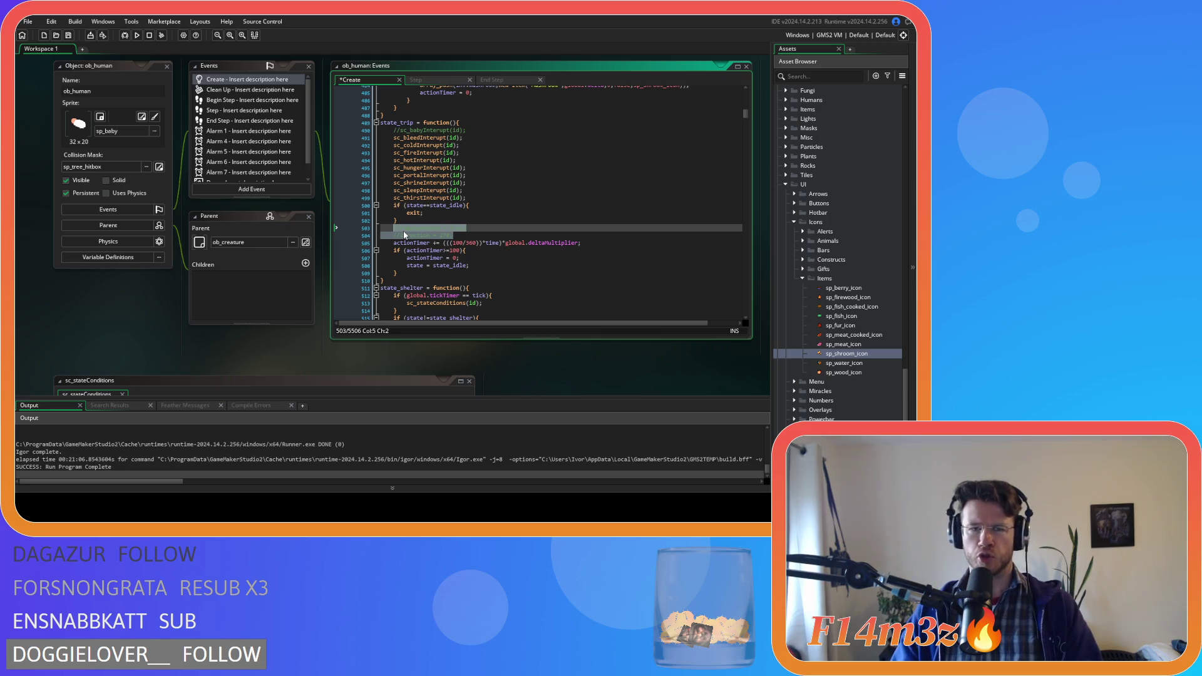
key("ctrl+z")
left_click(474, 235)
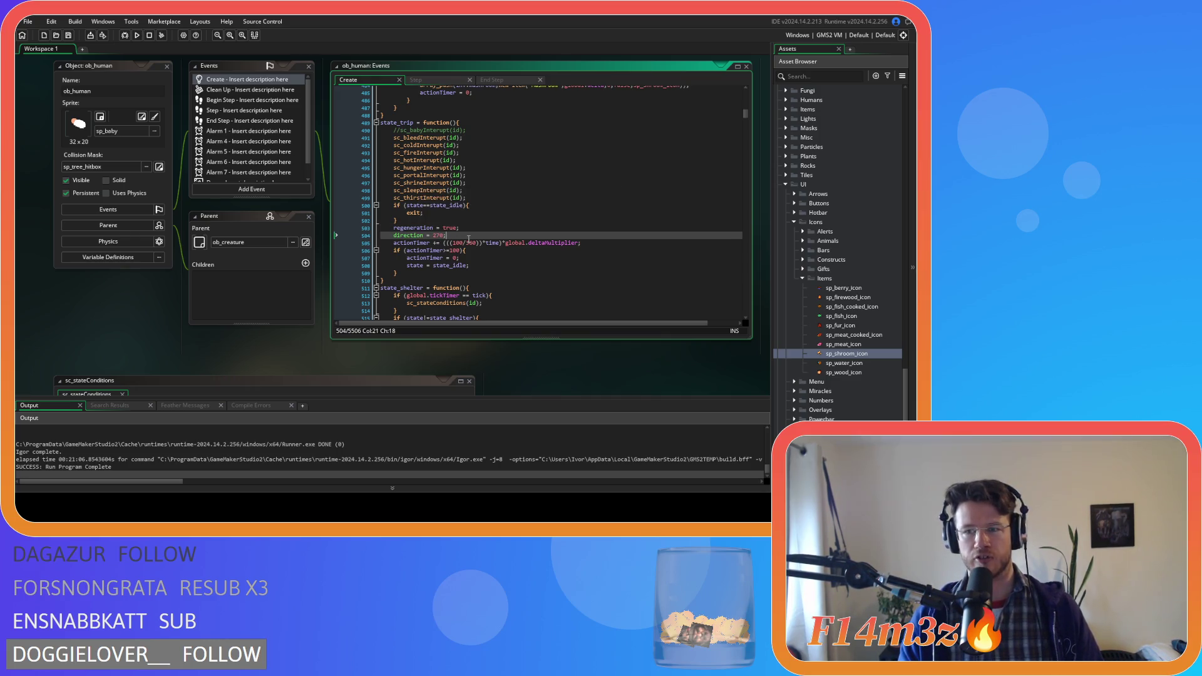
left_click(501, 273)
left_click(493, 259)
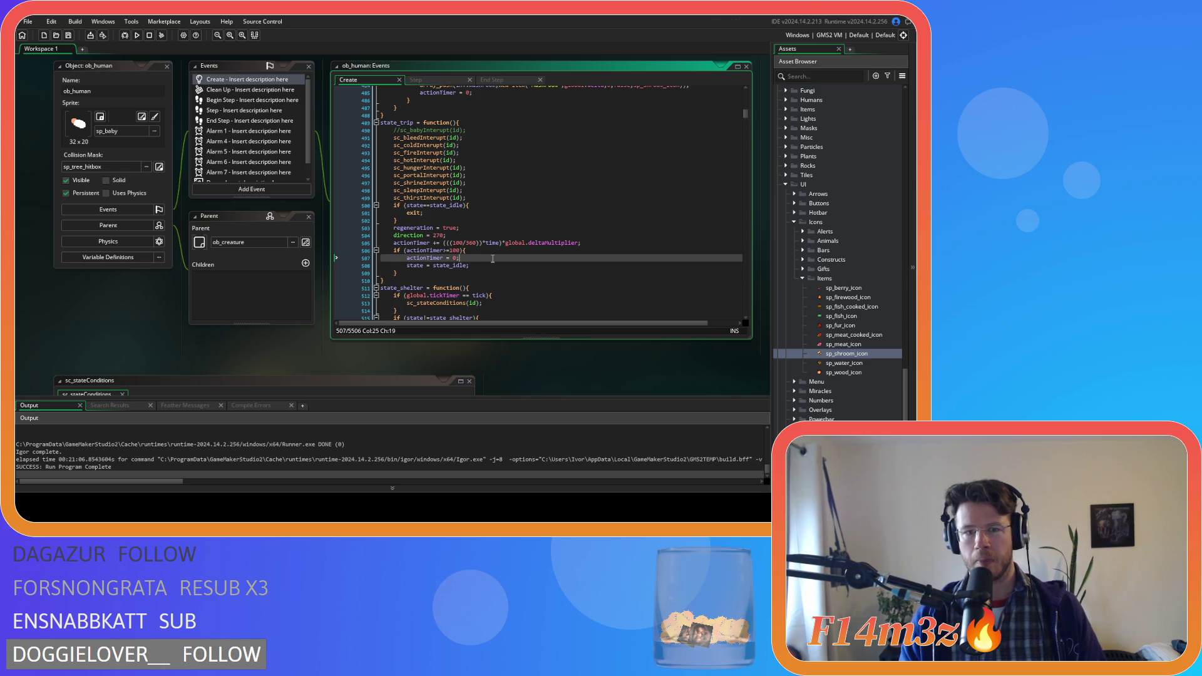
left_click(455, 273)
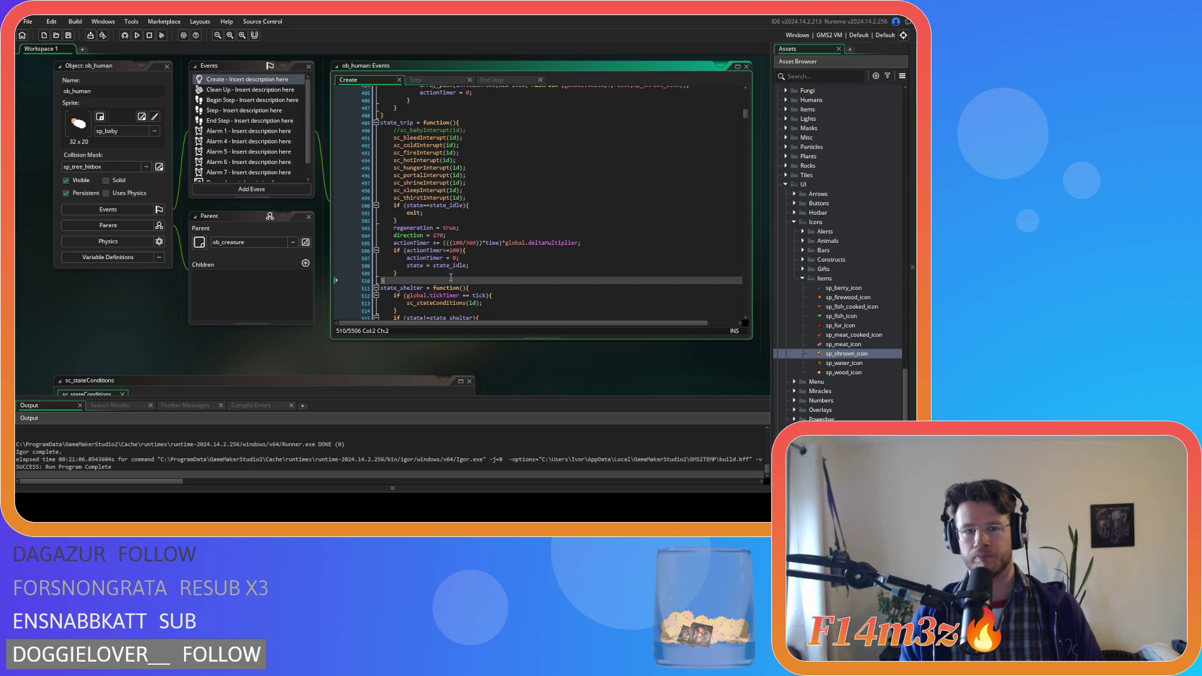
left_click(509, 265)
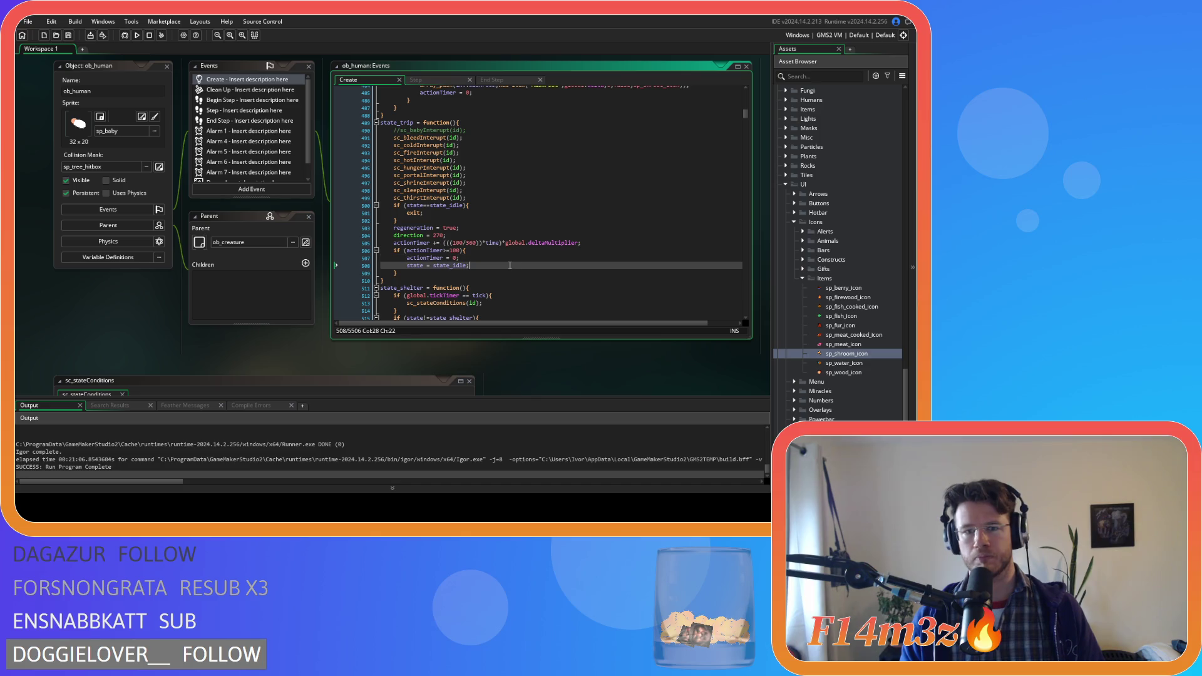
left_click(454, 274)
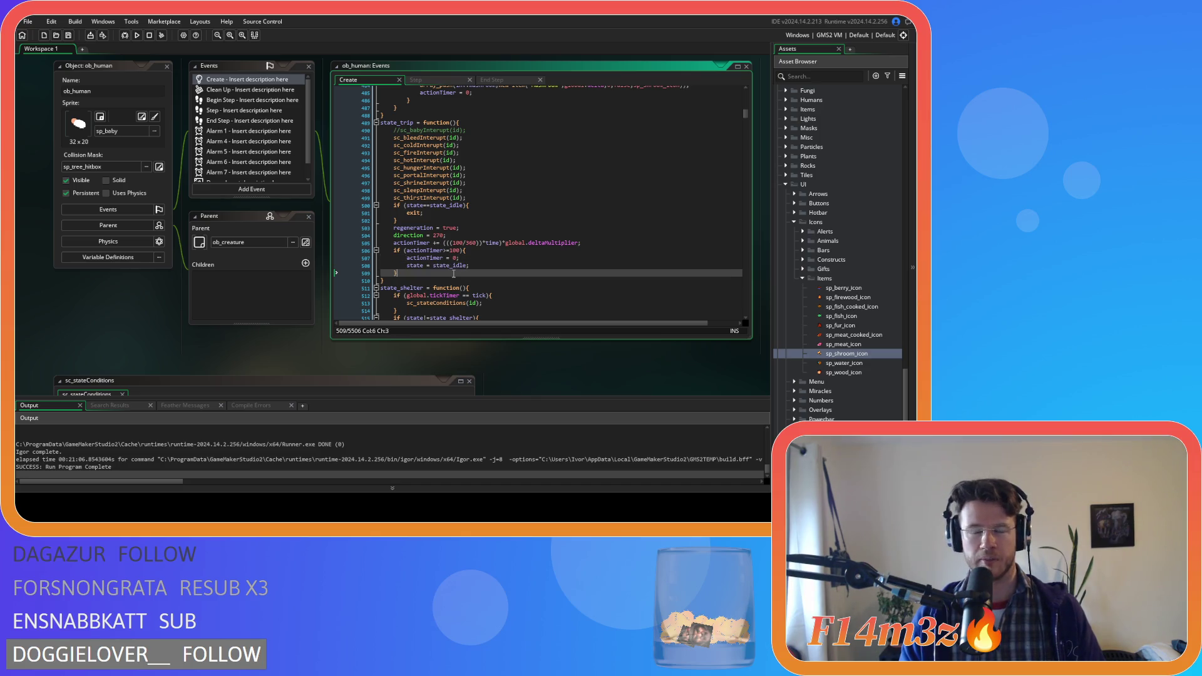
key("Up")
key("Up")
key("Up")
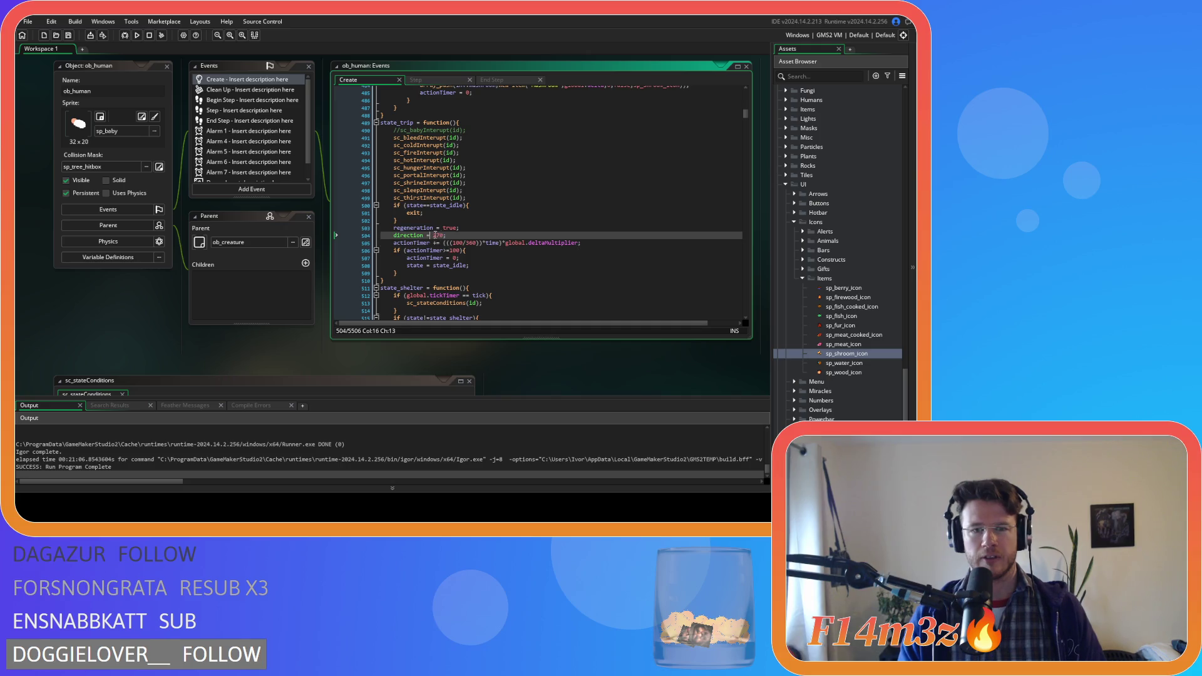
left_click(514, 249)
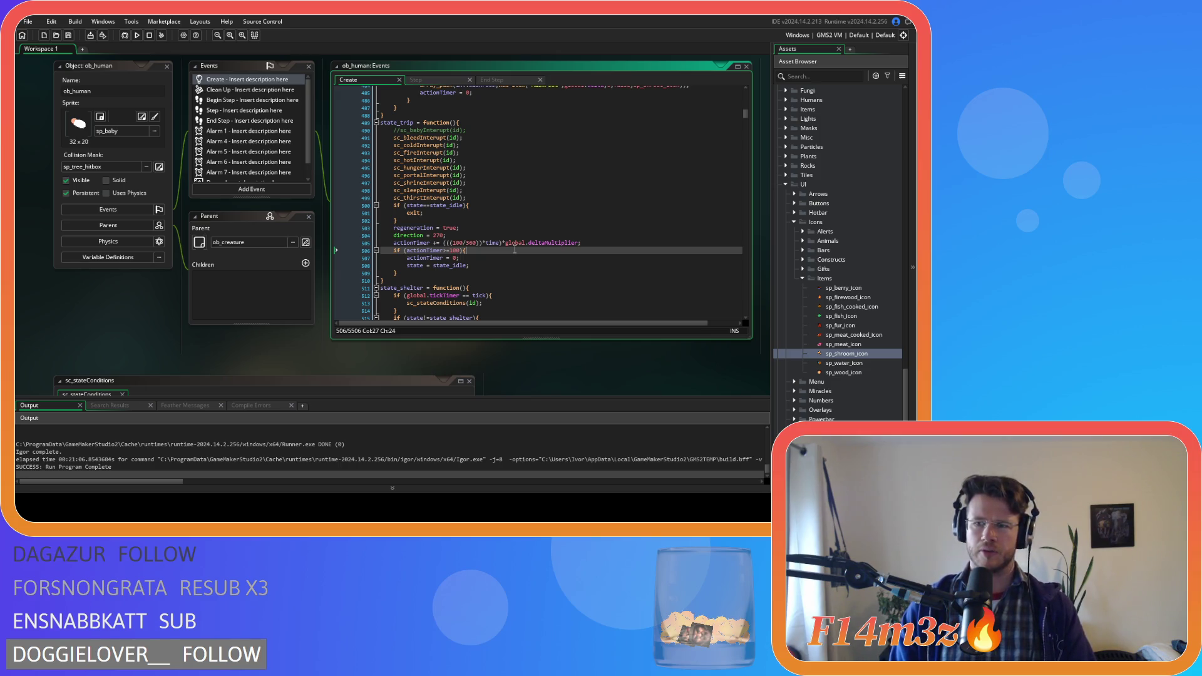
Collapse the Icons > Items folder and scroll up to the load scripts like sc_loadInventory
scroll(849, 278, "down", 1)
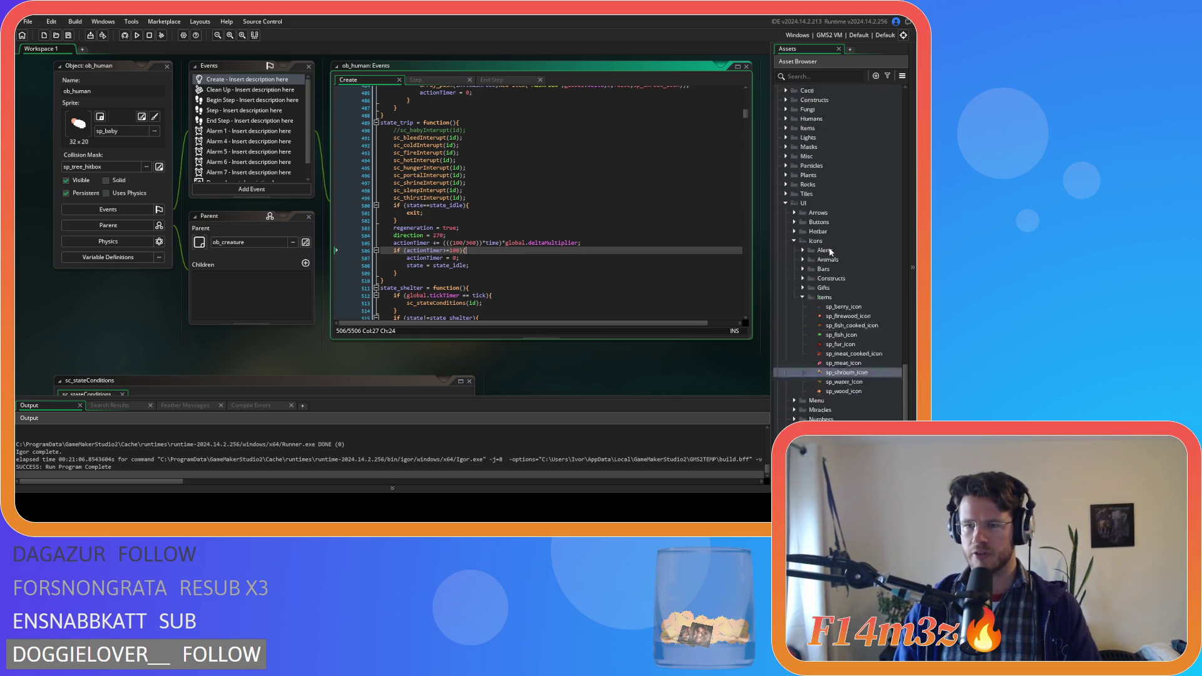
left_click(802, 261)
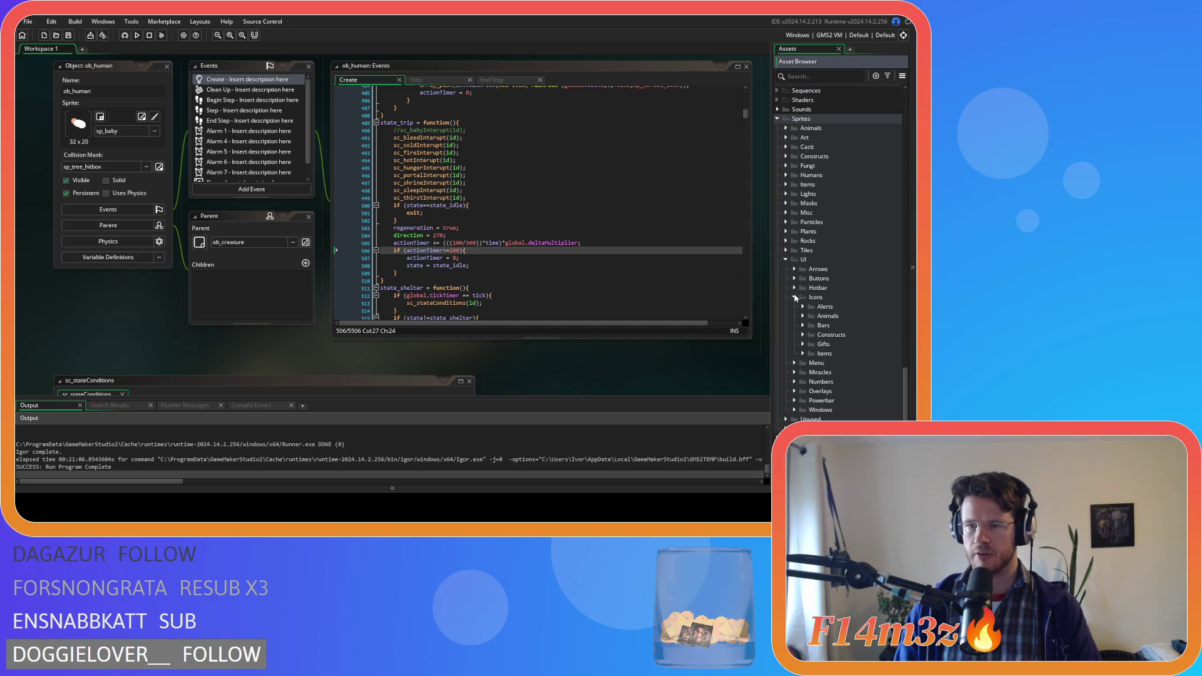
scroll(794, 298, "up", 10)
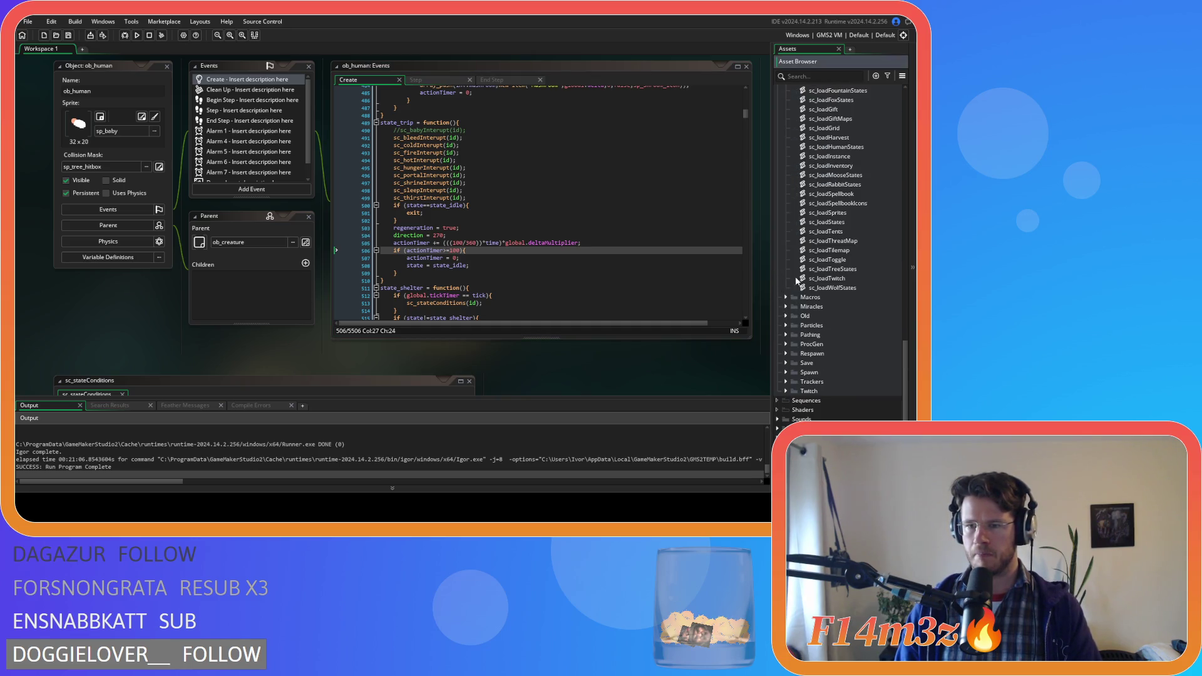
scroll(844, 290, "up", 15)
Open sc_stateConditions from Scripts > Conditions in the Asset Browser
double_click(835, 250)
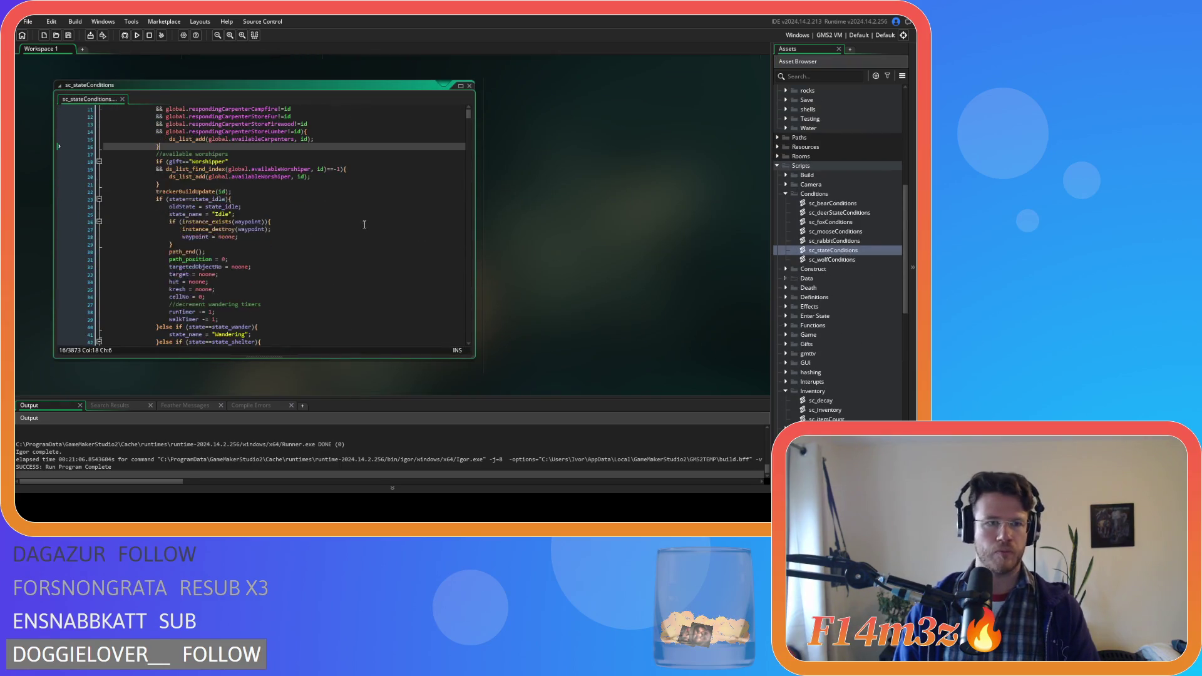
scroll(364, 224, "down", 6)
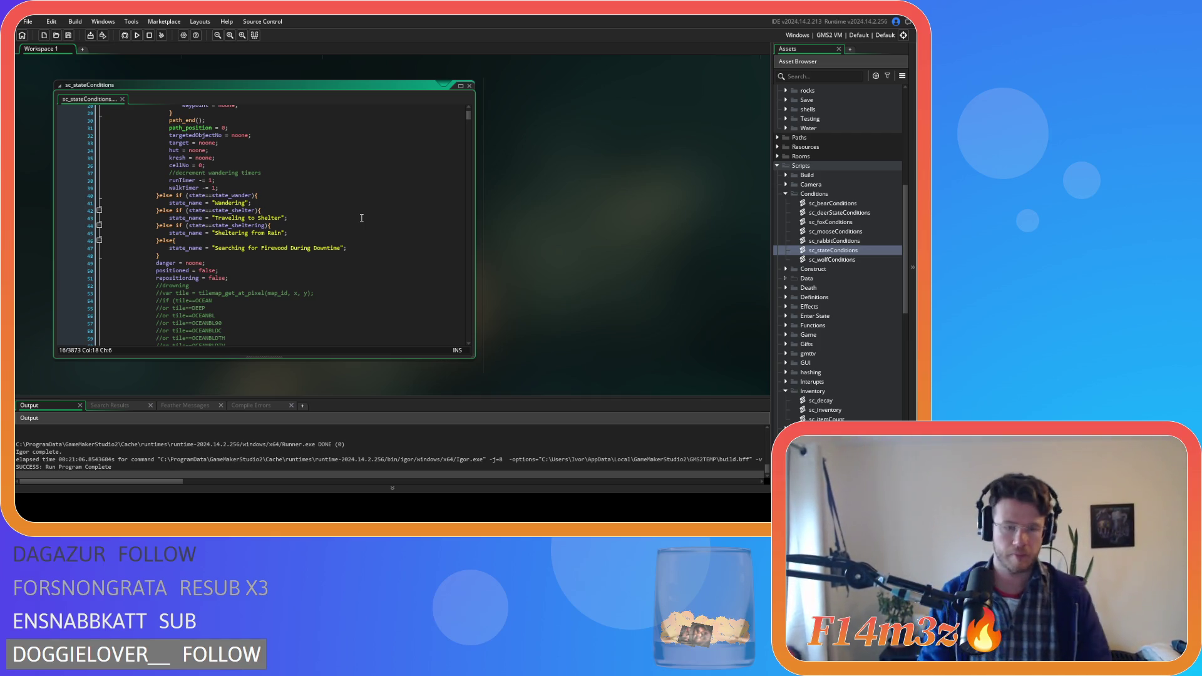
Search for 'state_pickshroo' and place the caret in the shaman's regeneration==false forage condition
key("ctrl+f")
type("state_picks")
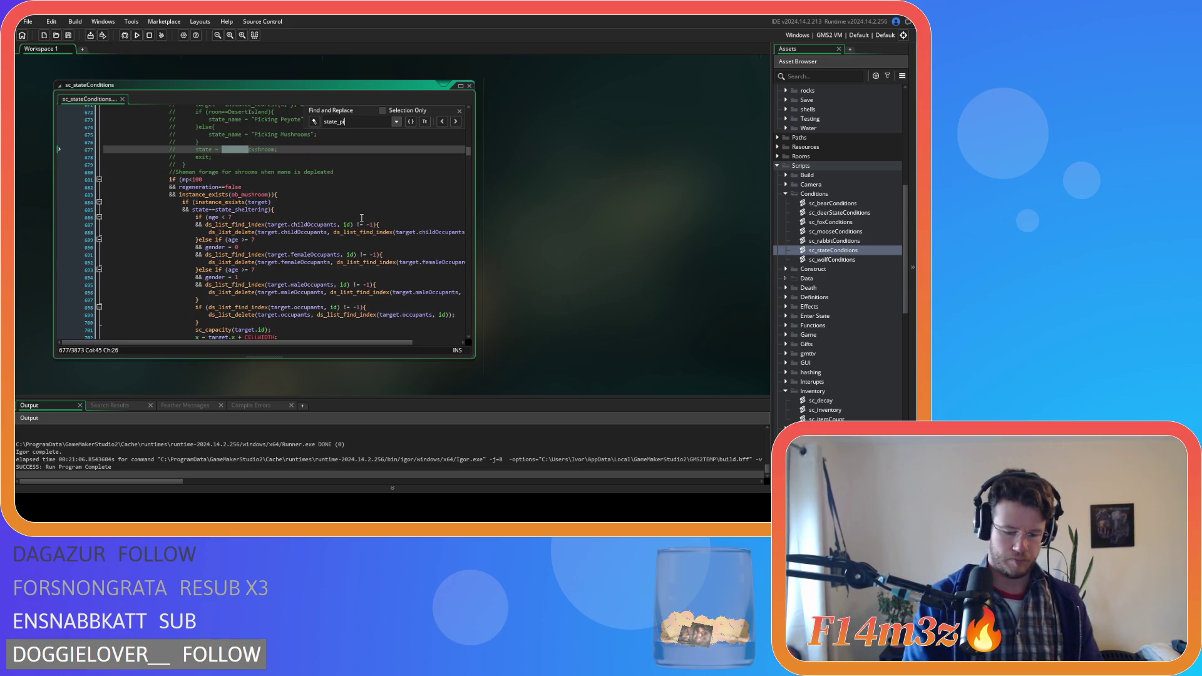
type("hroo")
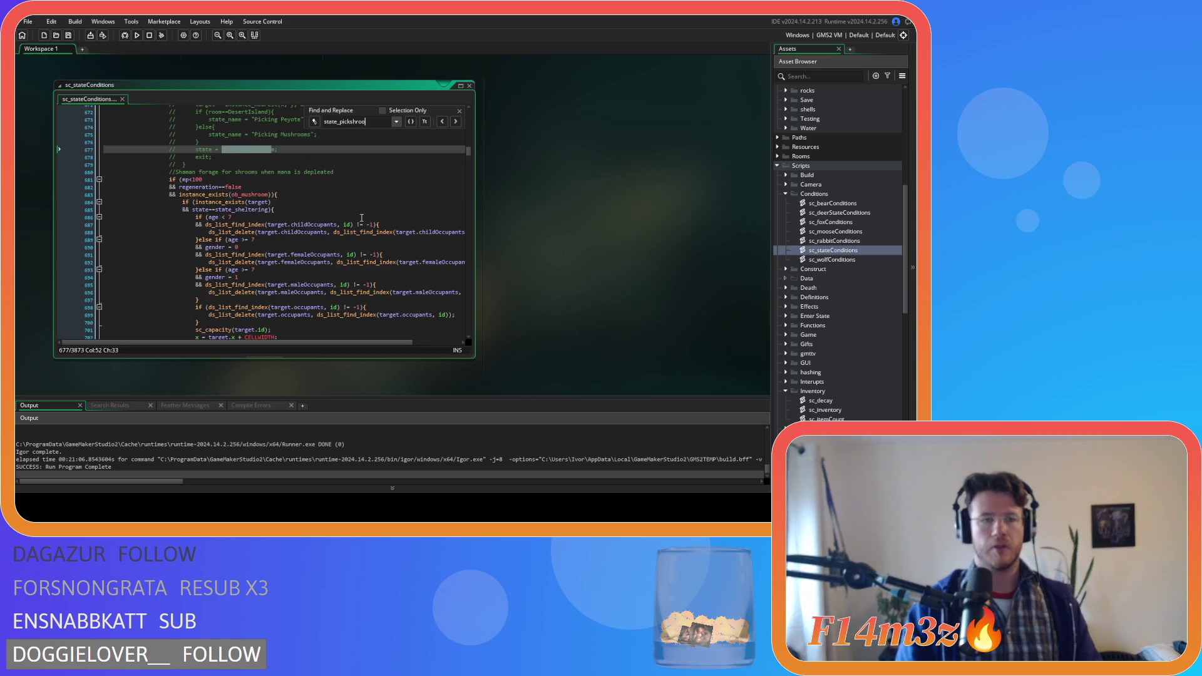
scroll(322, 225, "up", 4)
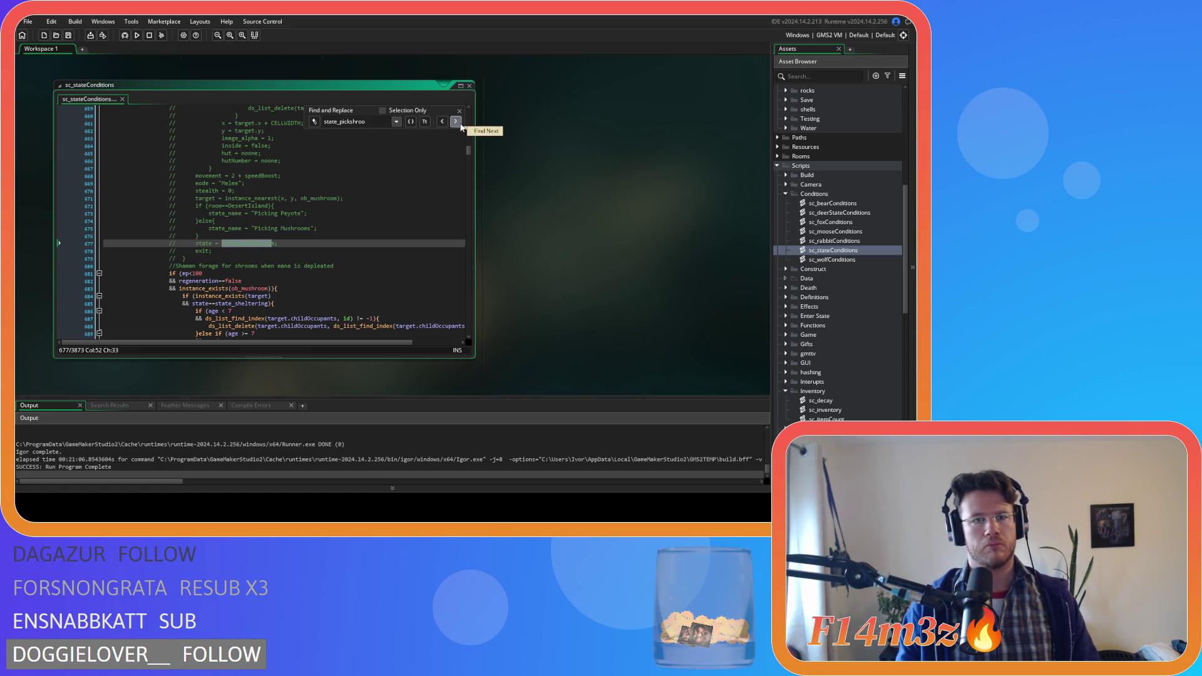
scroll(392, 217, "down", 15)
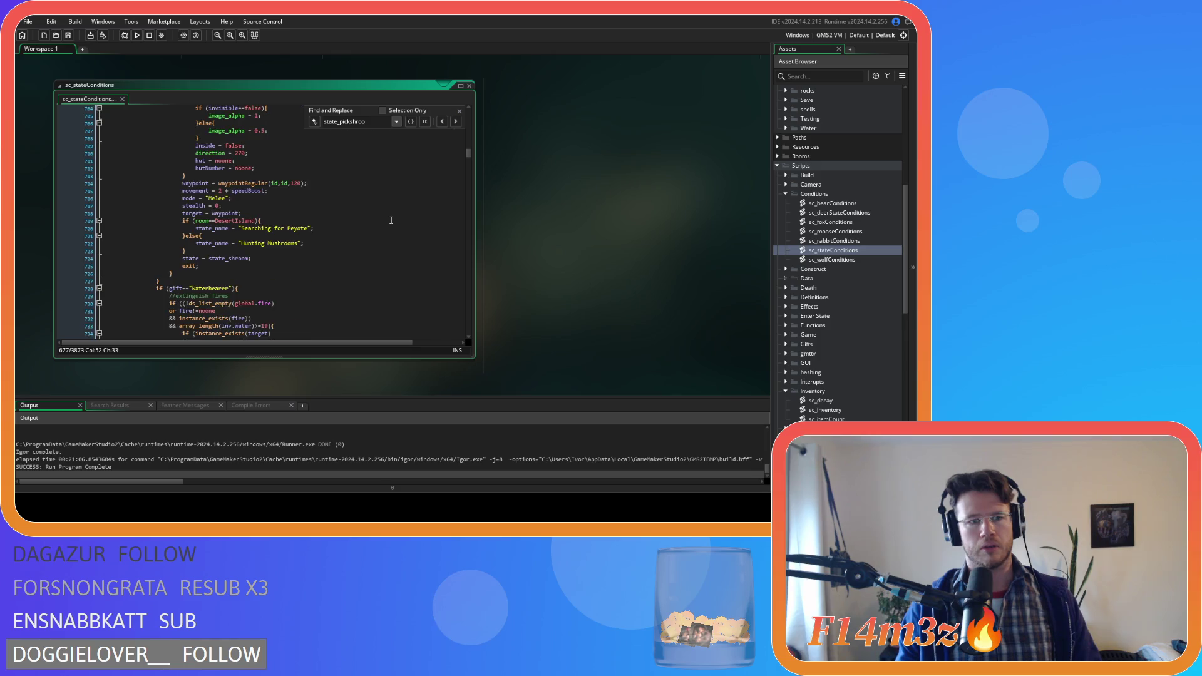
left_click(231, 271)
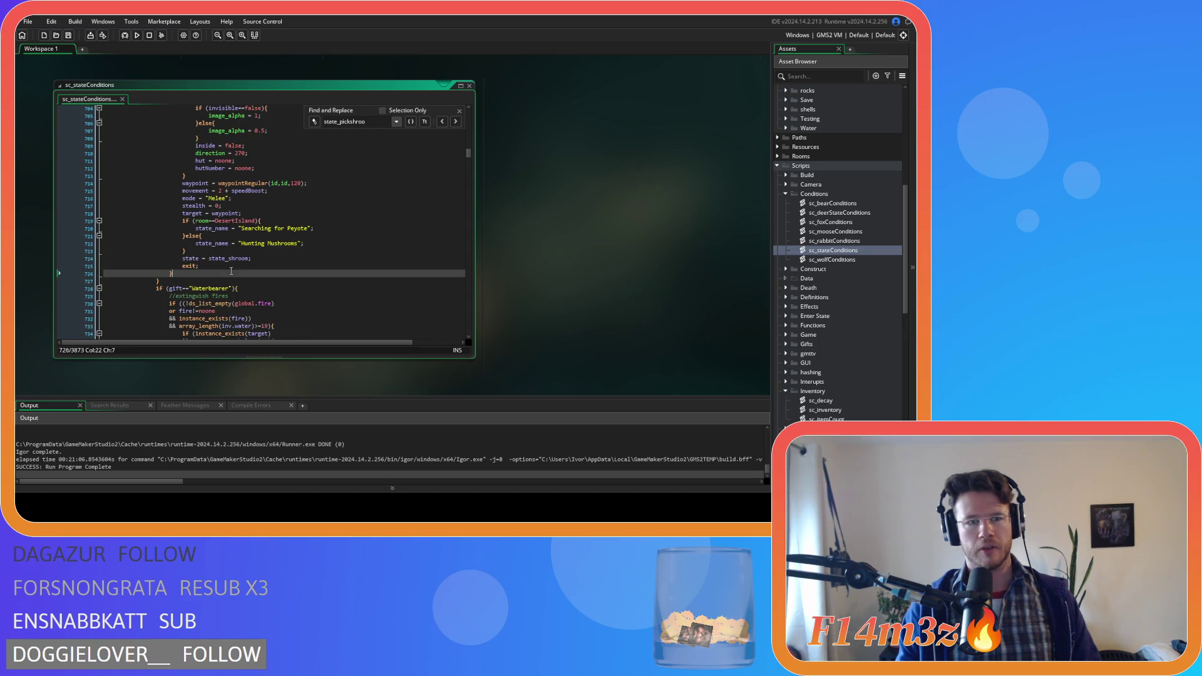
left_click(463, 113)
scroll(312, 219, "up", 12)
left_click(205, 231)
left_click(206, 223)
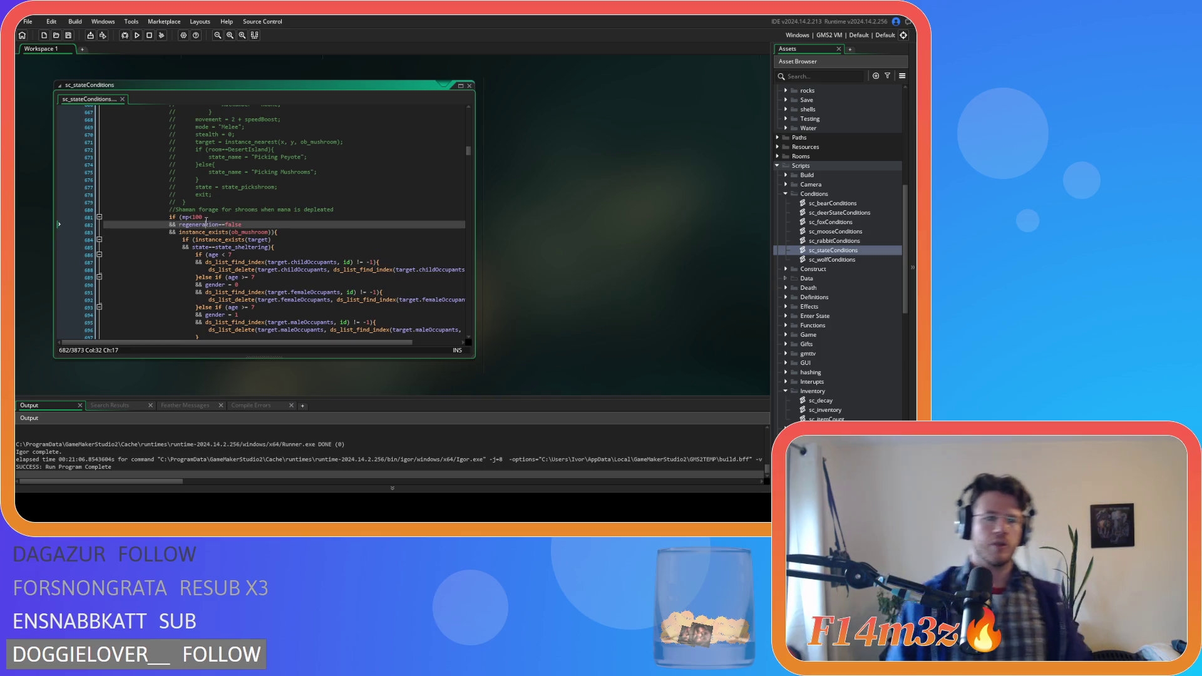
left_click(199, 224)
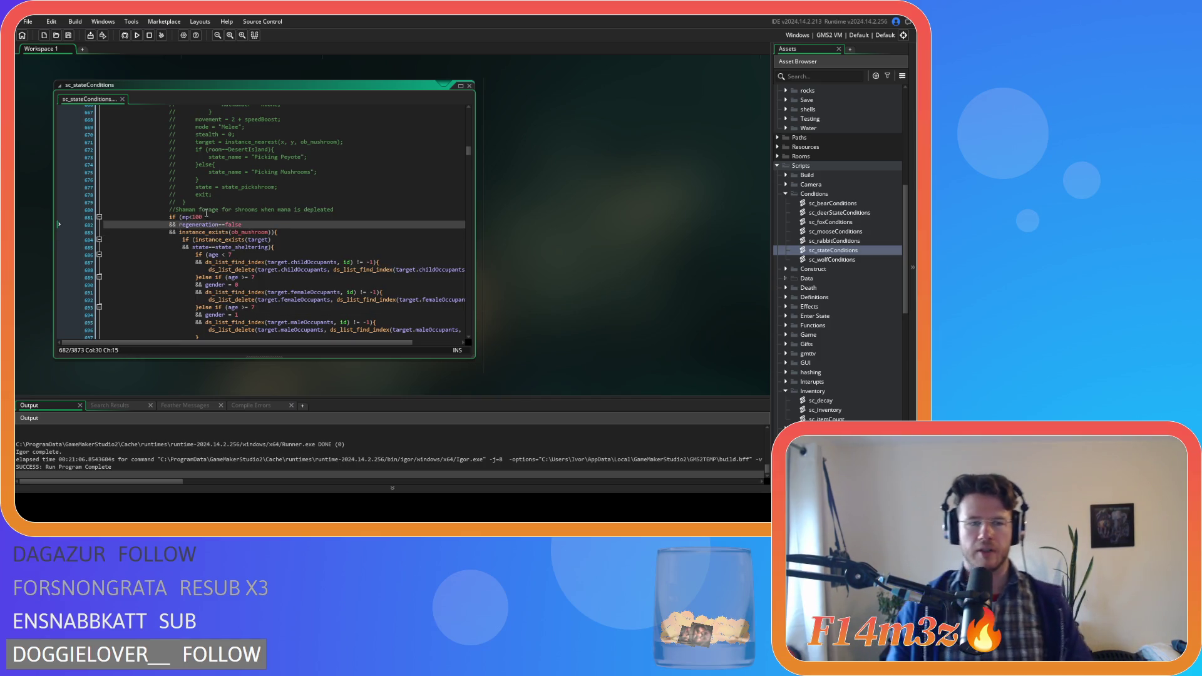
Wrap the mp<100 and regeneration==false checks in an extra bracket and break the line after them
left_click(228, 217)
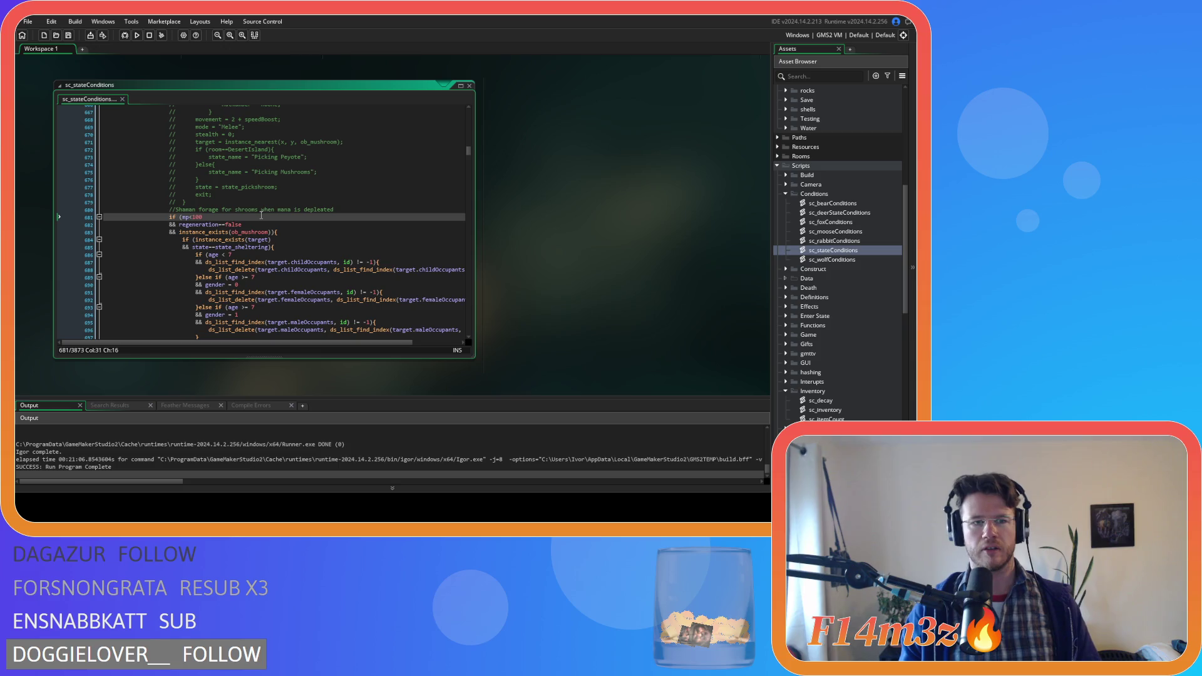
left_click_drag(185, 224, 244, 226)
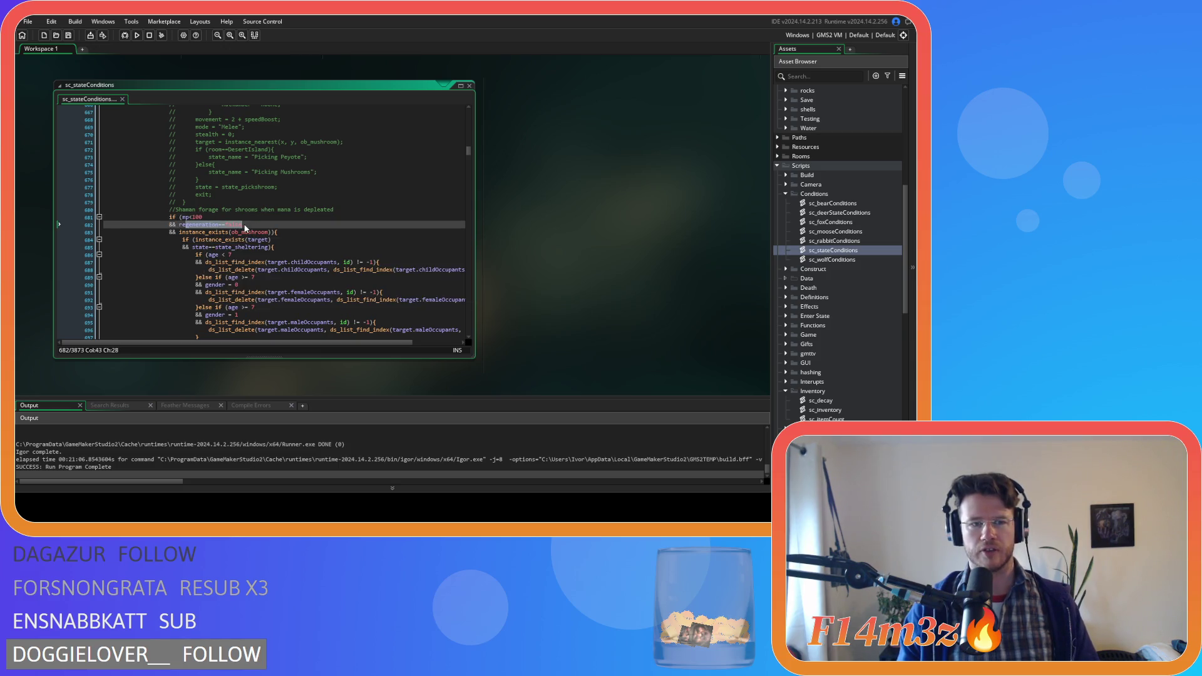
left_click(244, 226)
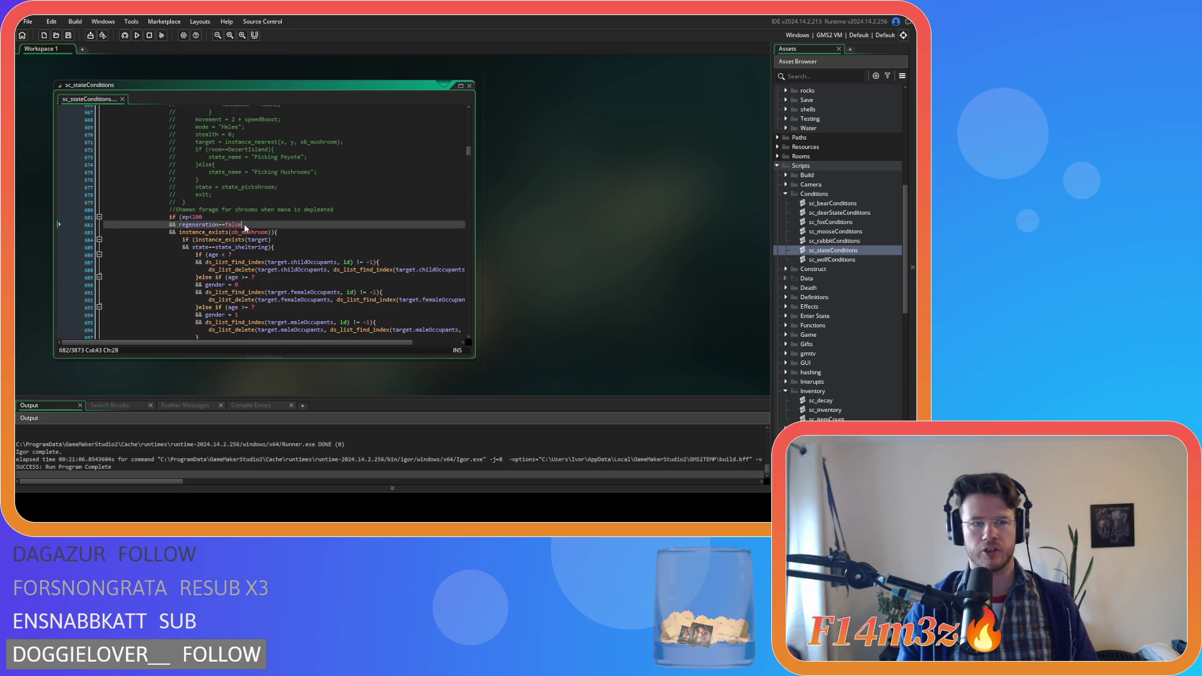
left_click(181, 217)
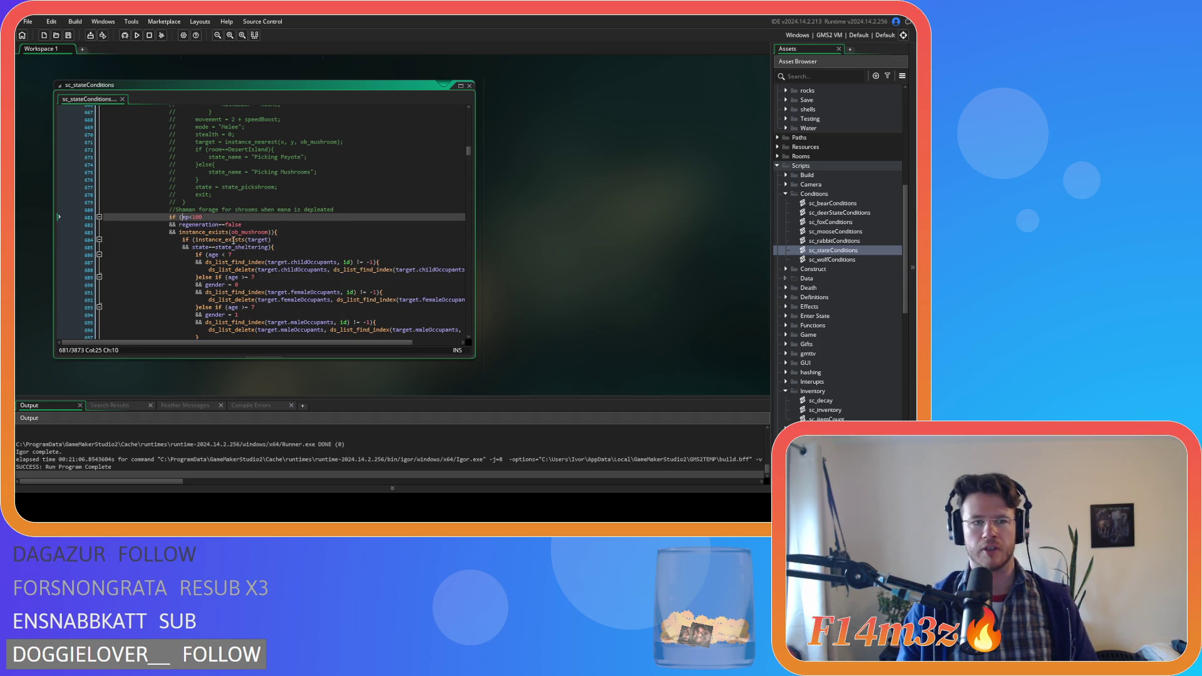
mouse_move(237, 234)
type("(")
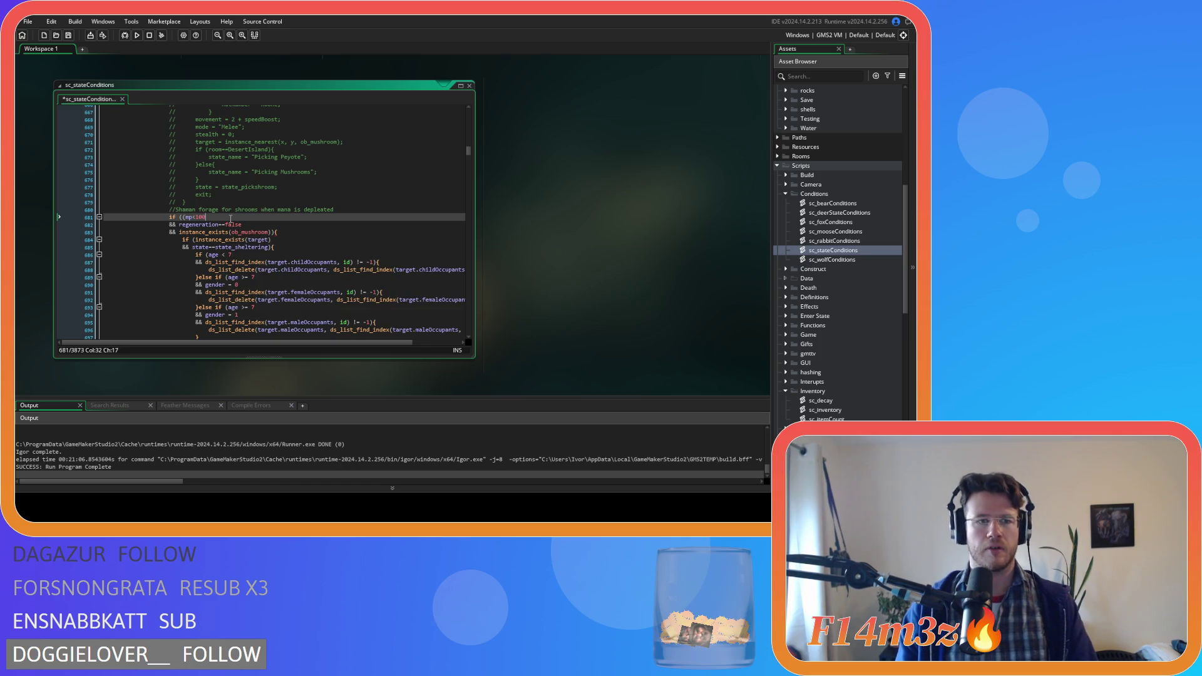
key("ctrl+z")
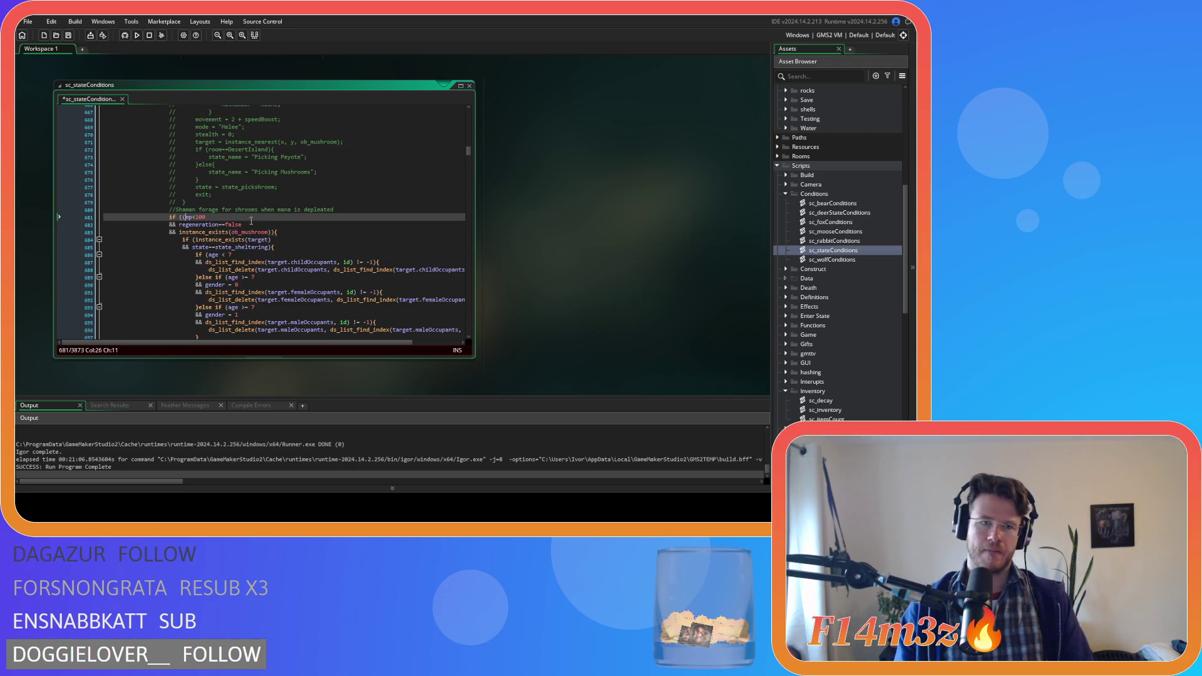
type("(")
left_click(247, 224)
type(")")
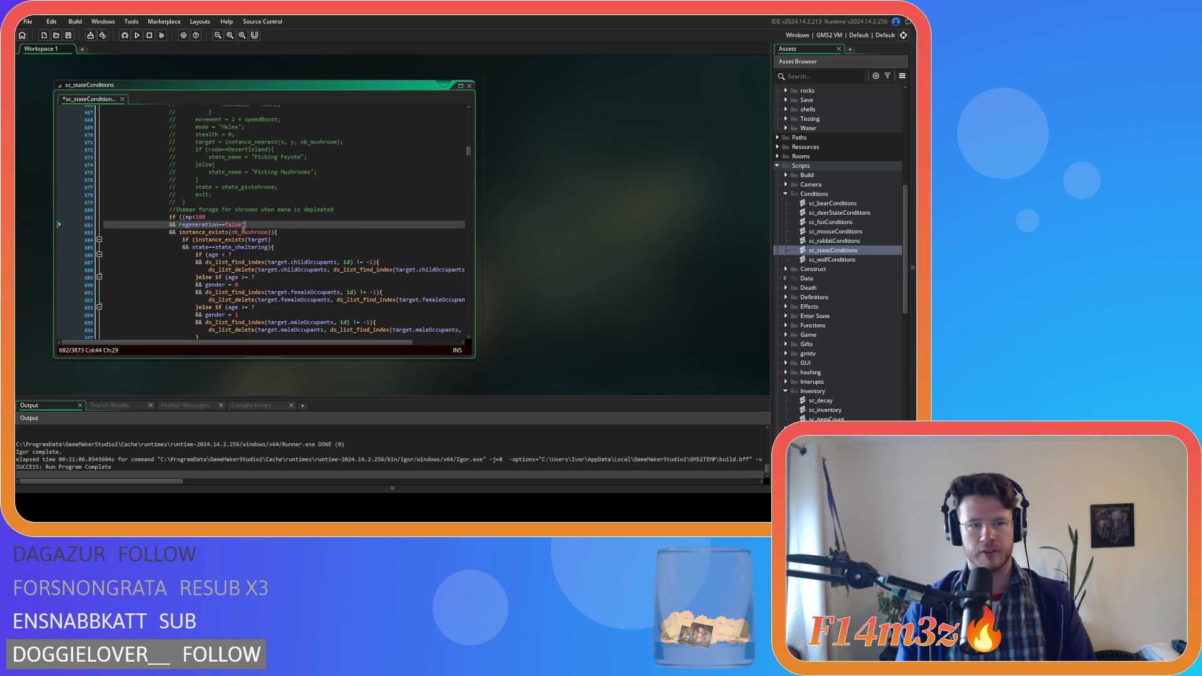
left_click(242, 225)
key("Return")
type("or")
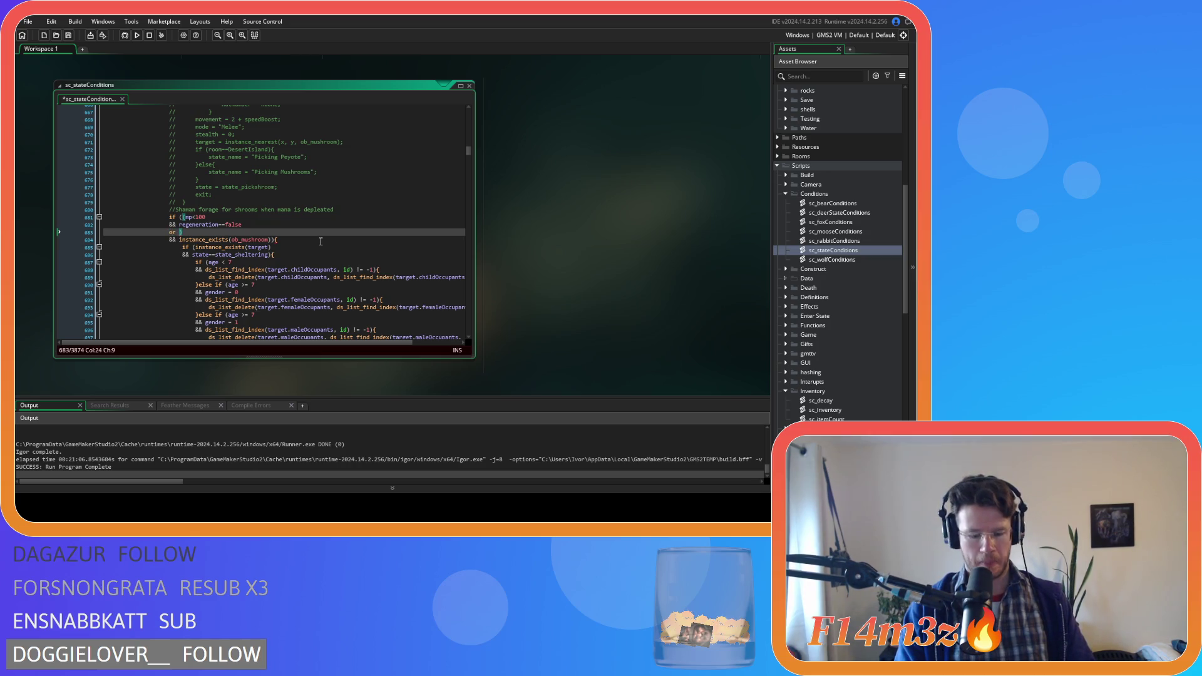
Type the condition array_length(ob_store.inv.mushroom) on the new line
type("ob_store.")
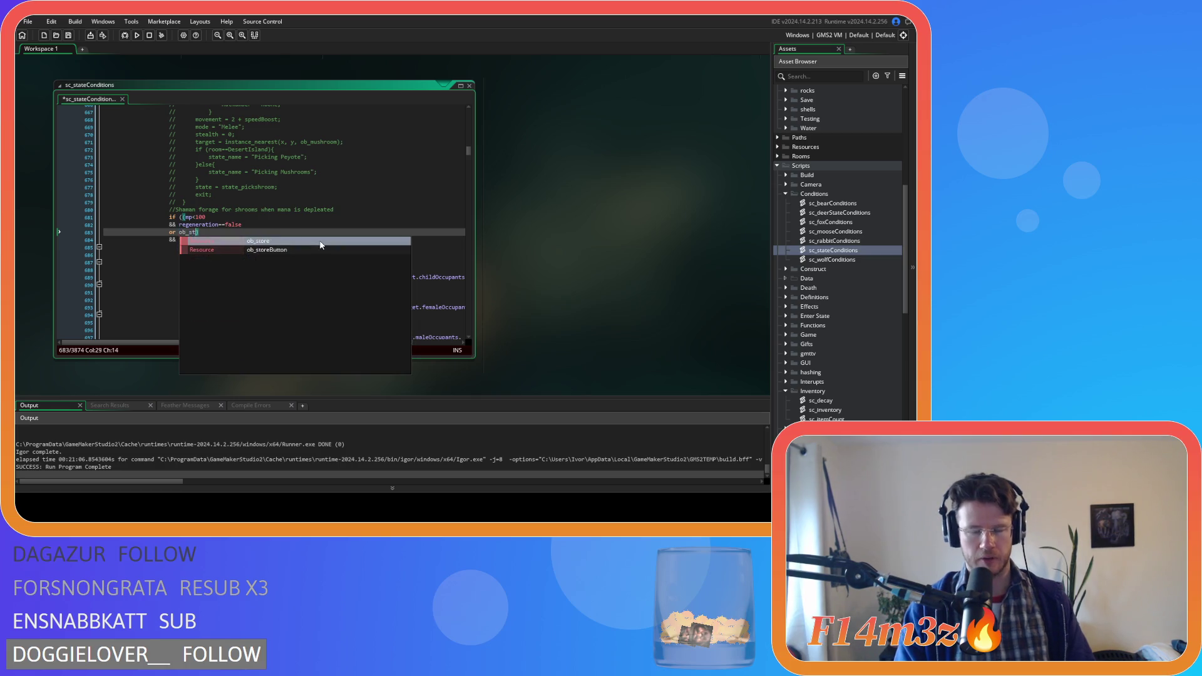
type("inv")
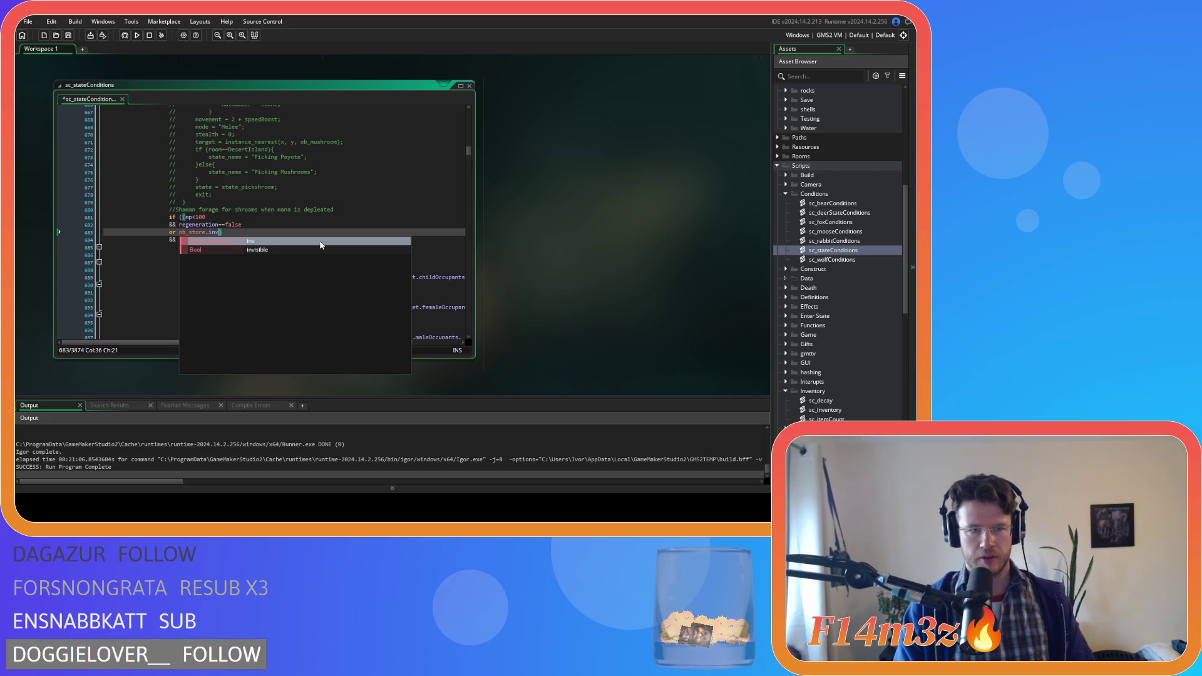
key("Left")
key("Left")
key("Left")
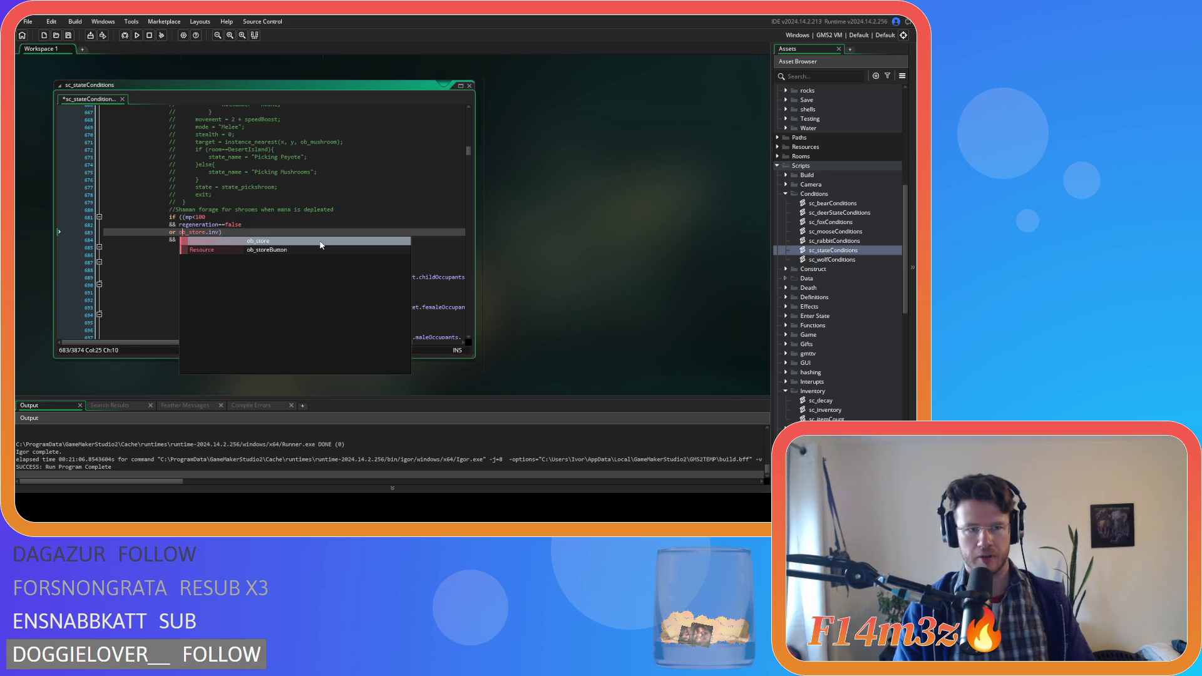
key("Escape")
type("array_length(")
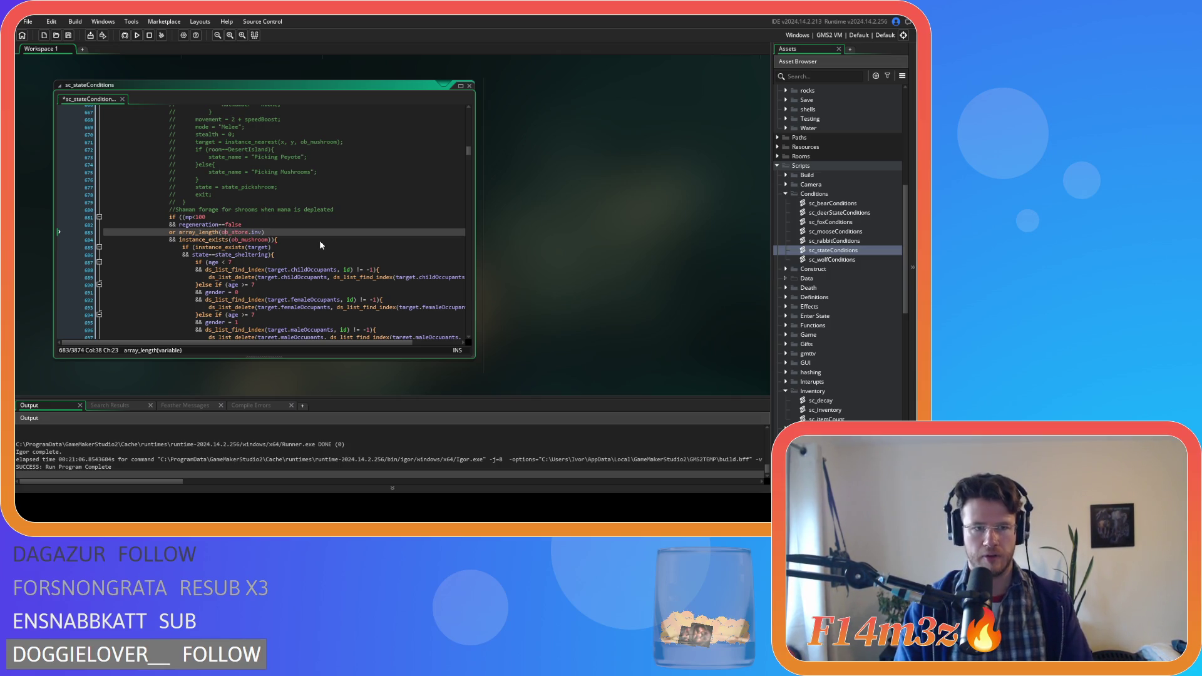
key("Right")
key("Right")
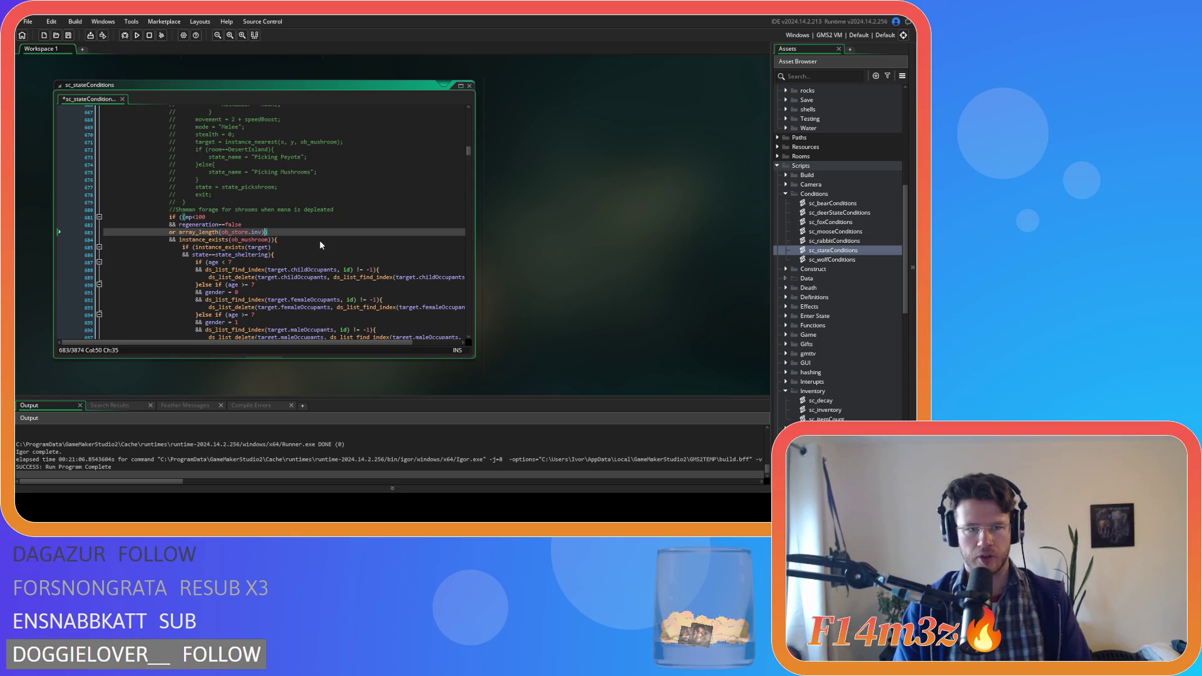
type(".mu")
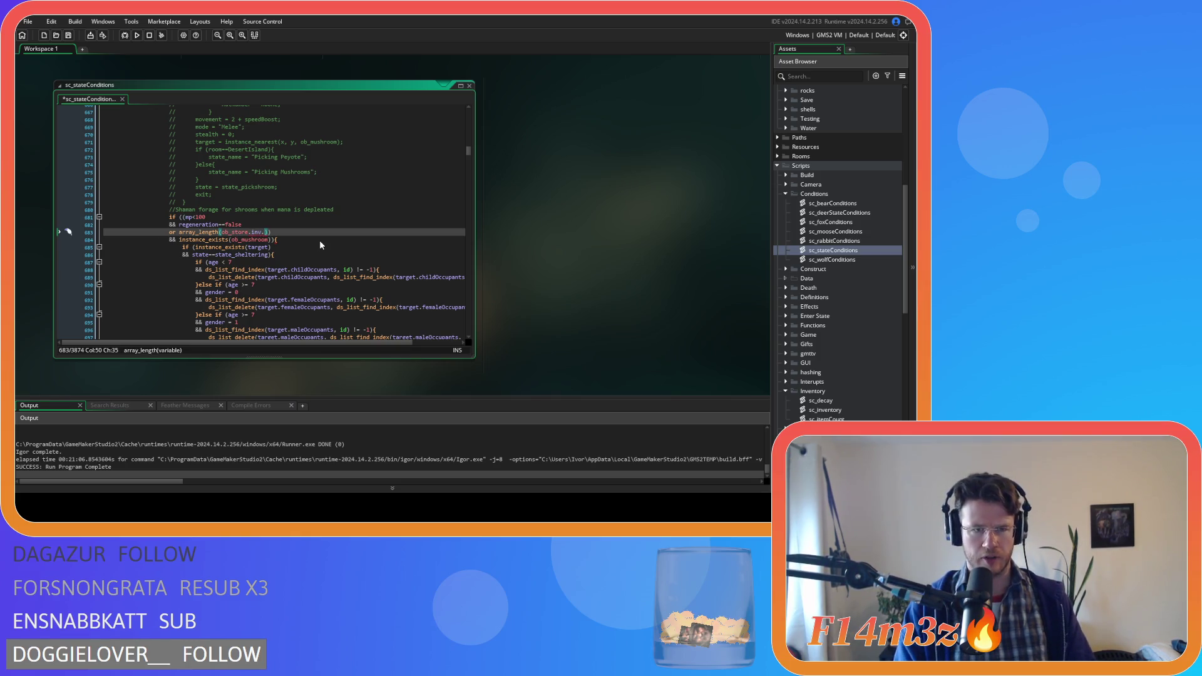
type("shroom")
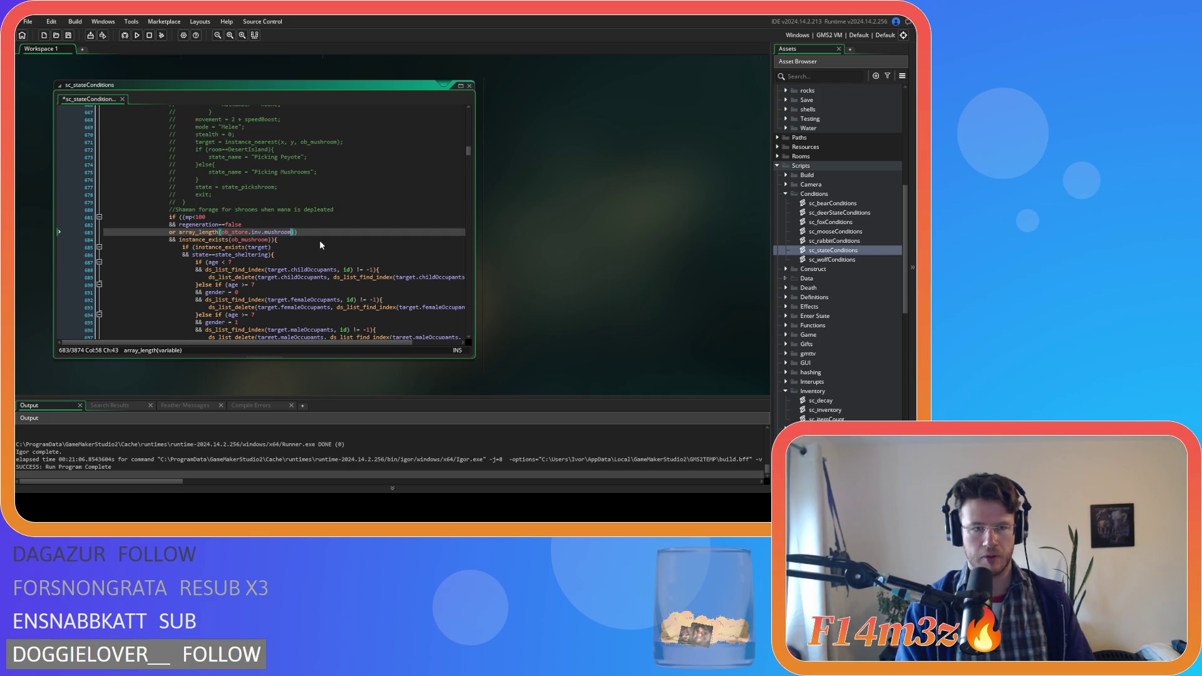
key("Right")
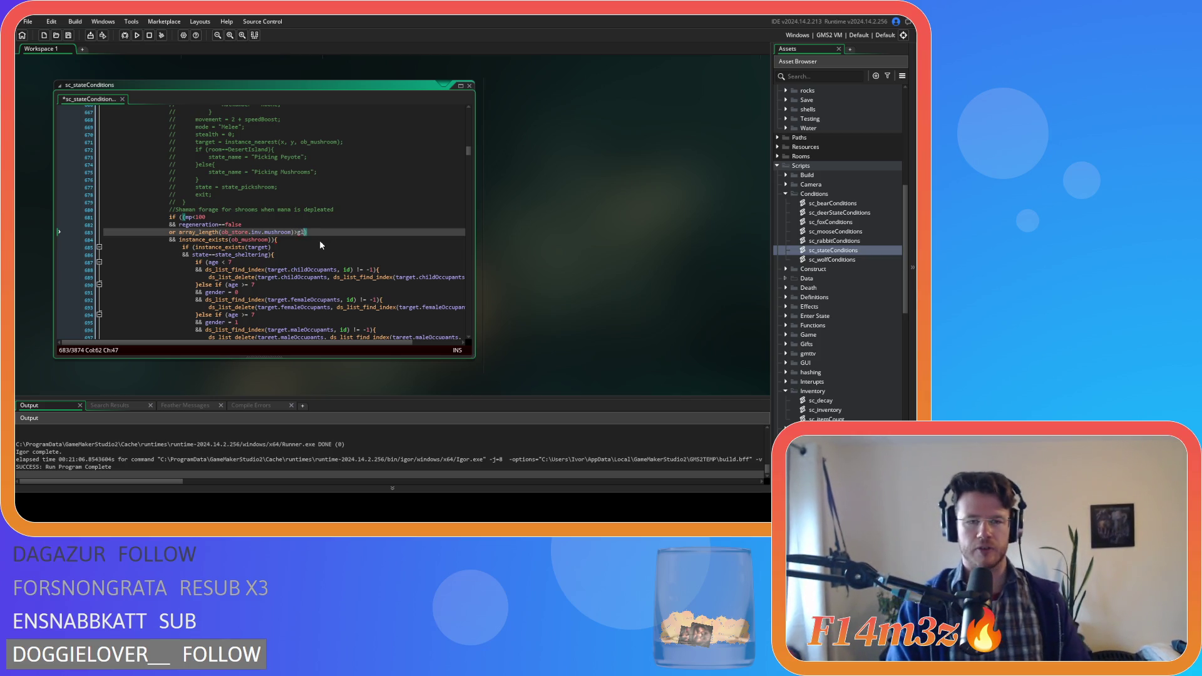
Compare it as < ds_list_size(global.shaman)*3, close the bracket, and save the script
type("global.sham")
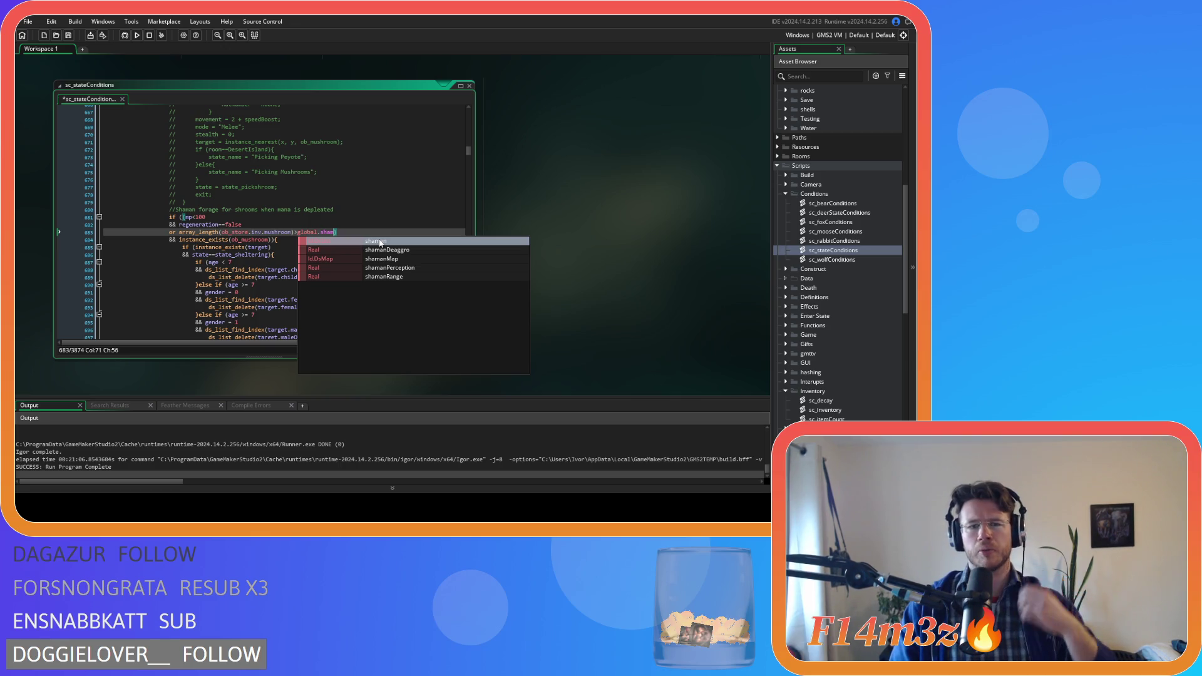
left_click(380, 243)
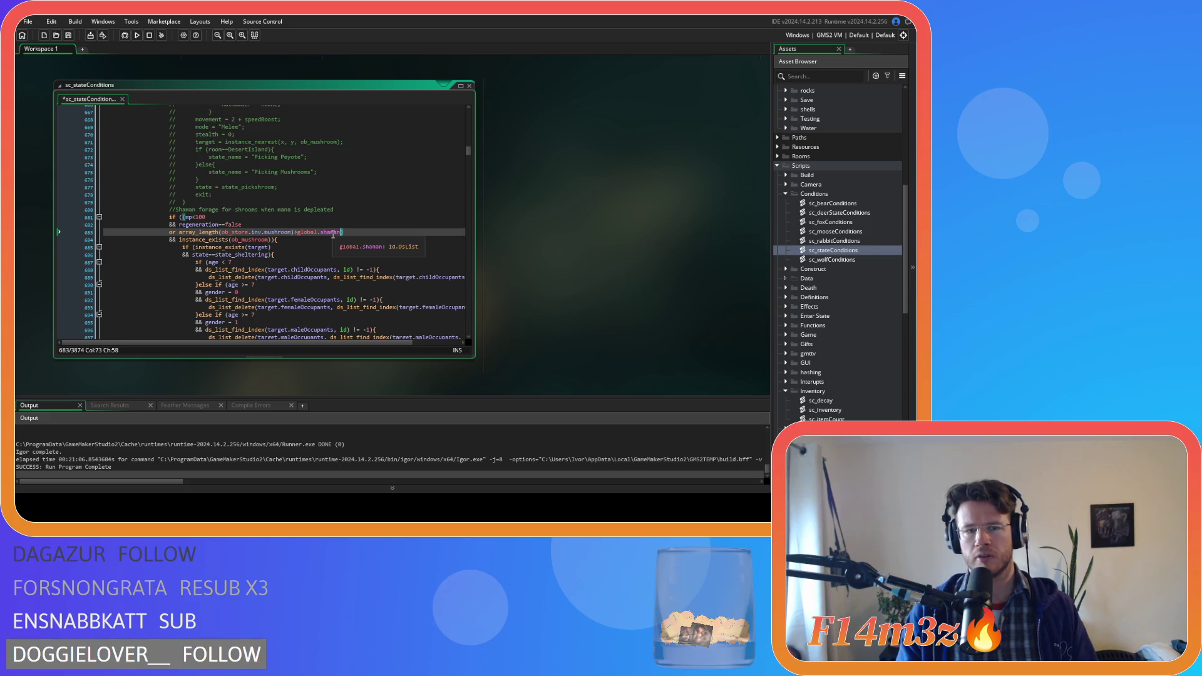
type("ds_list_")
type("size")
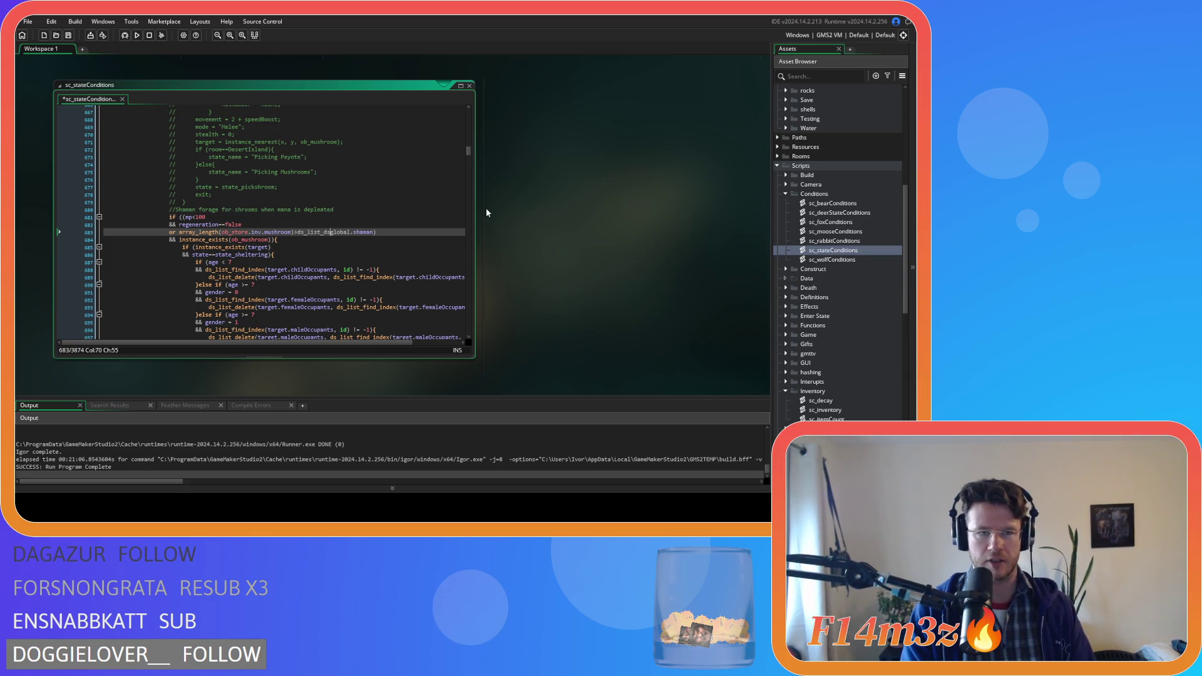
type("(")
key("End")
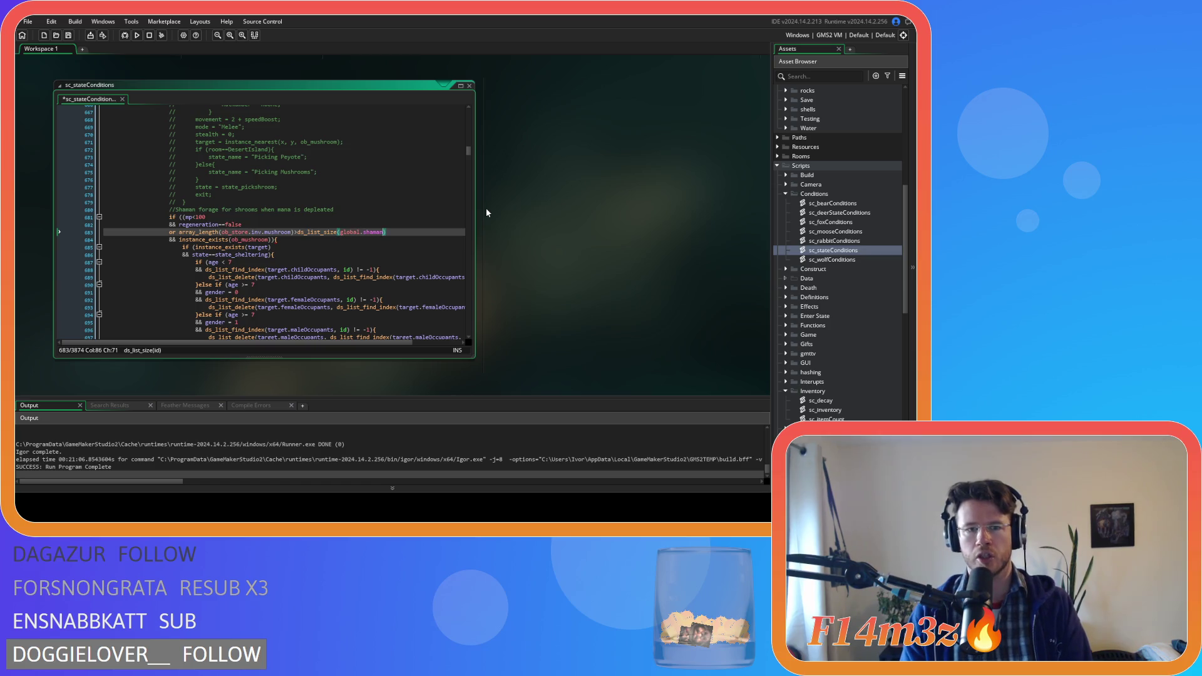
key("Left")
key("Left")
key("Left")
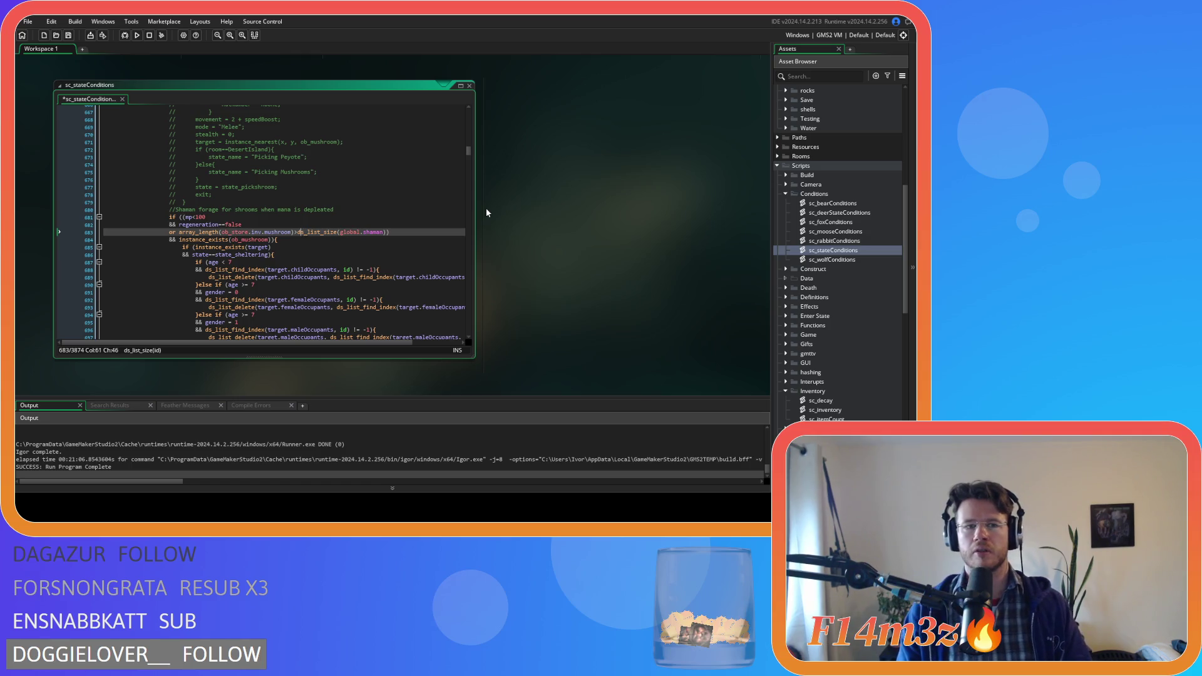
key("BackSpace")
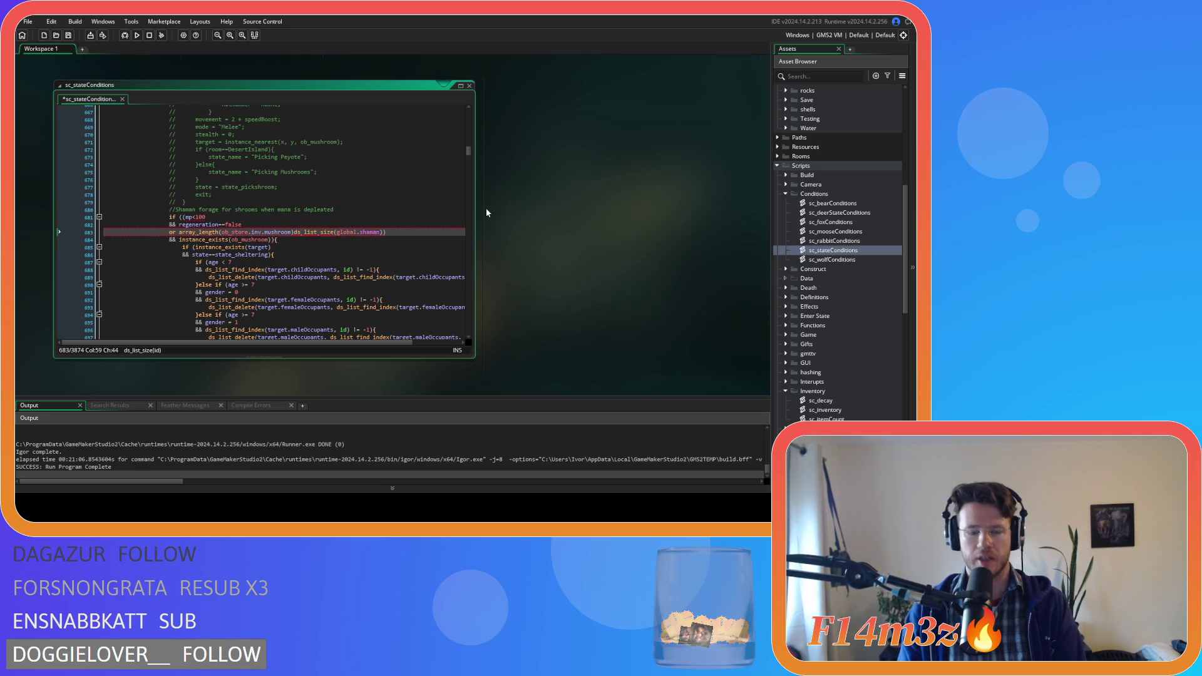
type("<")
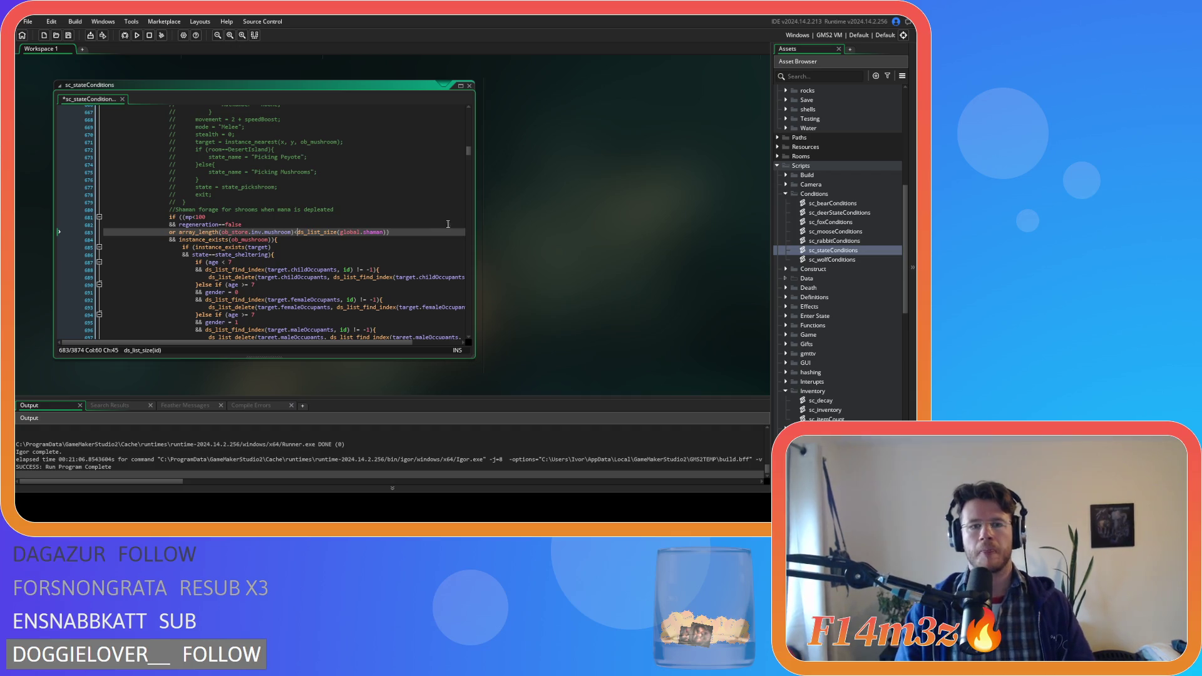
left_click(412, 230)
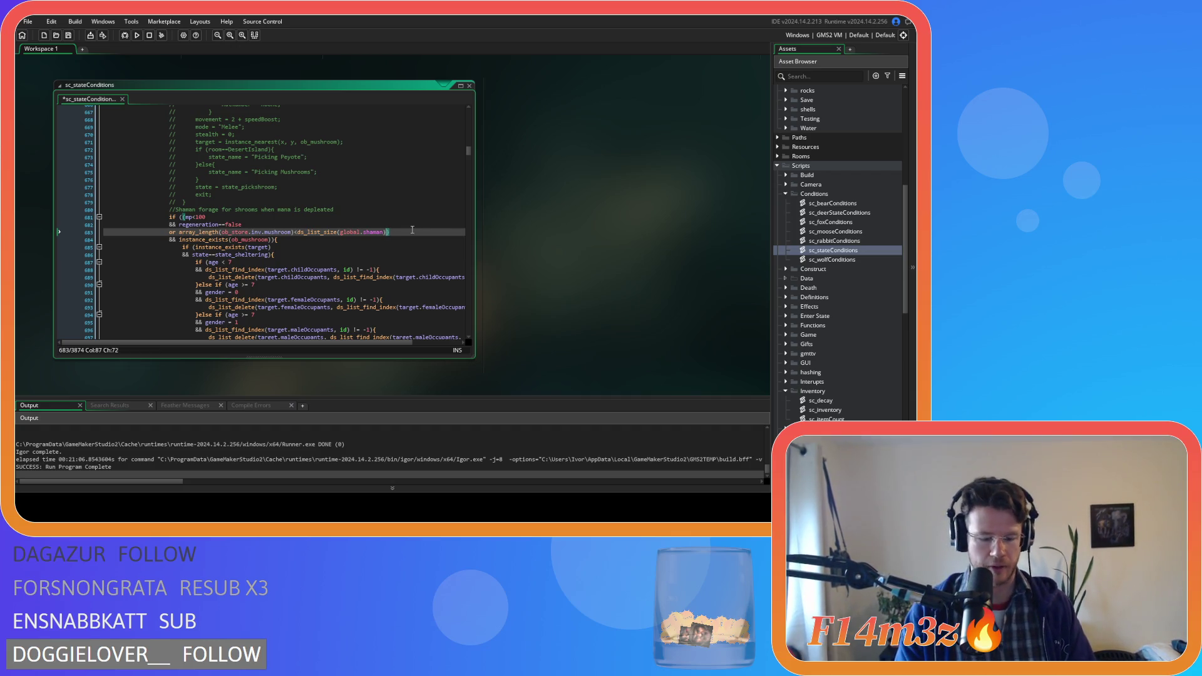
type("*3)")
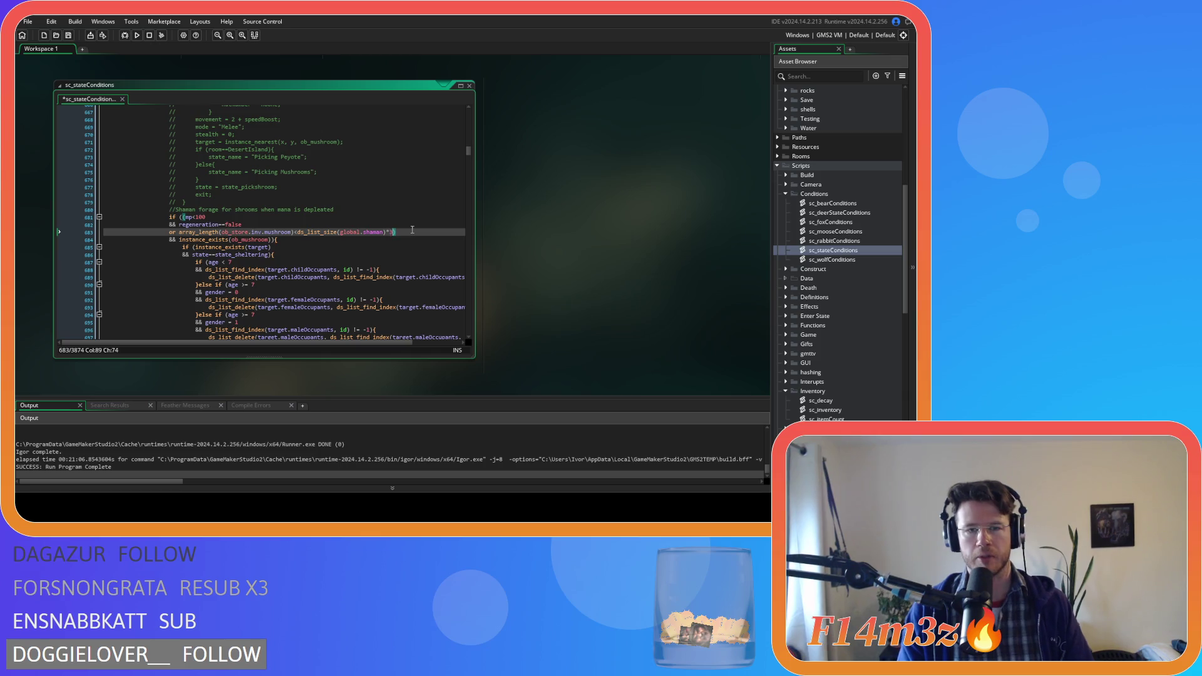
type(")")
key("ctrl+s")
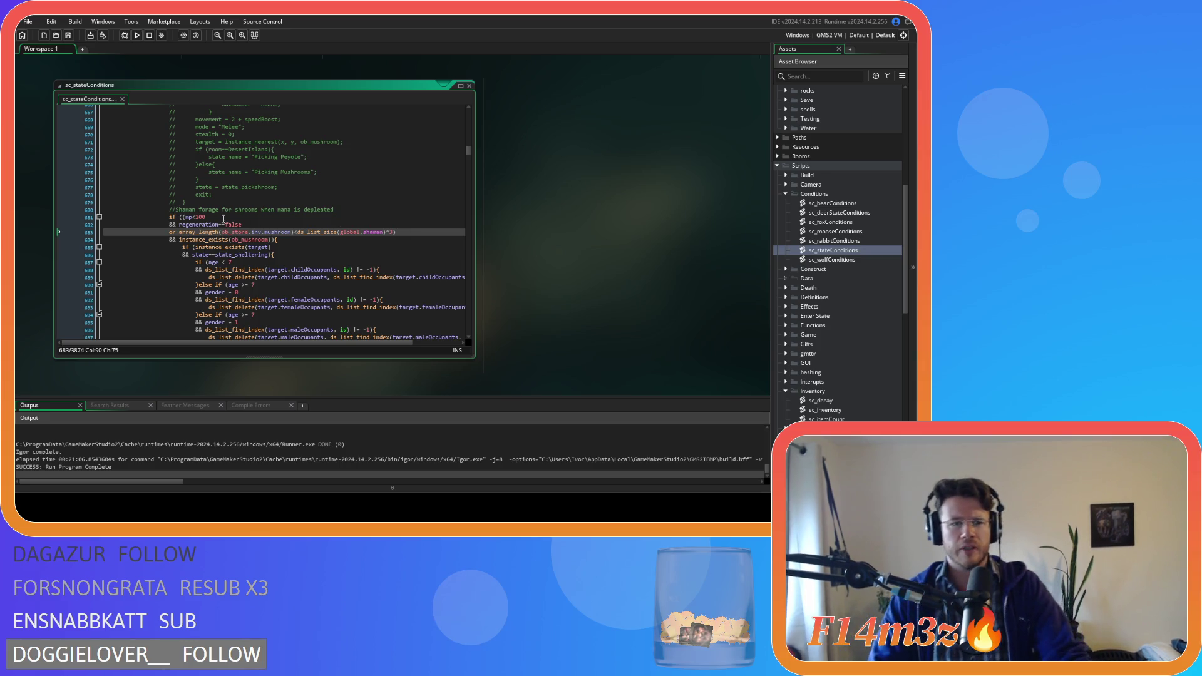
left_click_drag(186, 217, 275, 224)
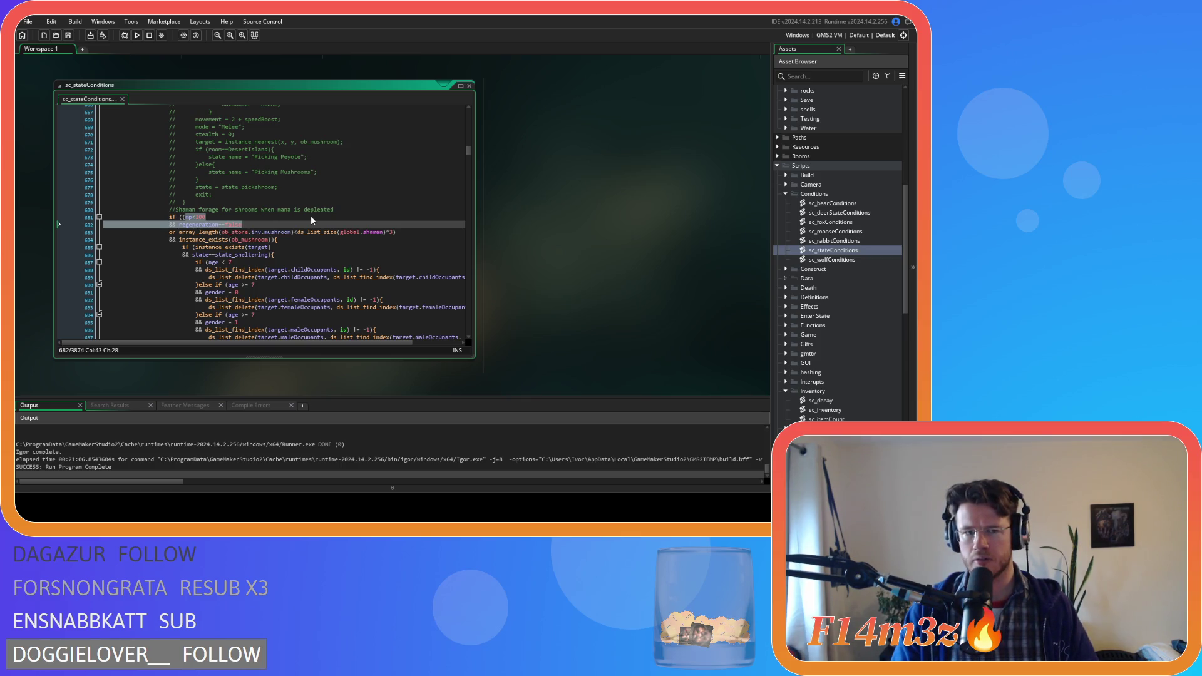
left_click(220, 209)
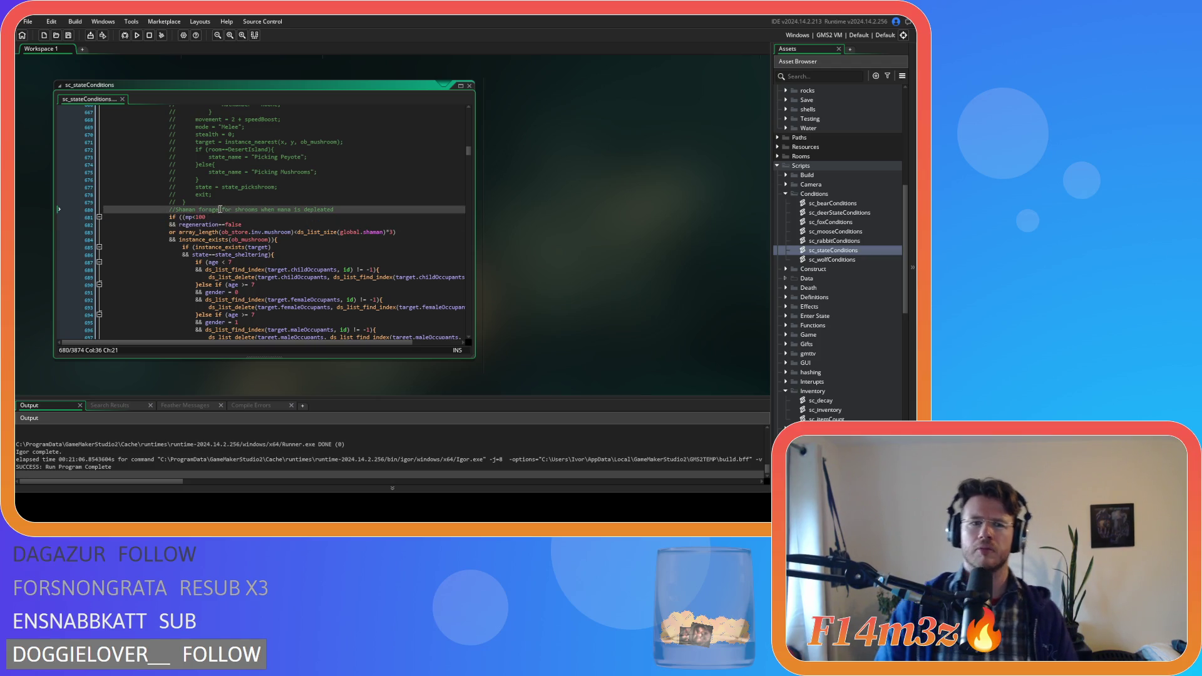
Delete 'mp<100 && regeneration==false or' and the stray ')' from the forage condition, then save
left_click_drag(182, 216, 183, 235)
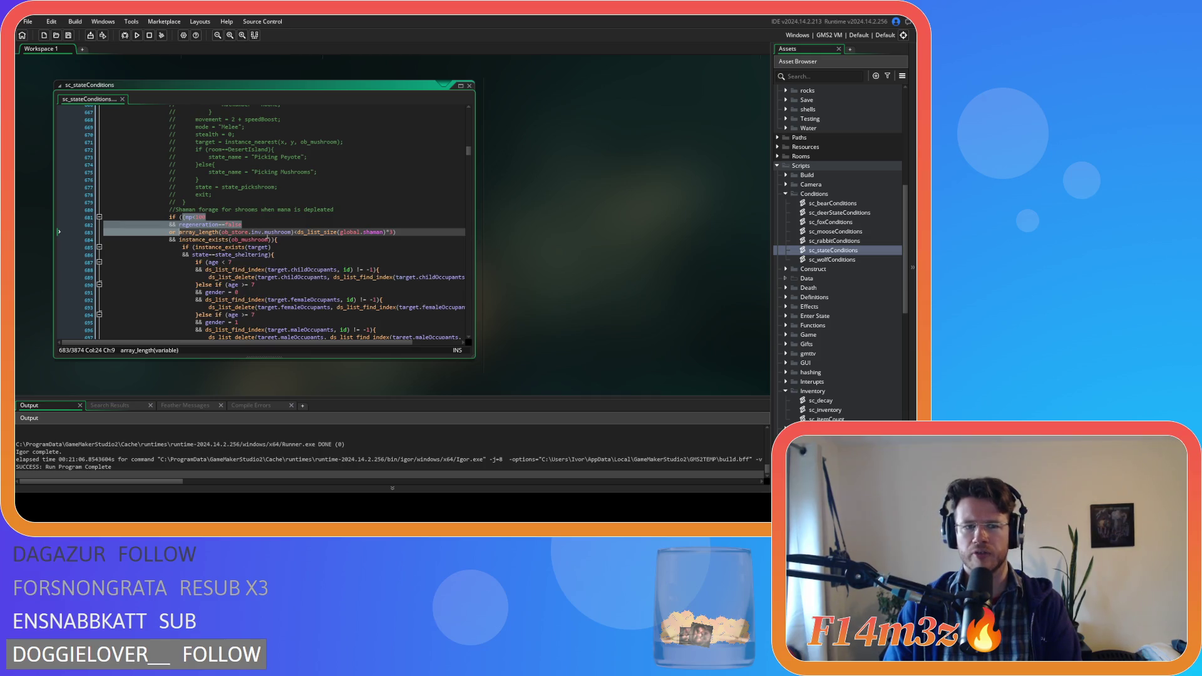
key("BackSpace")
key("End")
key("BackSpace")
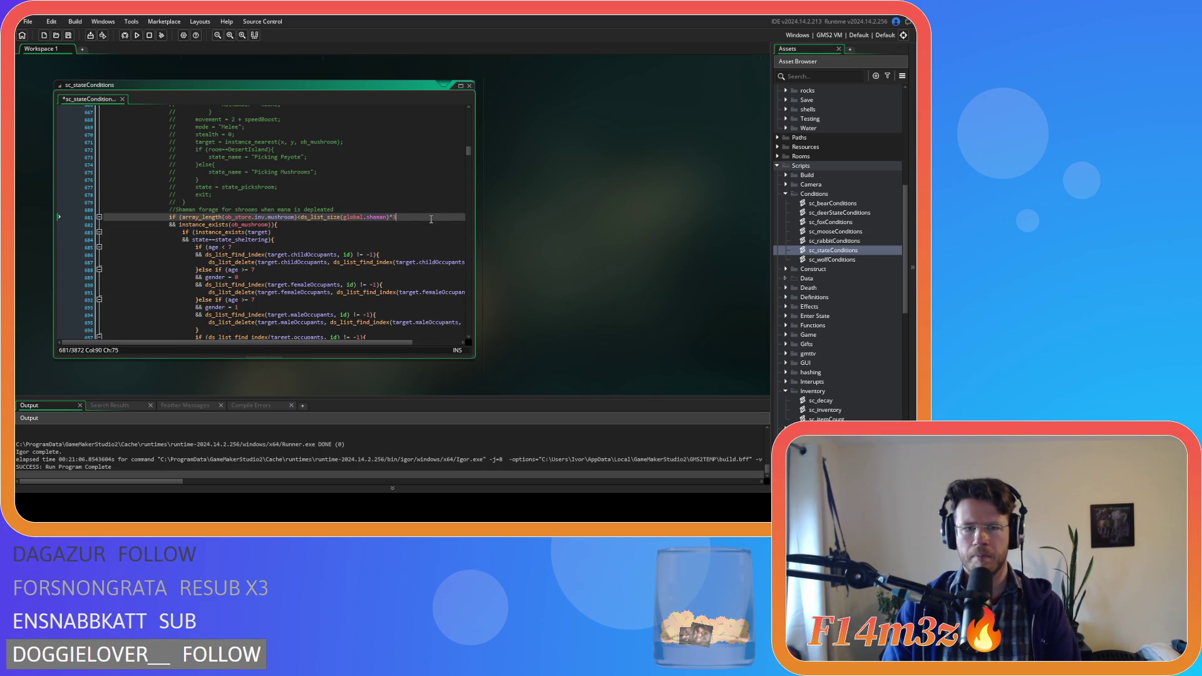
key("ctrl+s")
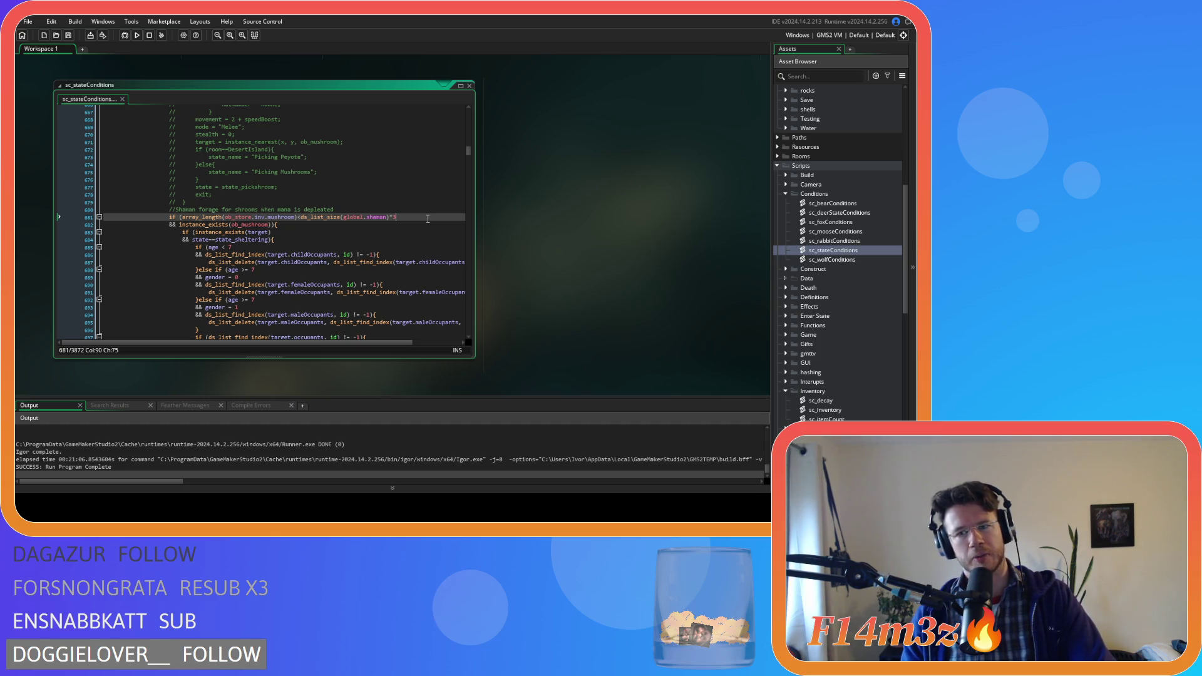
scroll(427, 219, "up", 20)
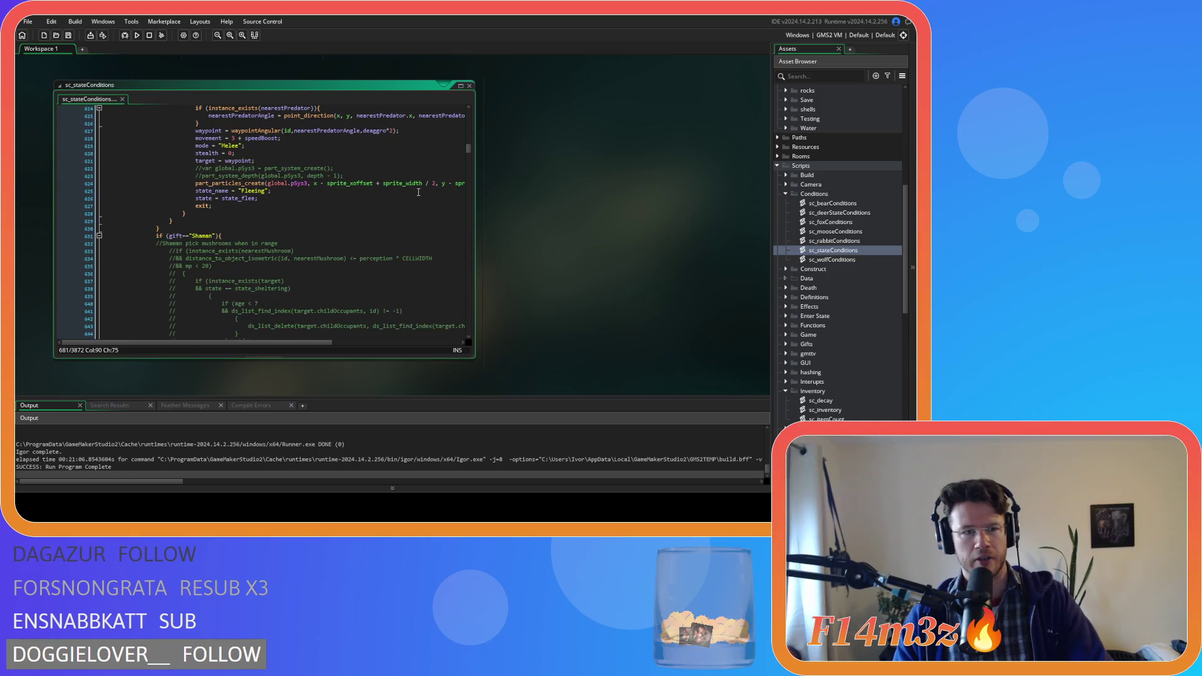
scroll(418, 192, "down", 15)
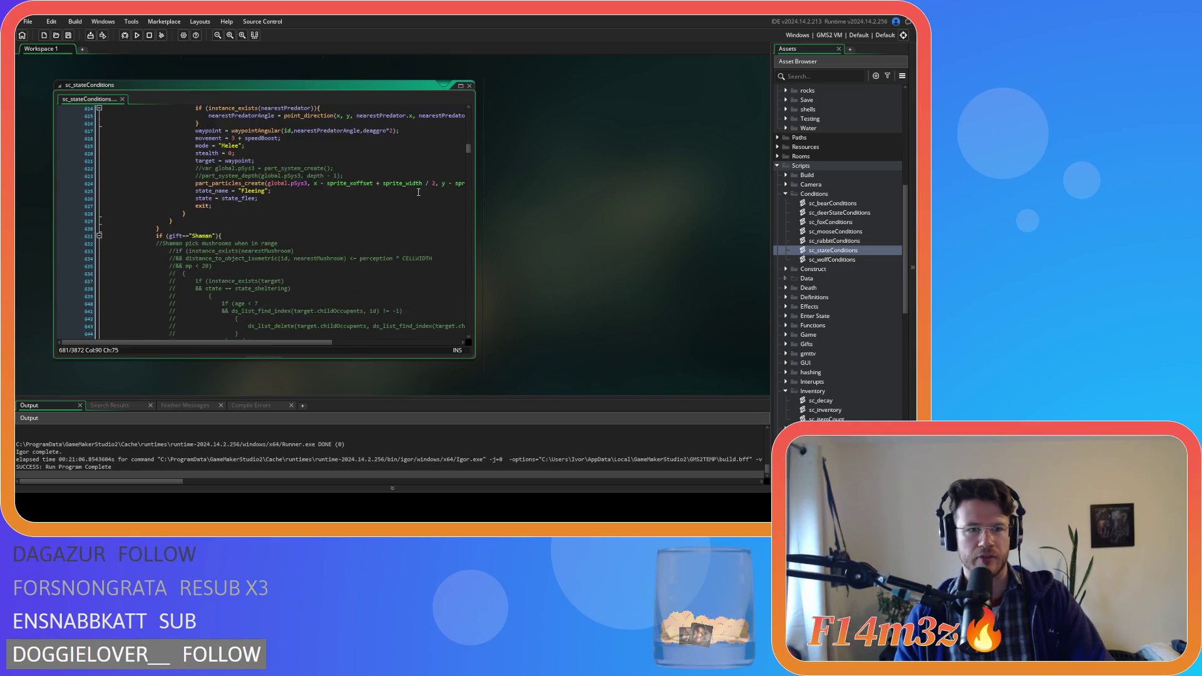
scroll(418, 192, "down", 5)
left_click(210, 181)
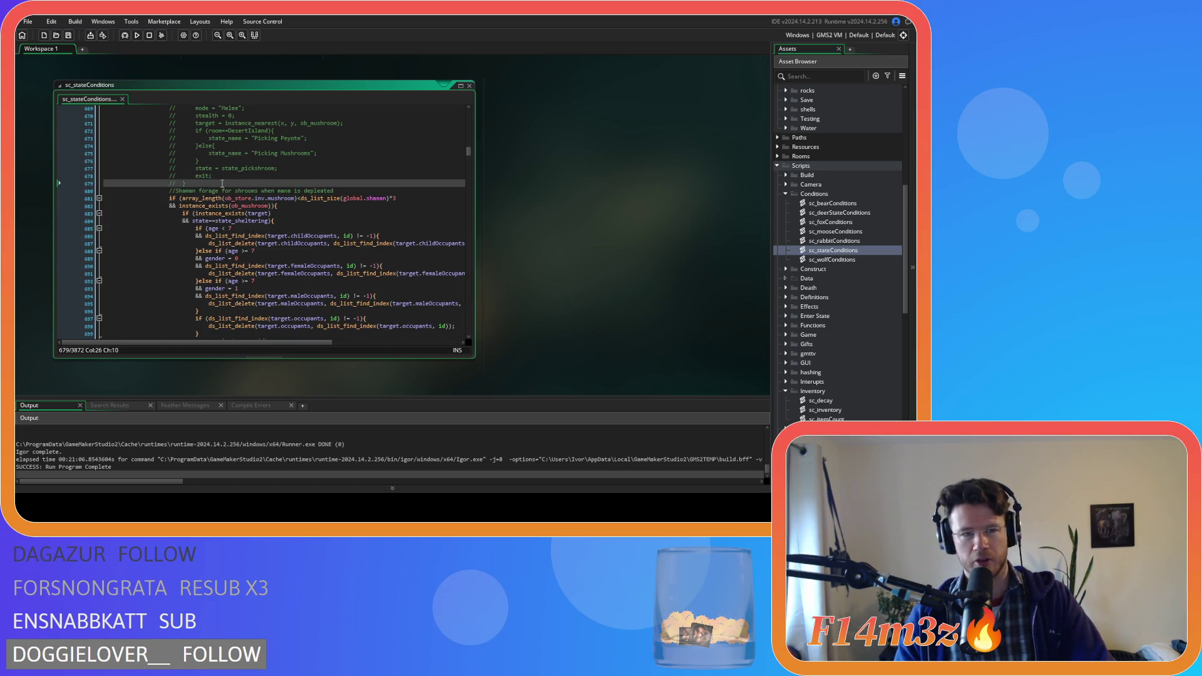
left_click_drag(206, 205, 263, 237)
scroll(250, 232, "up", 3)
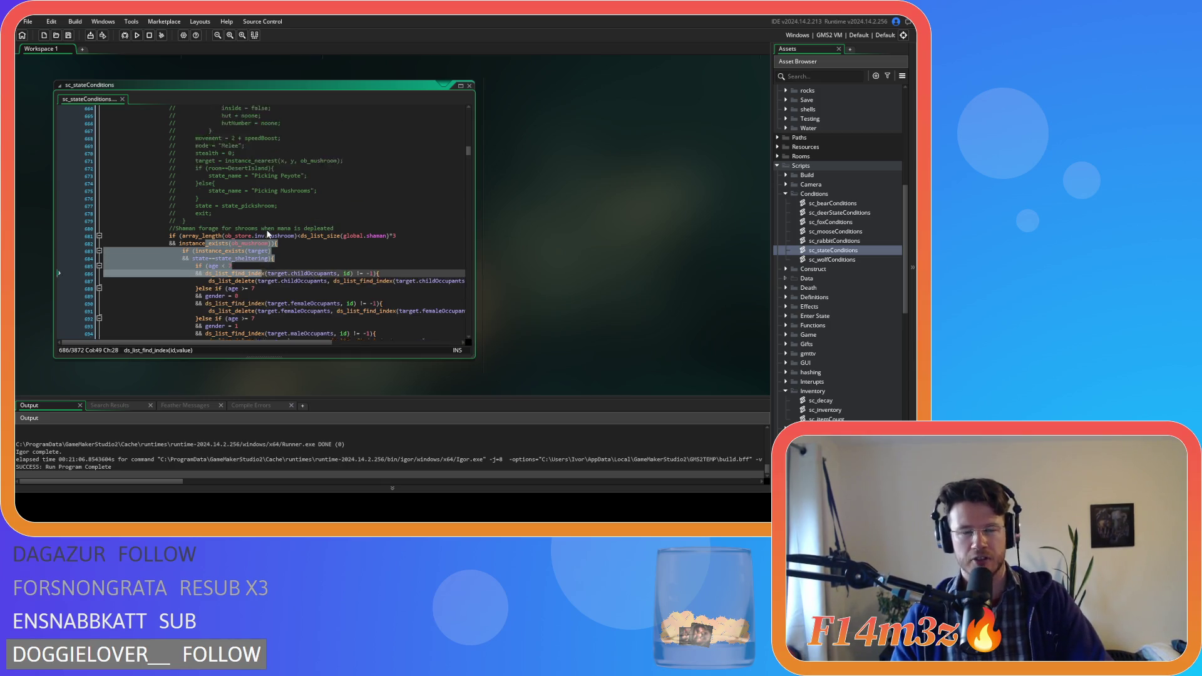
scroll(188, 205, "down", 4)
left_click(188, 205)
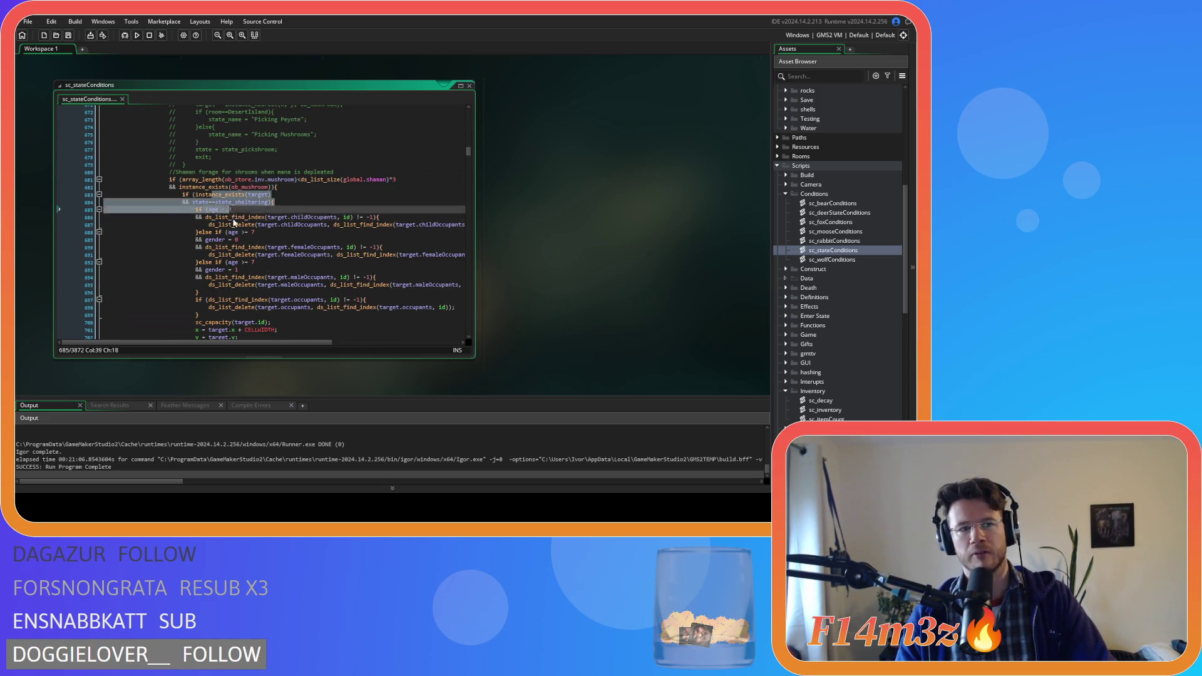
left_click_drag(188, 165, 320, 171)
scroll(282, 188, "up", 12)
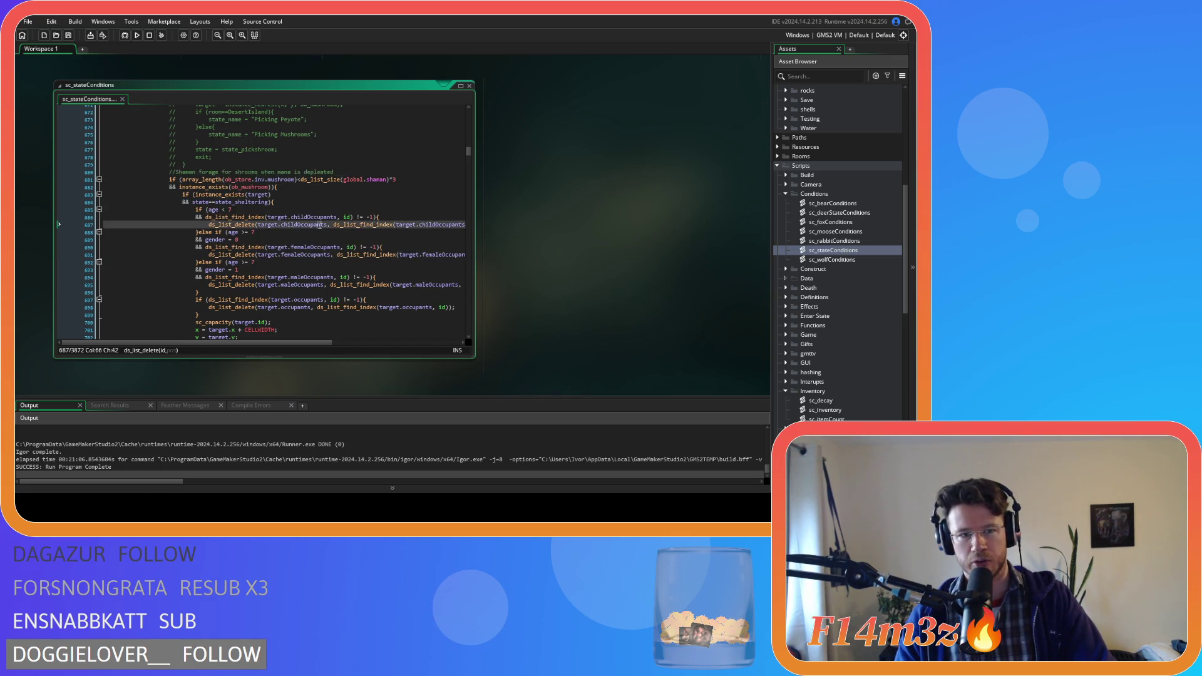
left_click_drag(212, 126, 238, 256)
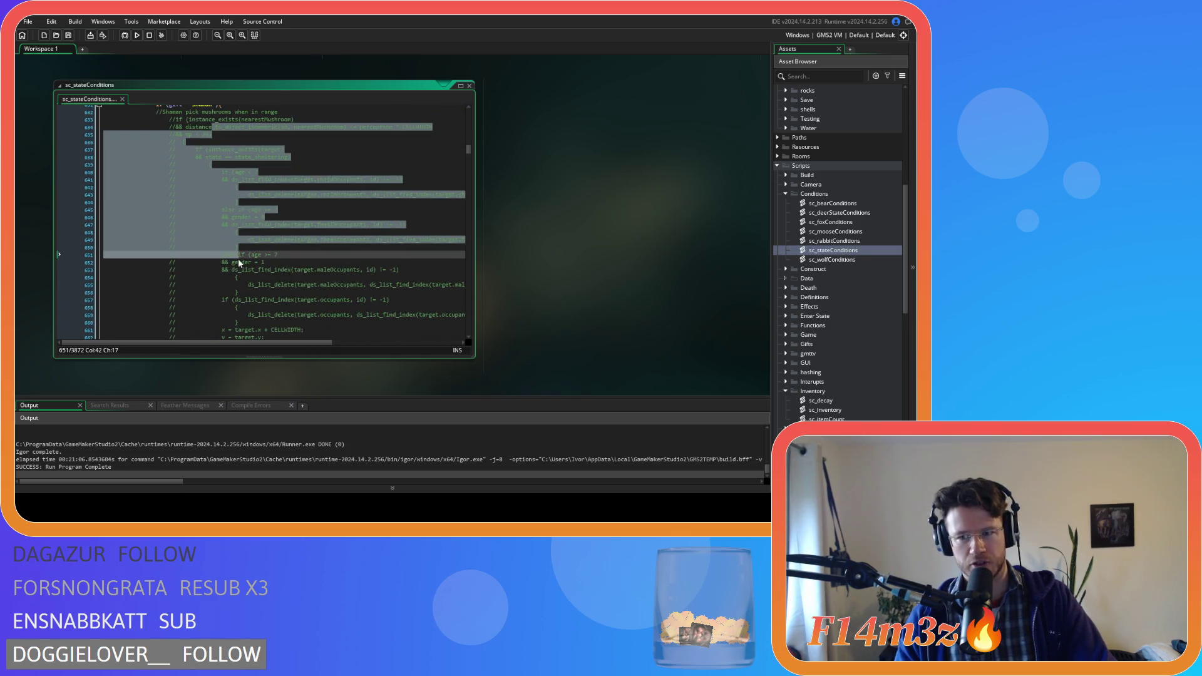
scroll(266, 254, "up", 3)
left_click(265, 254)
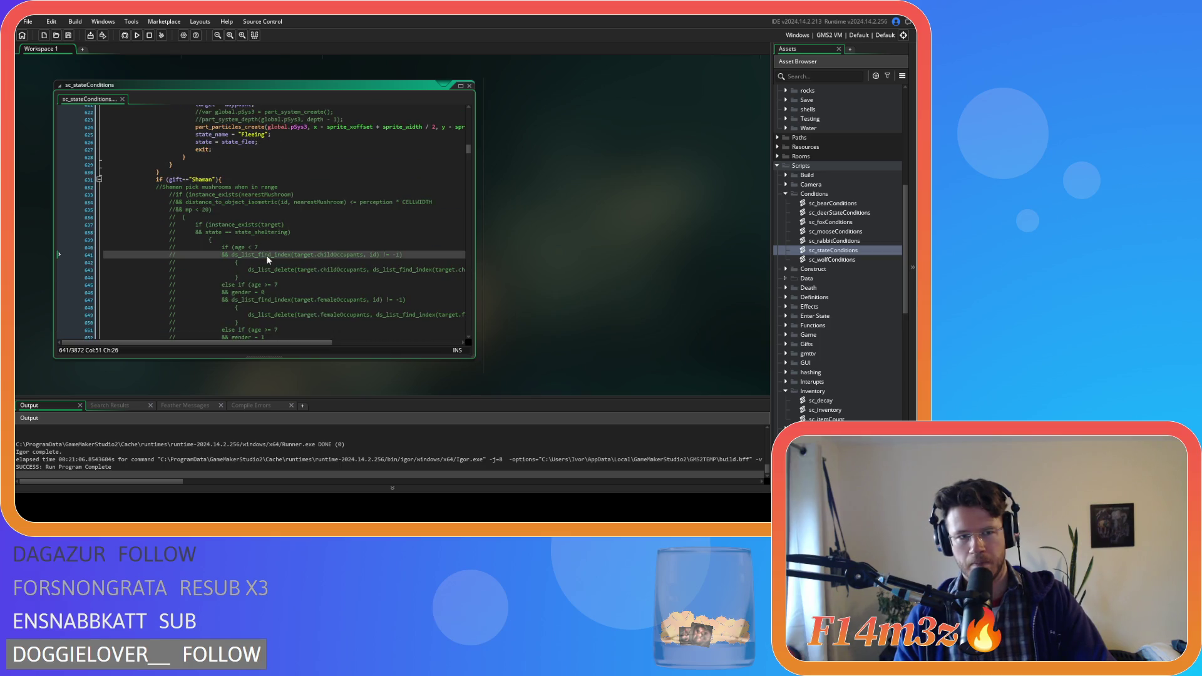
scroll(267, 257, "up", 5)
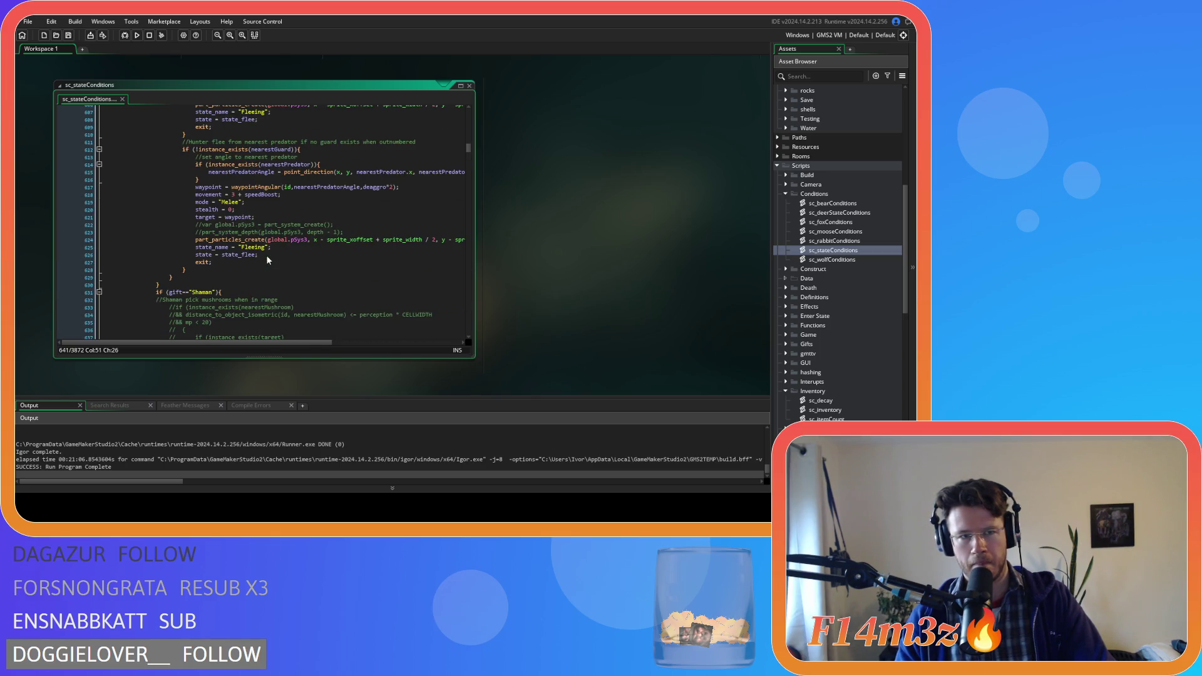
scroll(266, 256, "down", 20)
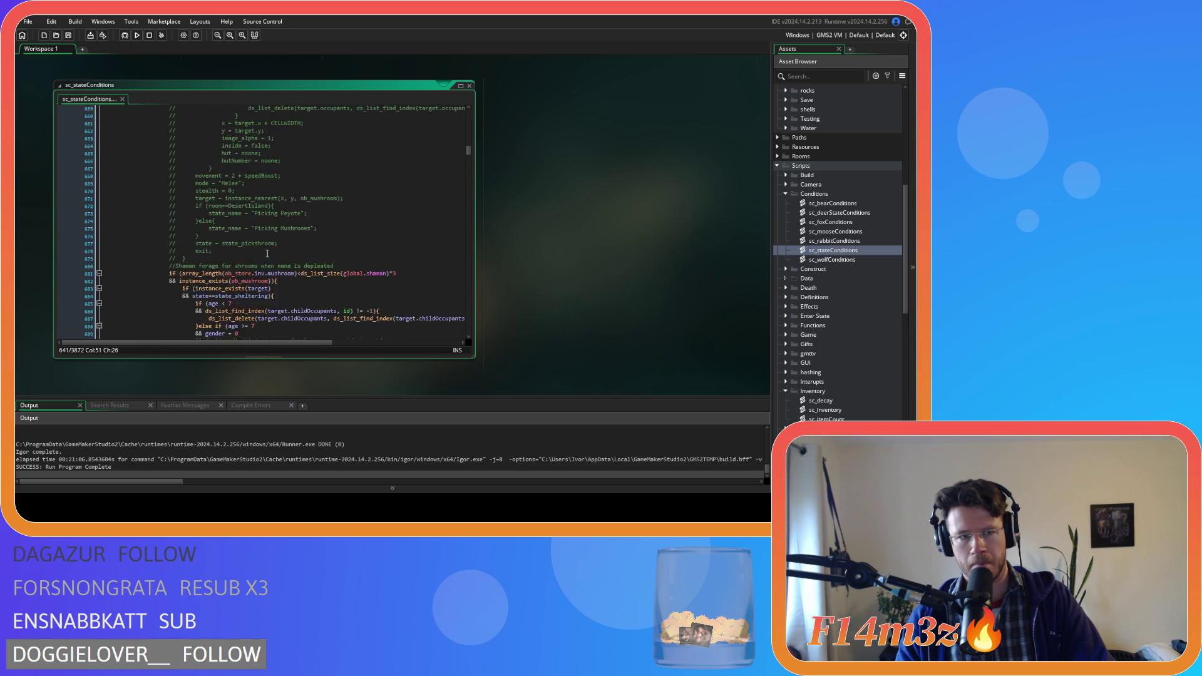
scroll(266, 253, "up", 10)
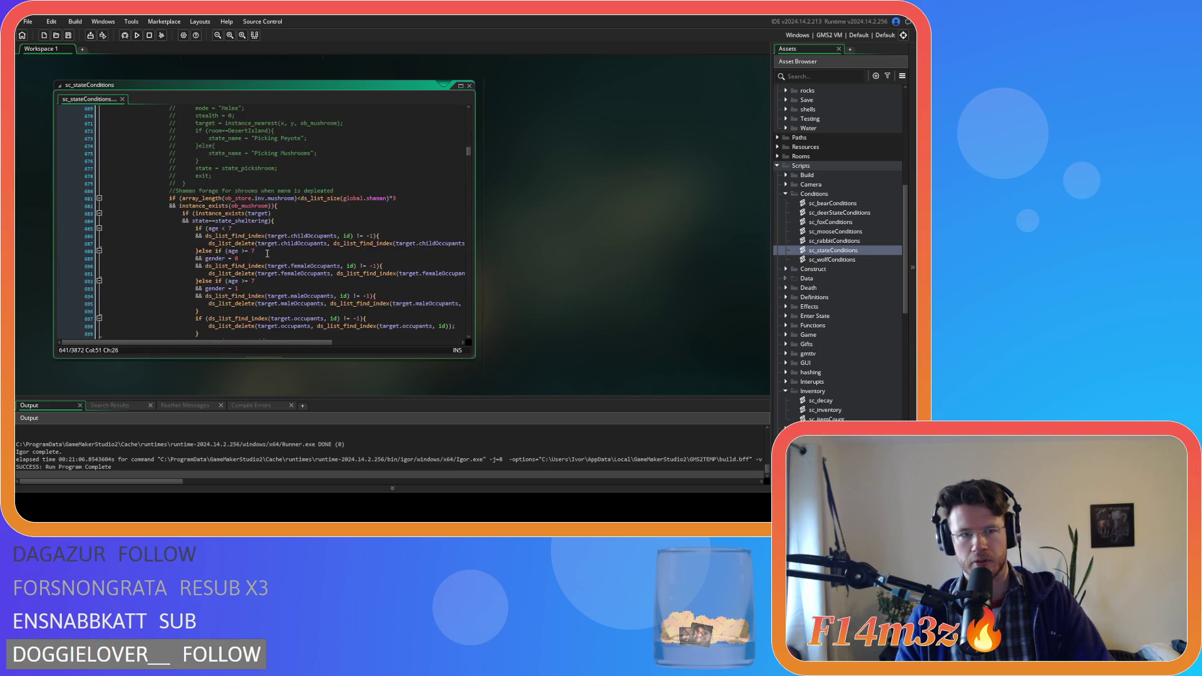
scroll(257, 239, "up", 4)
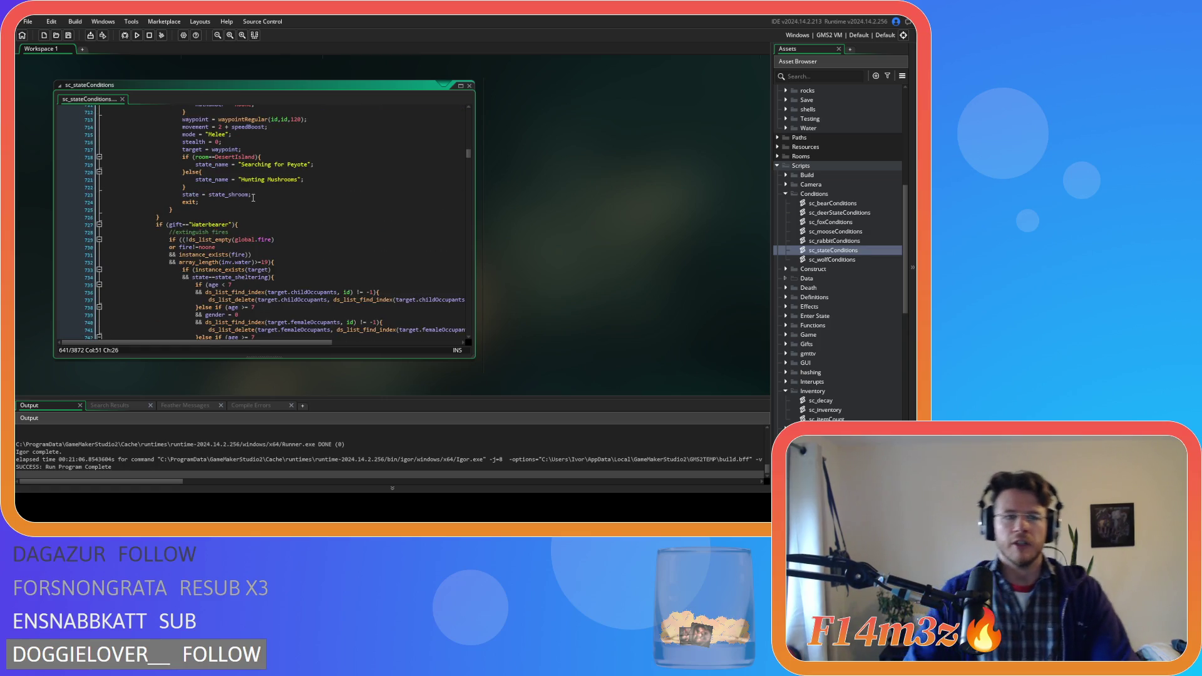
scroll(253, 213, "down", 4)
scroll(252, 197, "up", 4)
scroll(250, 207, "up", 17)
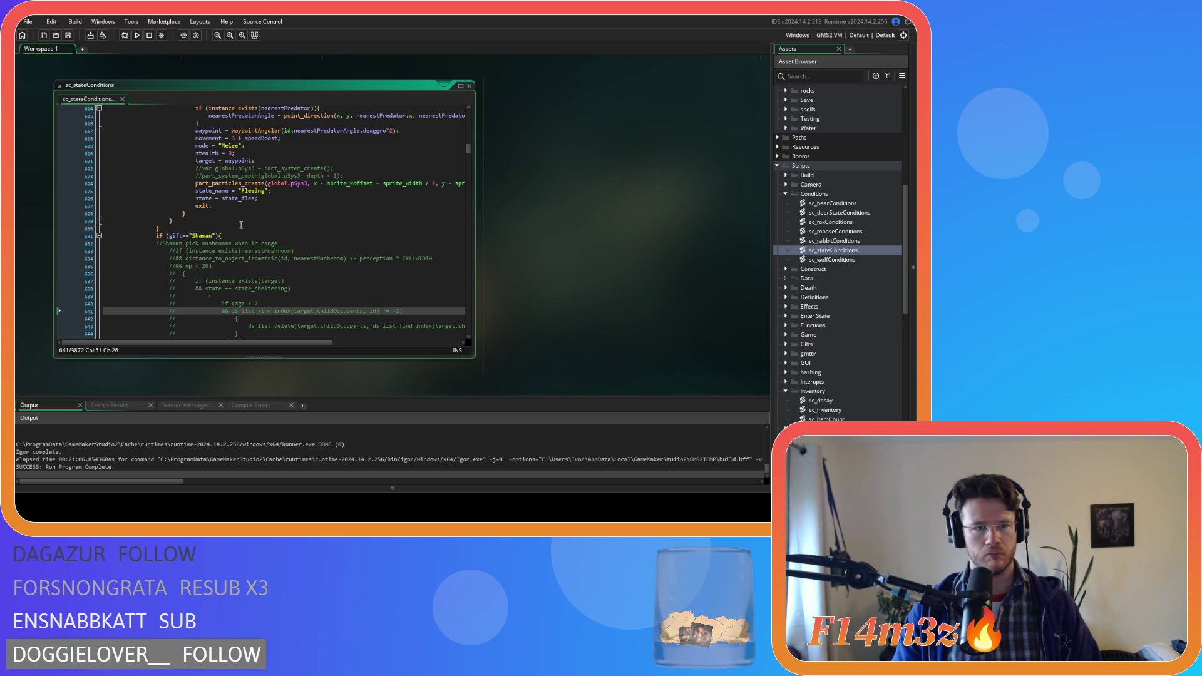
scroll(241, 224, "down", 20)
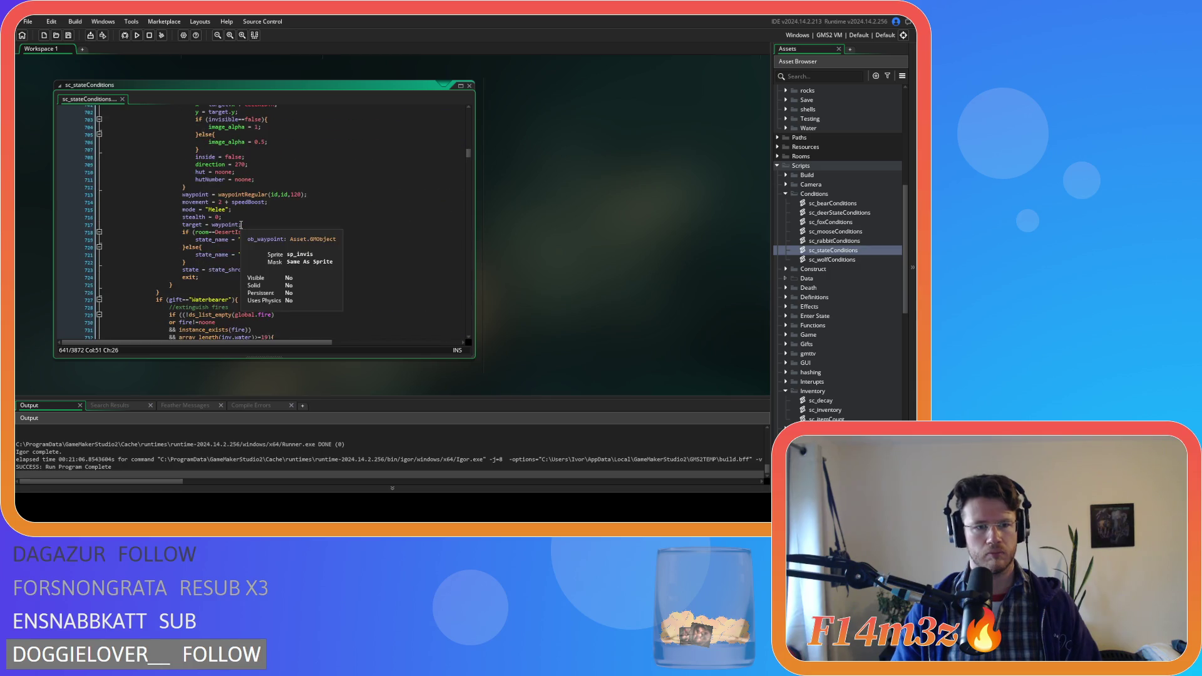
scroll(241, 225, "up", 20)
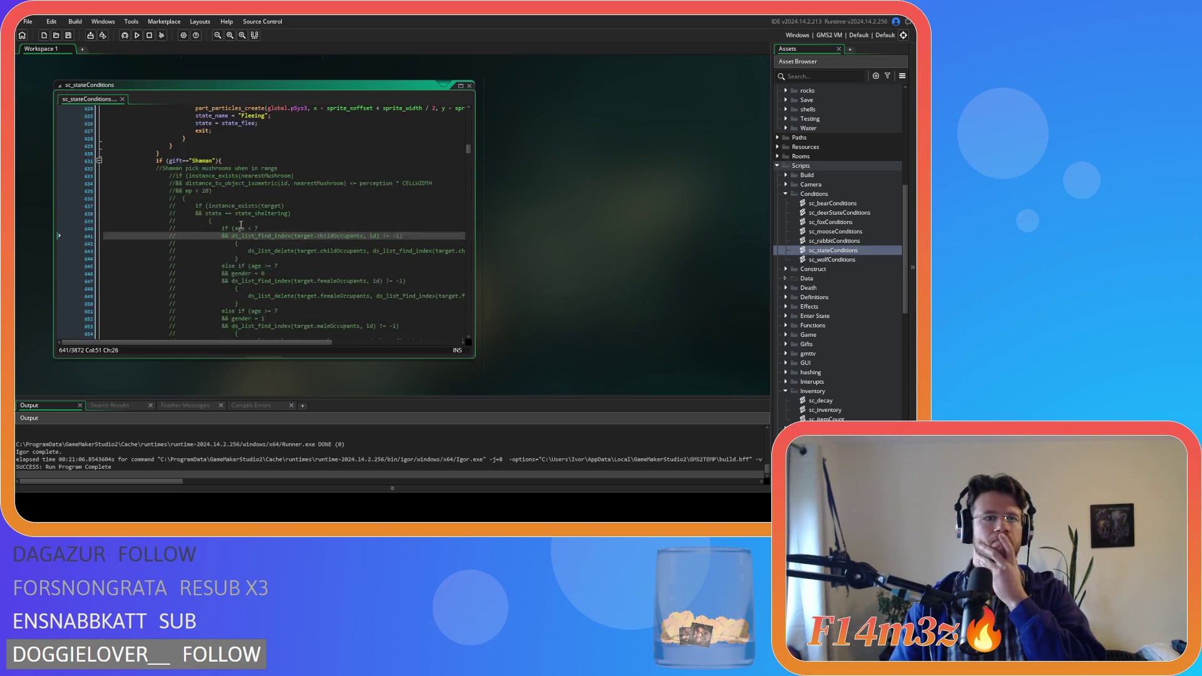
scroll(241, 225, "up", 6)
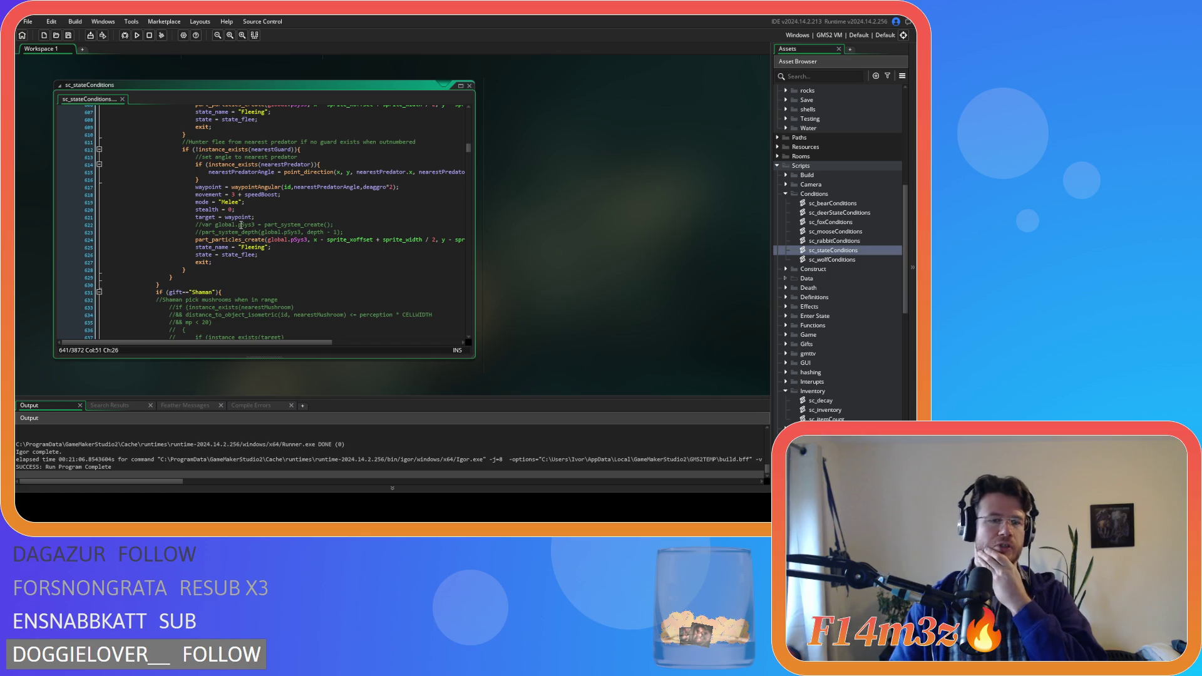
scroll(241, 225, "up", 20)
scroll(241, 224, "up", 6)
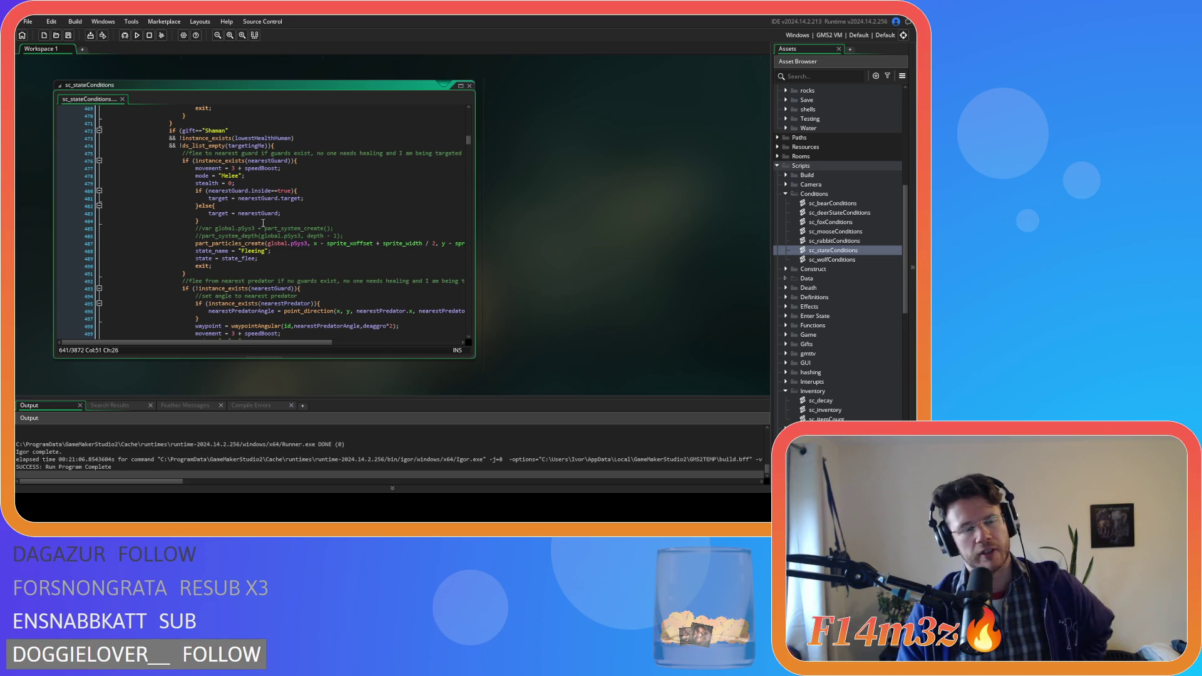
scroll(263, 223, "up", 7)
scroll(263, 226, "up", 20)
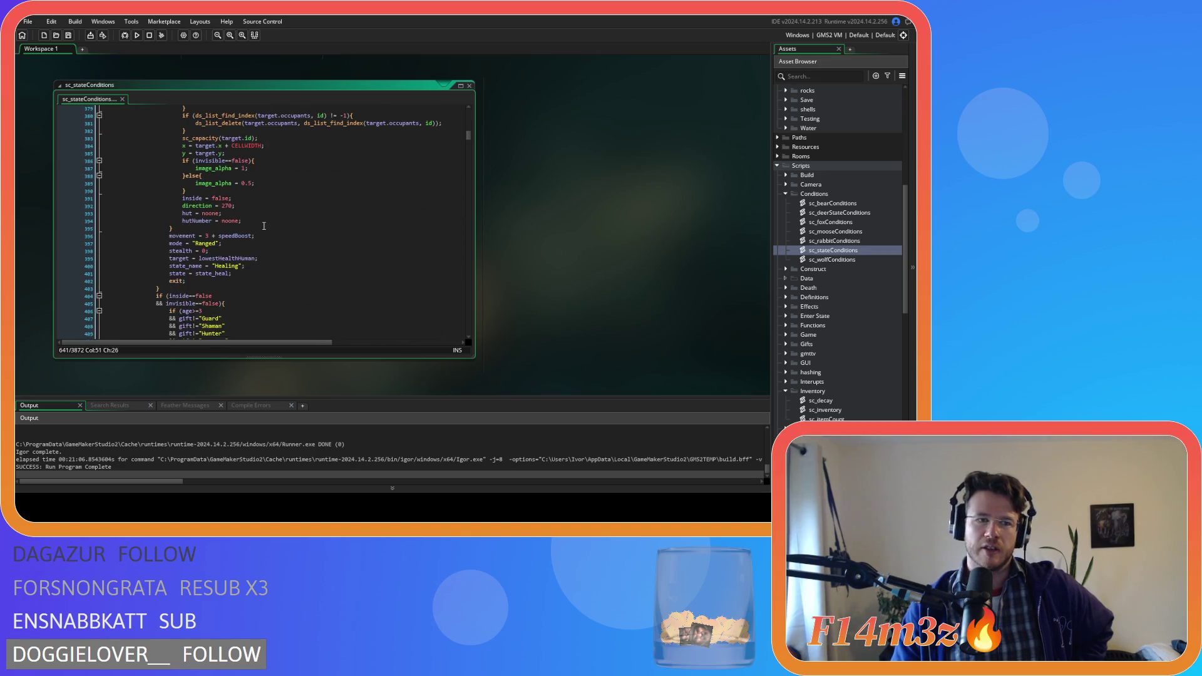
scroll(264, 225, "up", 7)
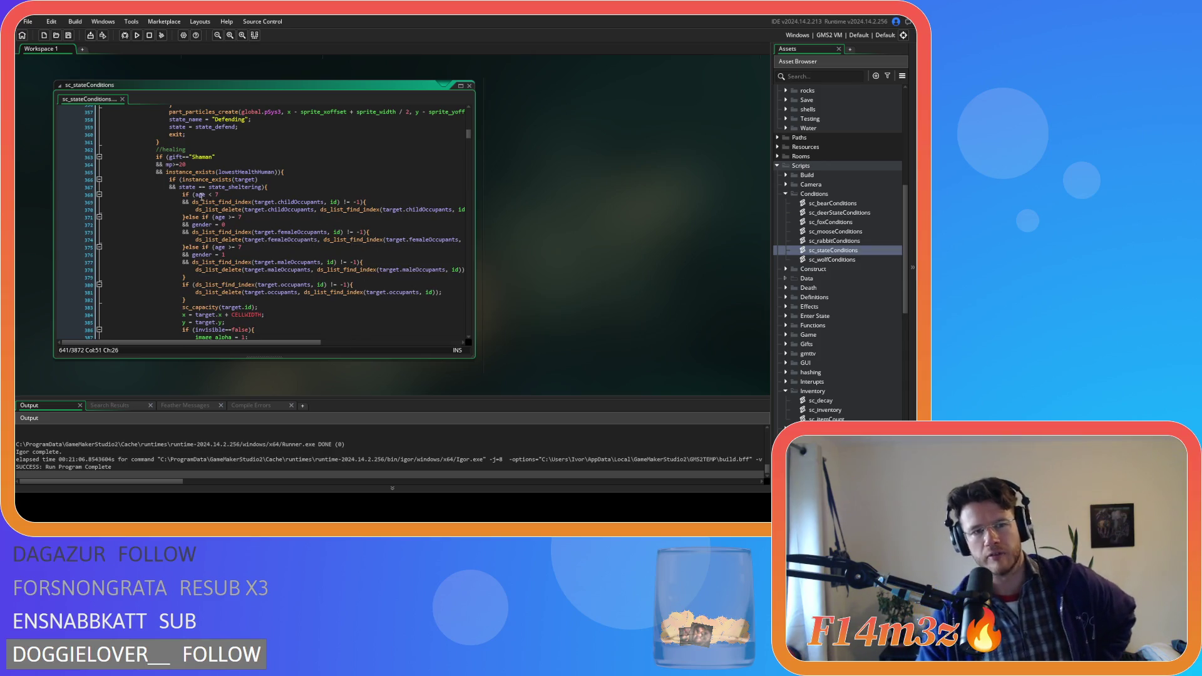
left_click(198, 186)
Remove the spaces around '==' so the sheltering check reads state==state_sheltering
key("BackSpace")
key("Right")
key("Right")
key("Delete")
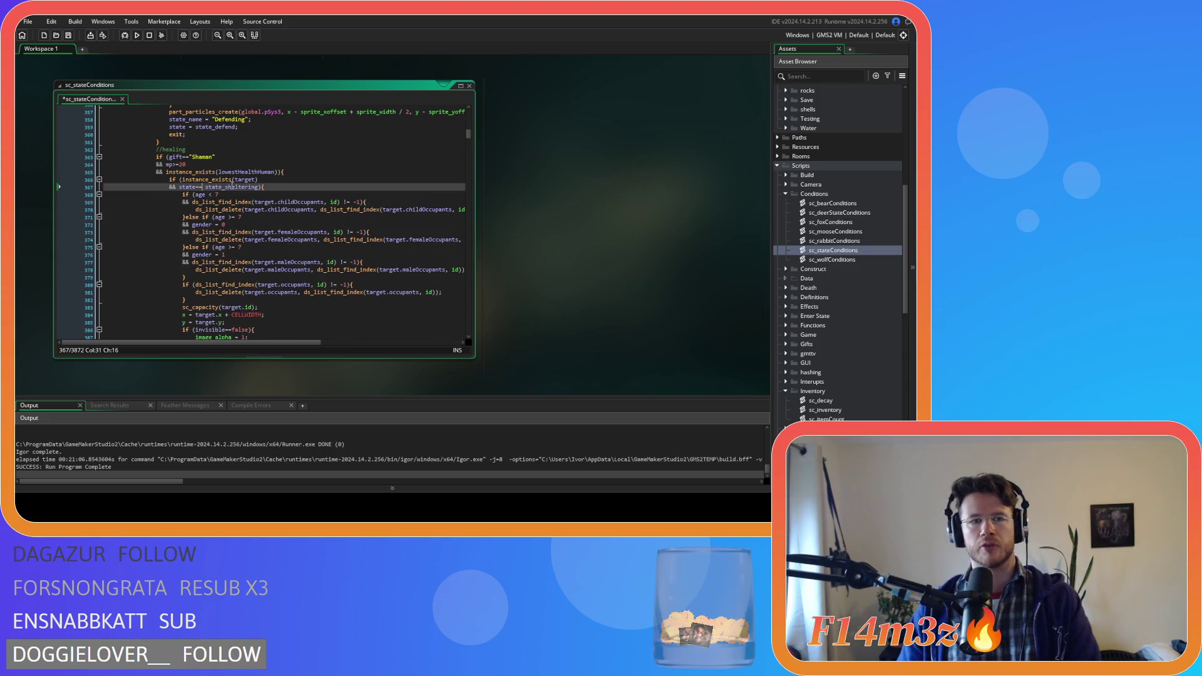
key("Up")
key("Up")
key("Up")
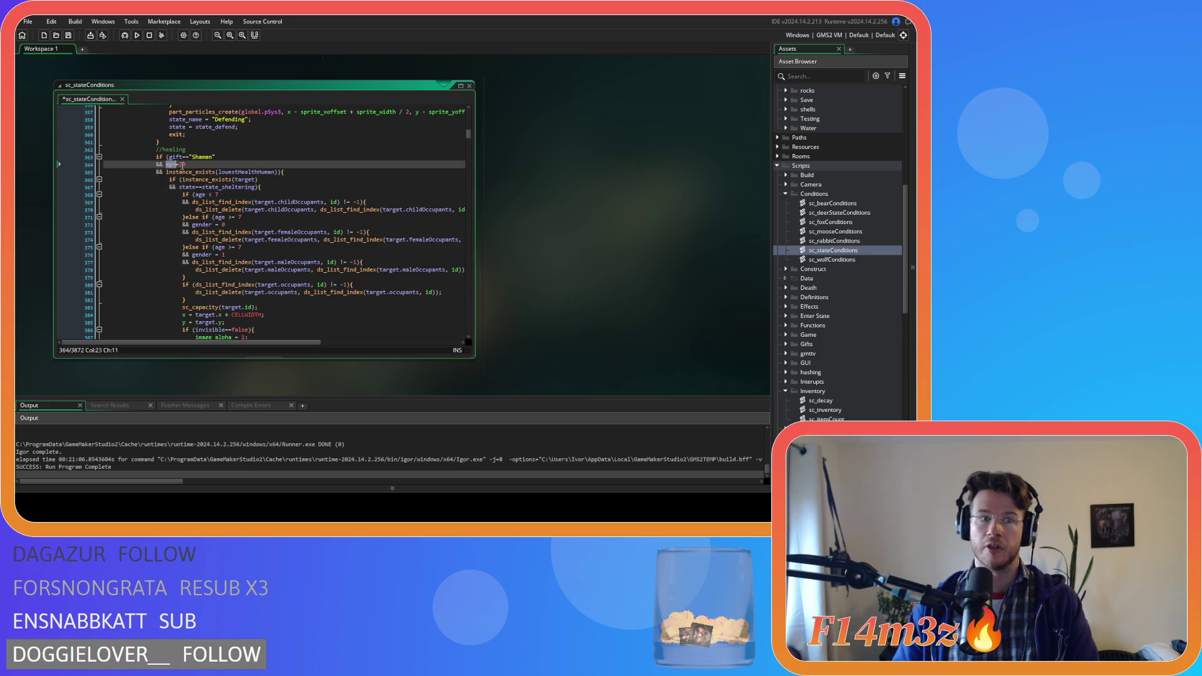
scroll(272, 202, "down", 20)
scroll(272, 202, "down", 20)
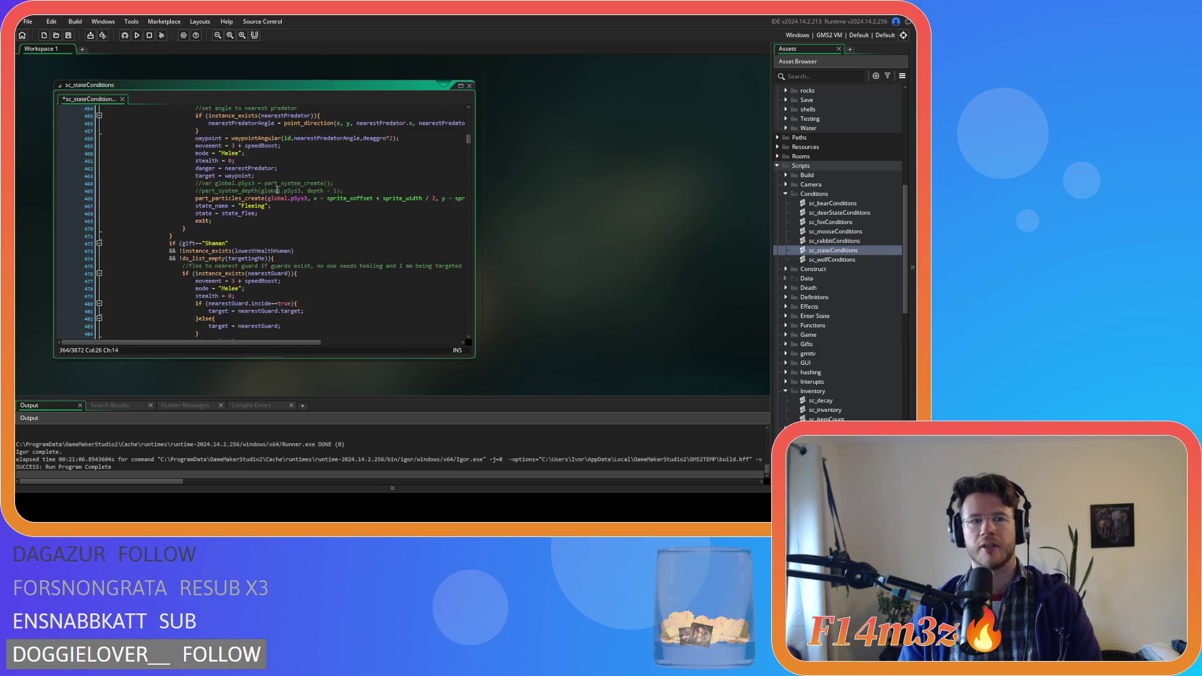
scroll(373, 227, "down", 20)
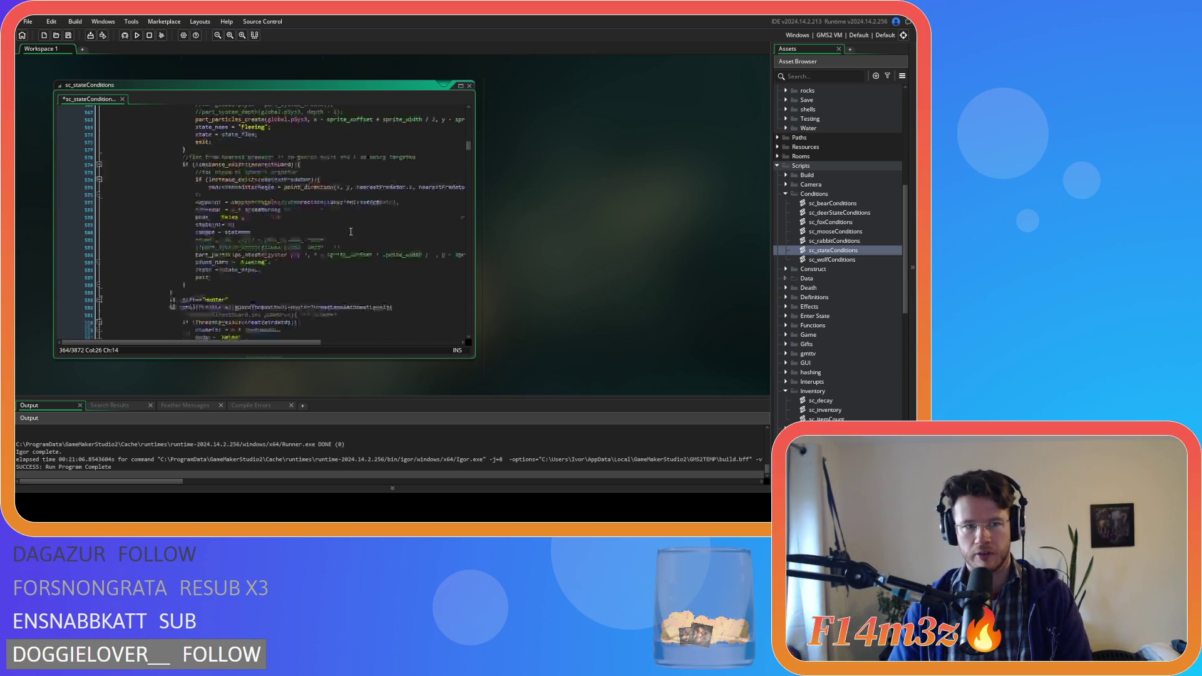
scroll(350, 231, "down", 13)
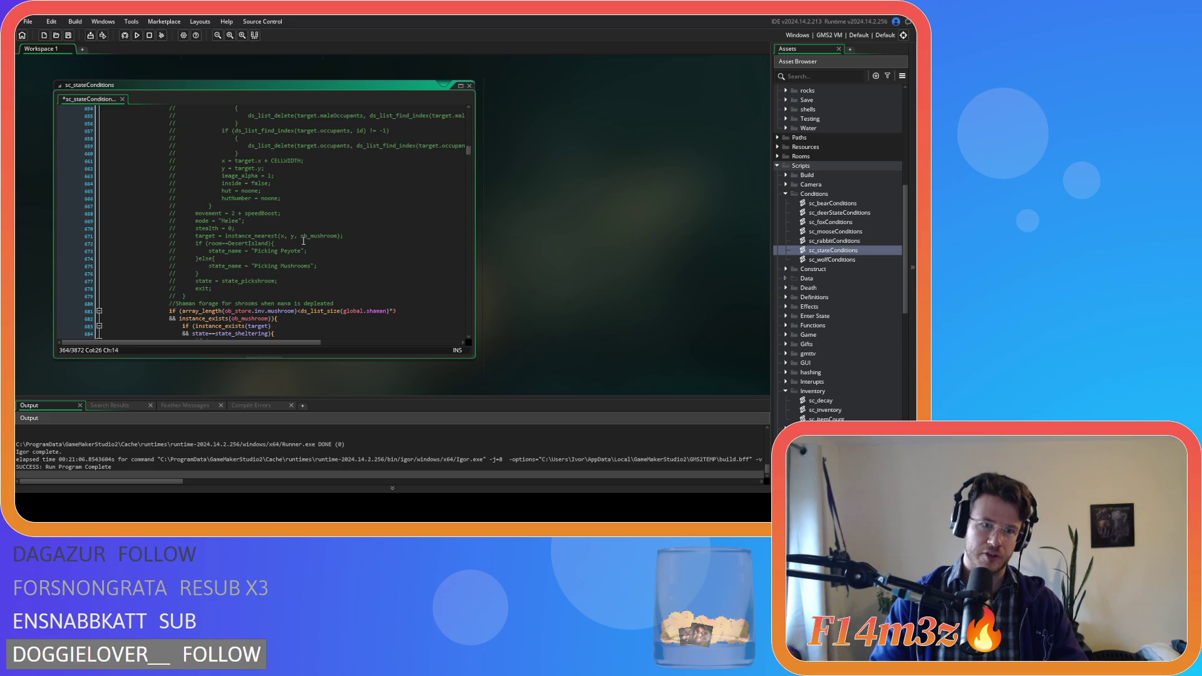
left_click(198, 295)
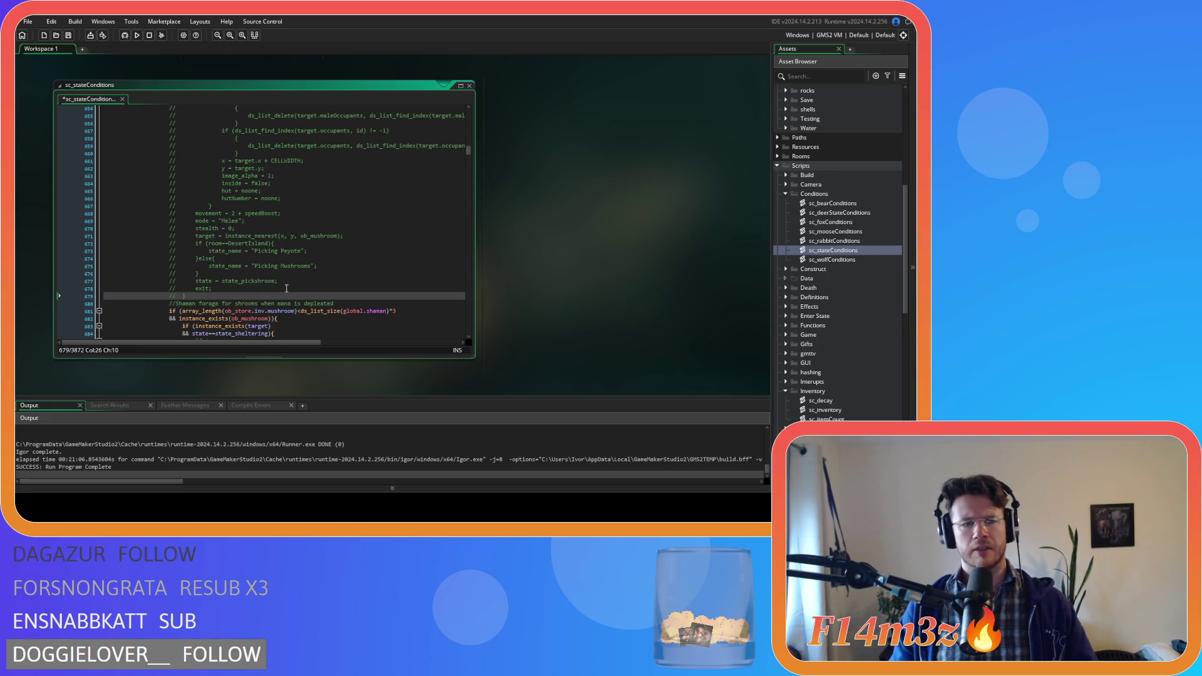
scroll(287, 288, "up", 10)
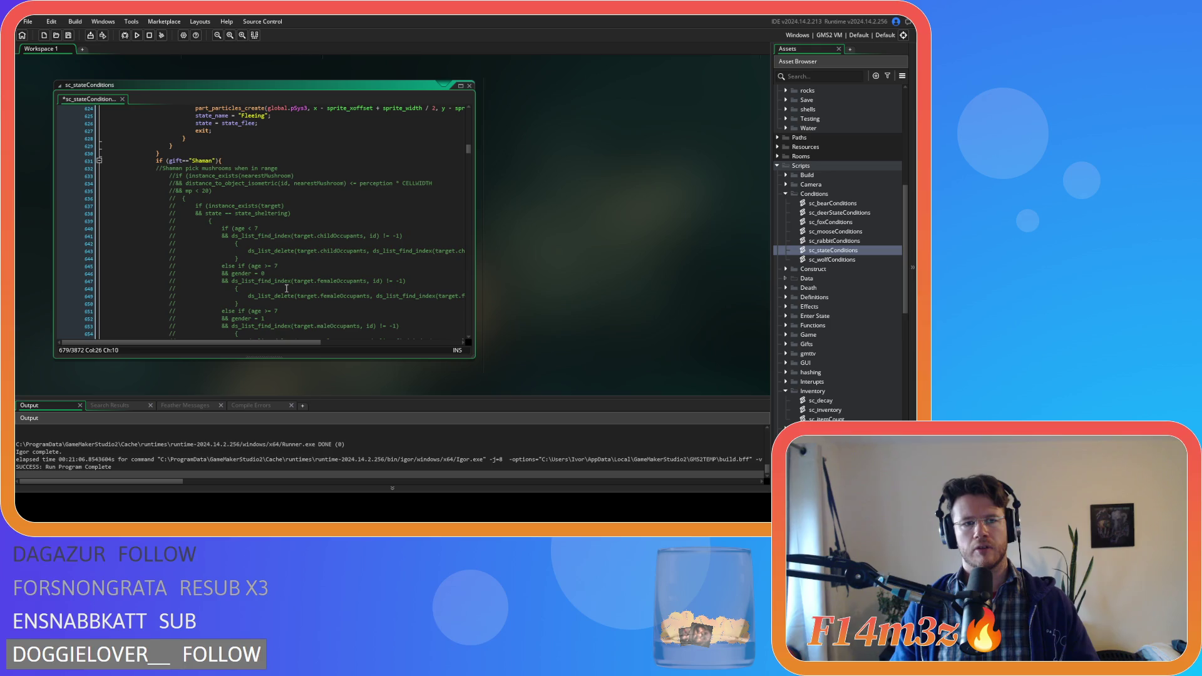
scroll(287, 288, "down", 12)
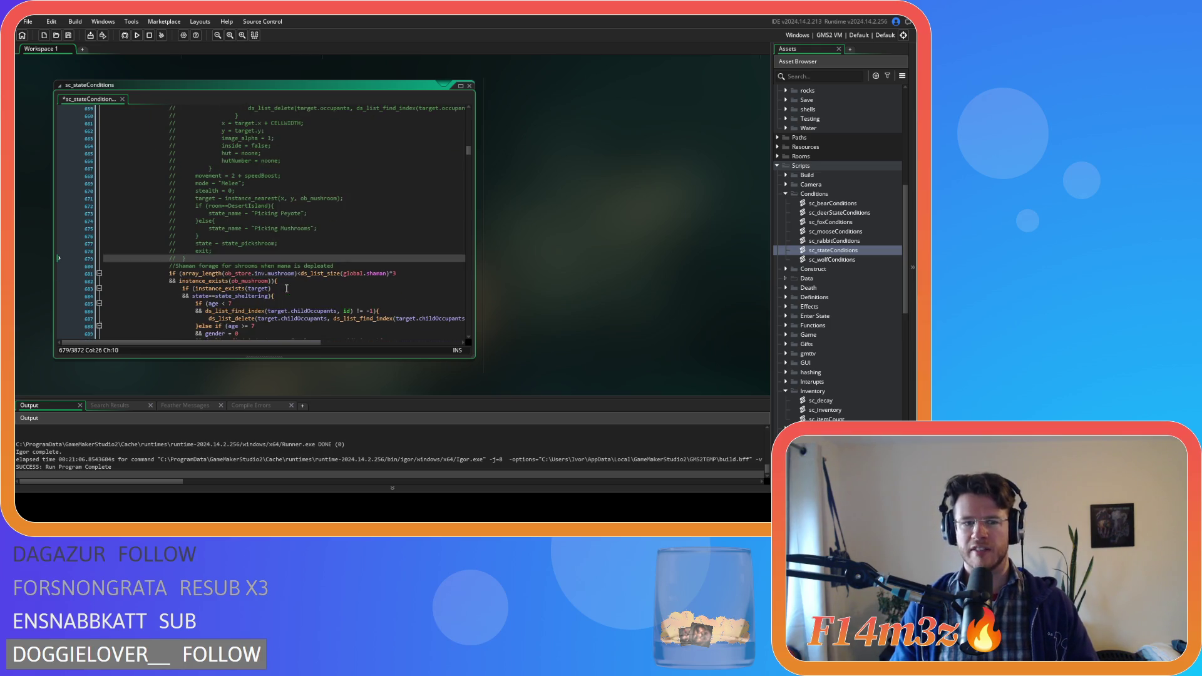
scroll(248, 243, "up", 8)
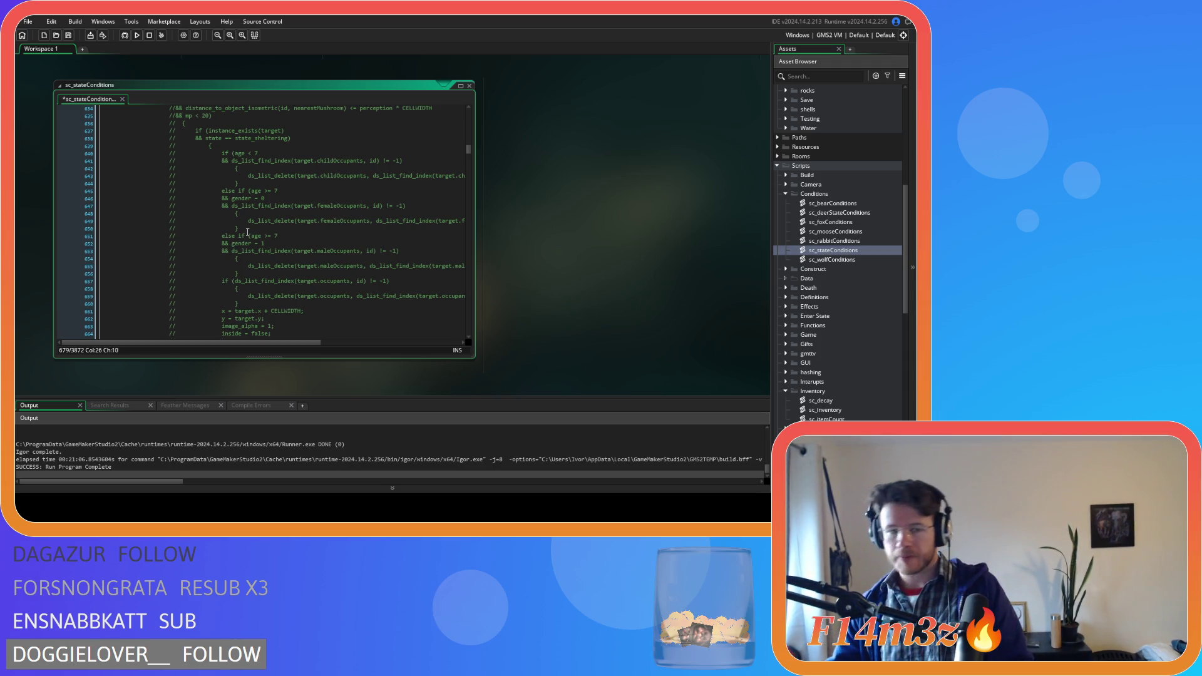
scroll(247, 232, "up", 3)
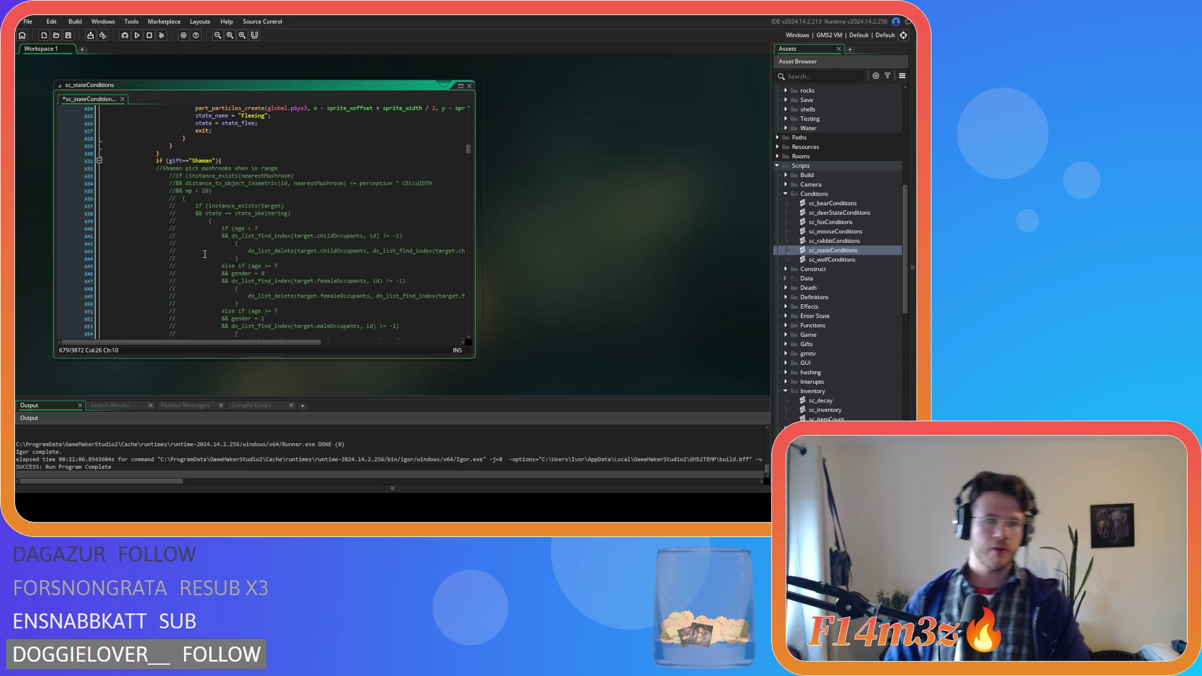
scroll(204, 251, "down", 5)
scroll(202, 246, "down", 8)
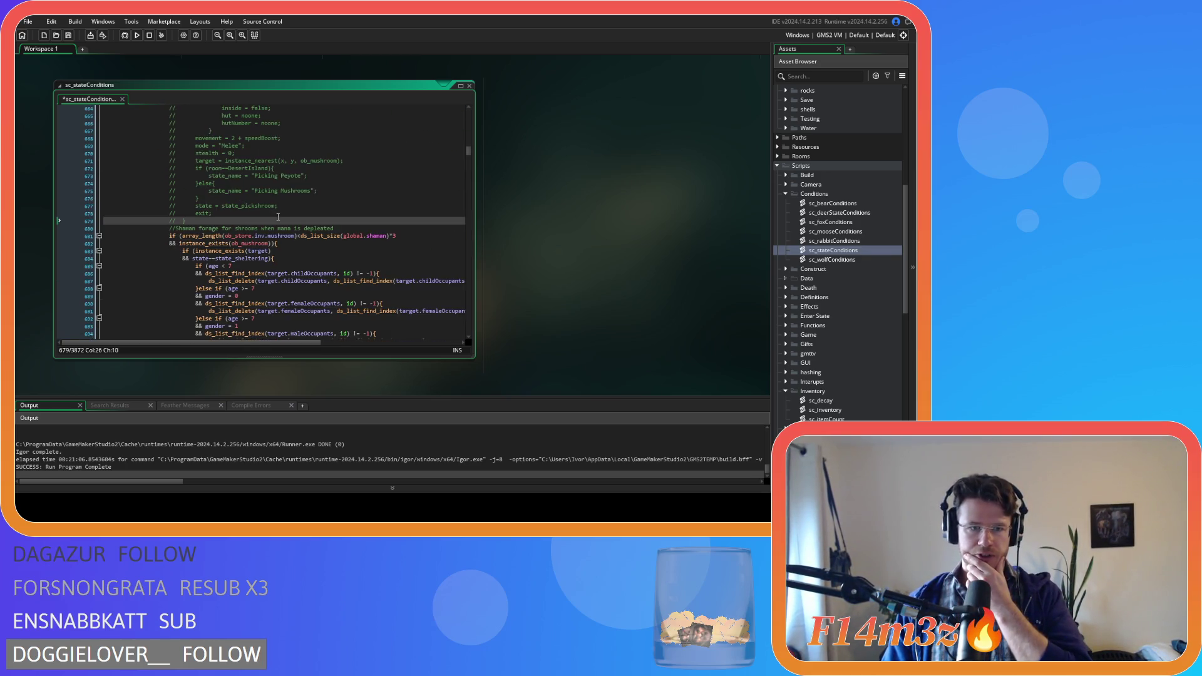
scroll(277, 216, "up", 3)
scroll(277, 217, "down", 4)
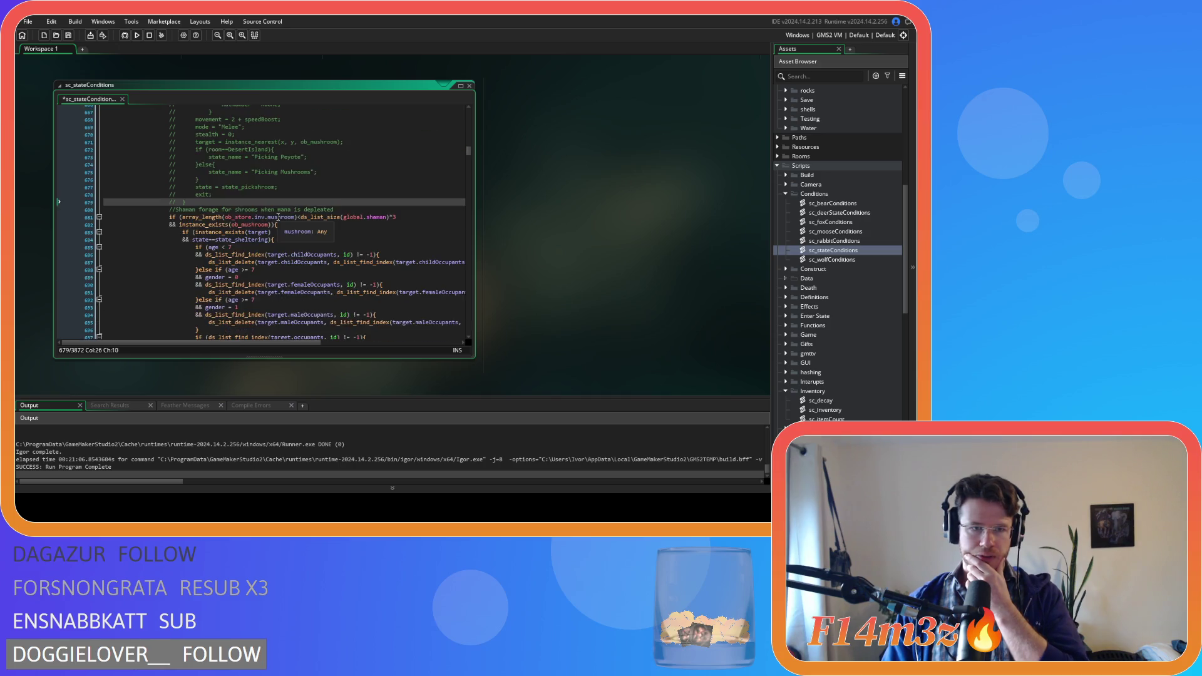
scroll(278, 216, "down", 10)
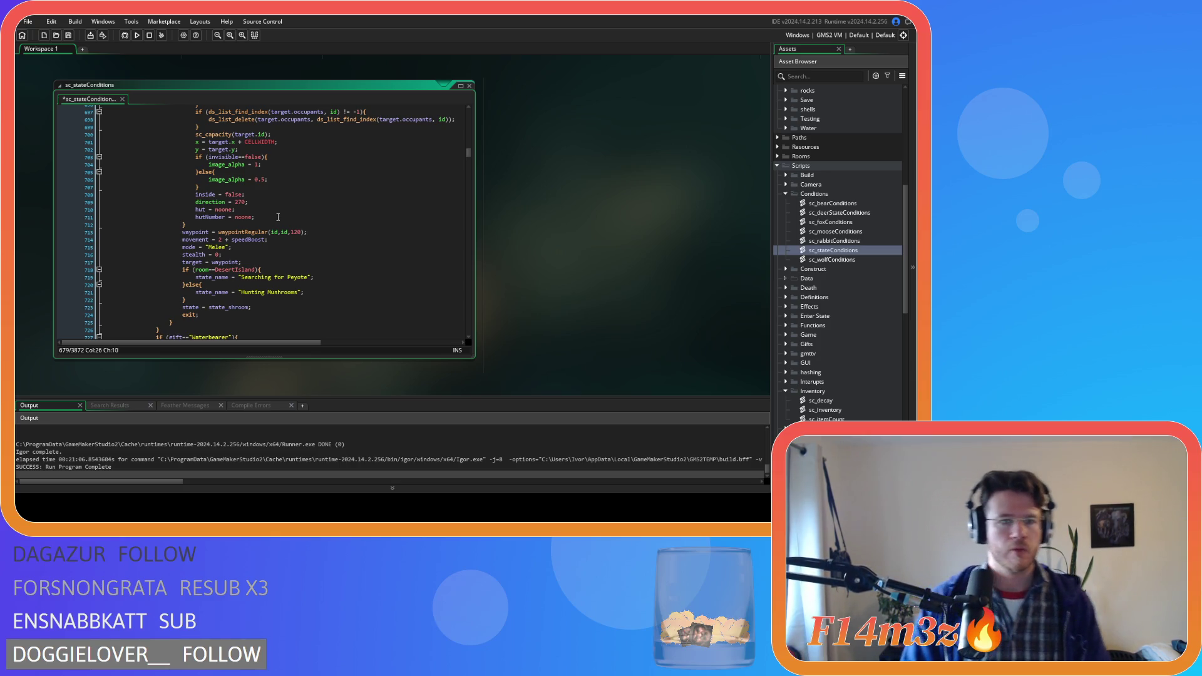
scroll(278, 217, "up", 5)
scroll(267, 244, "up", 6)
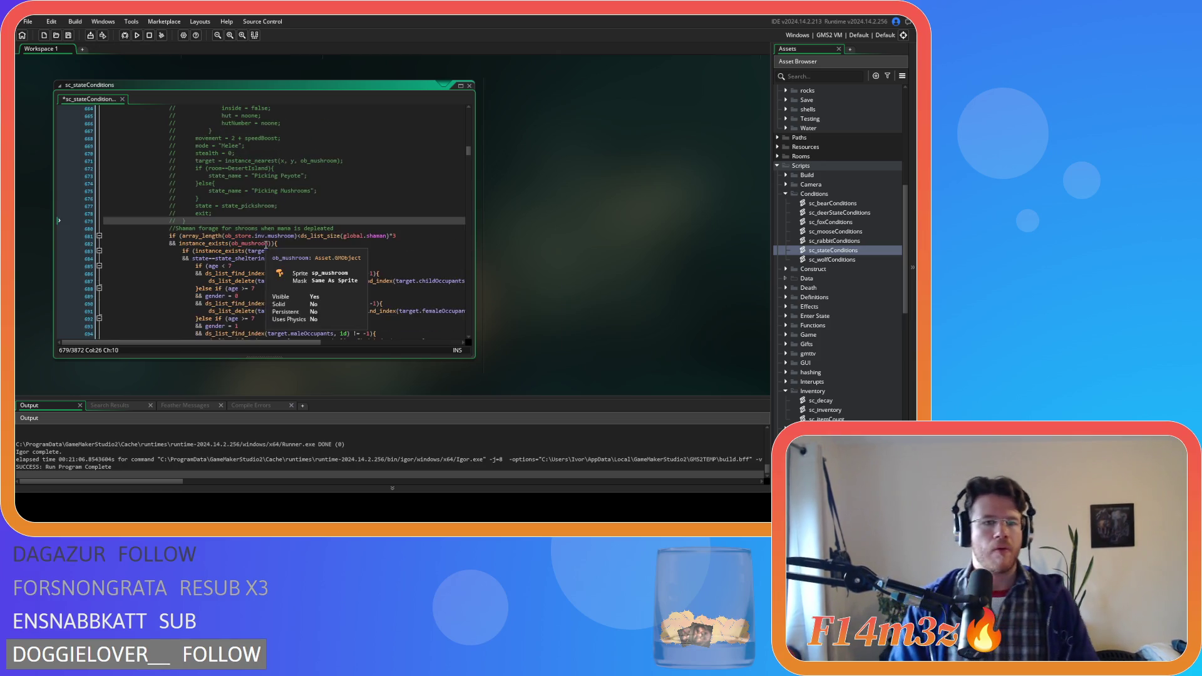
mouse_move(264, 245)
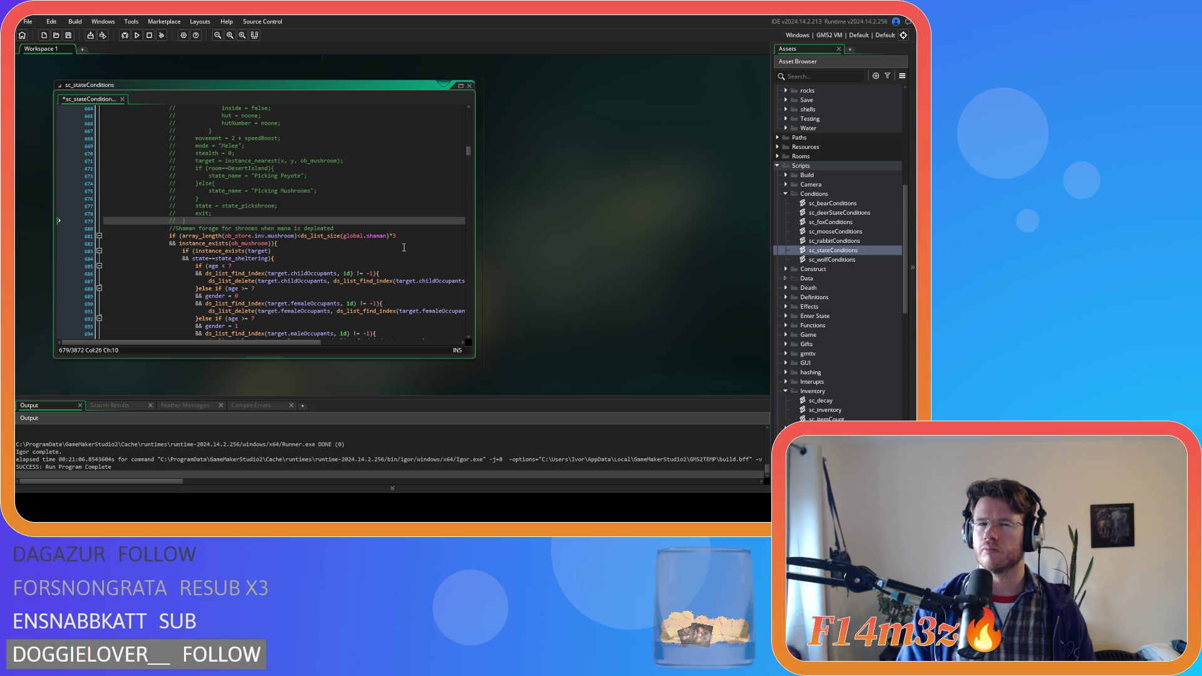
scroll(841, 197, "up", 10)
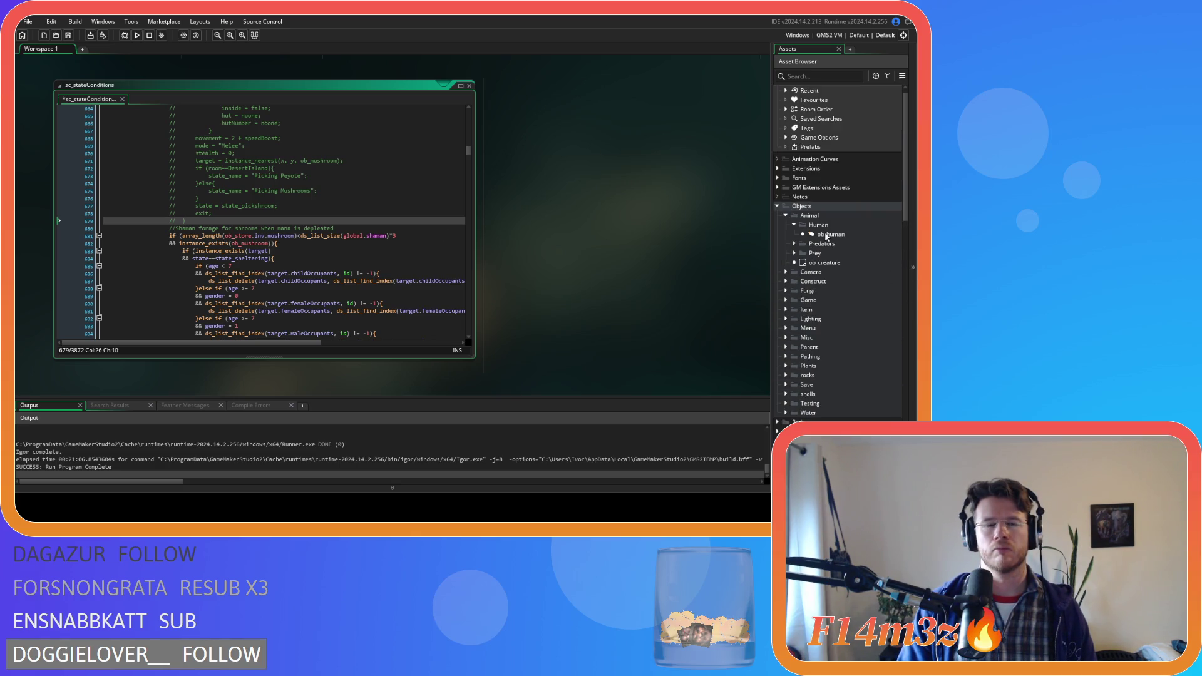
double_click(826, 236)
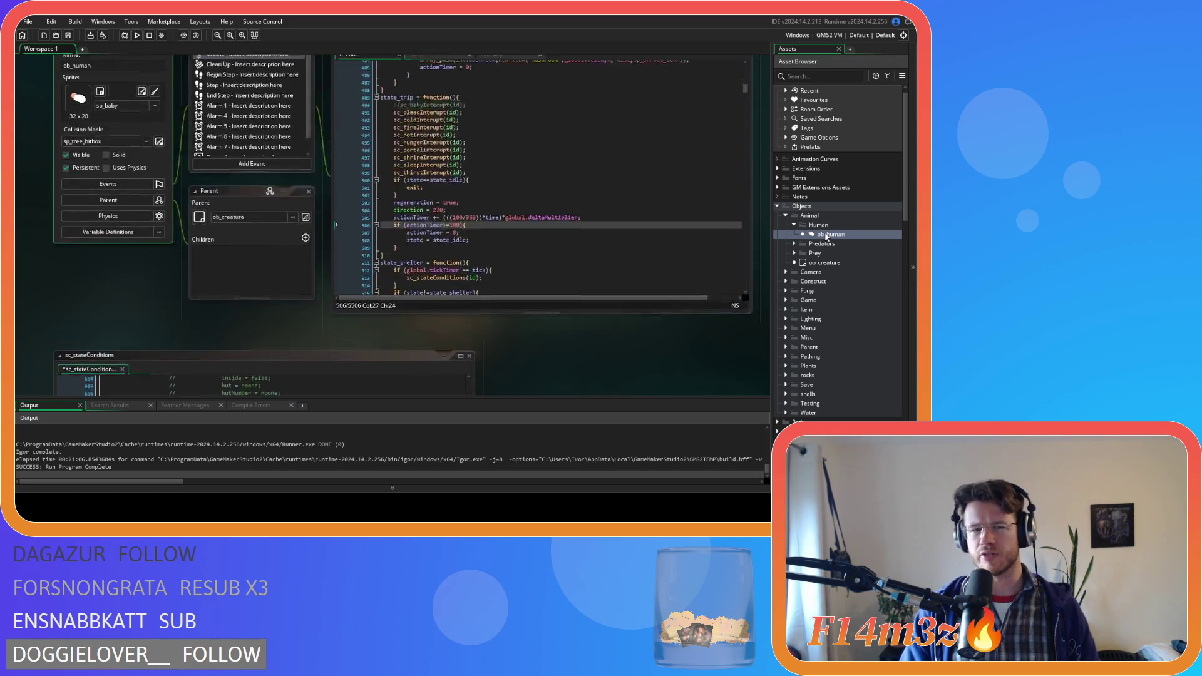
left_click(431, 99)
left_click(527, 191)
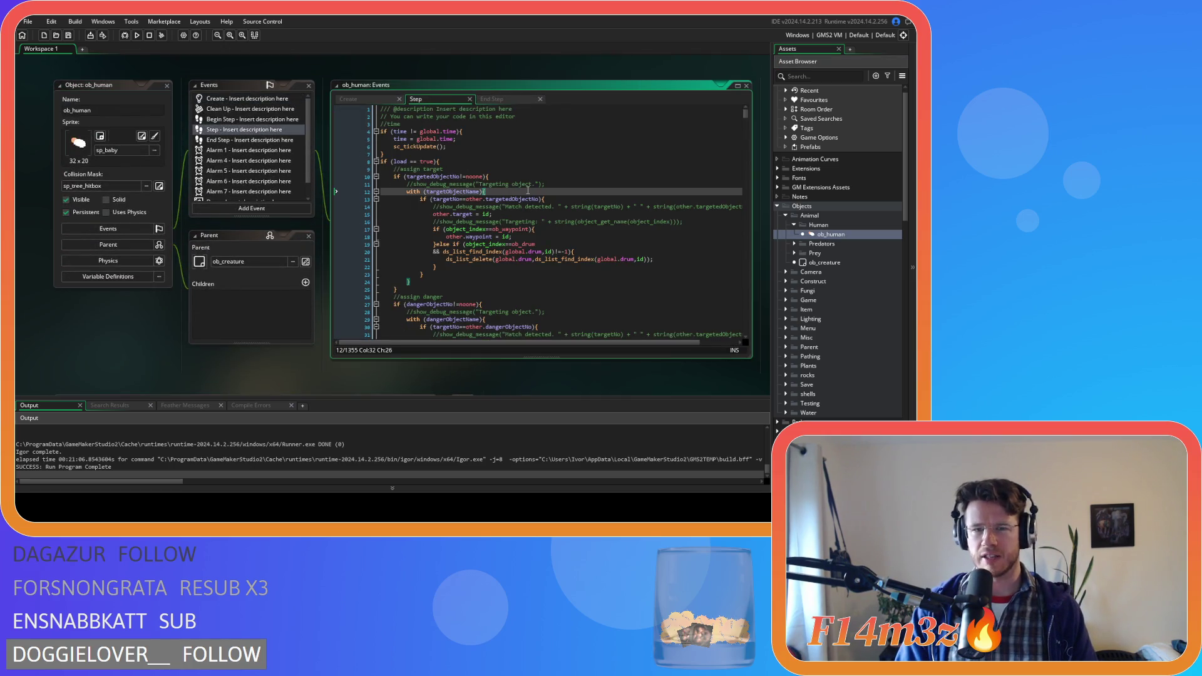
key("ctrl+f")
type("nea")
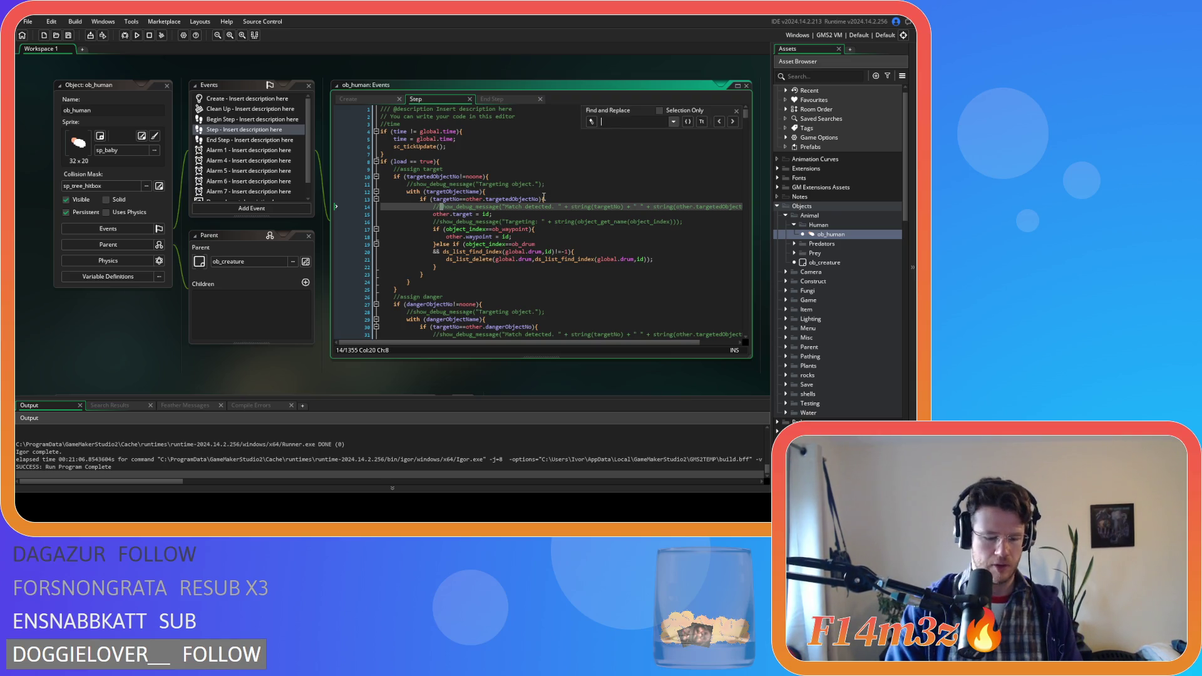
type("restMushr")
scroll(543, 196, "up", 4)
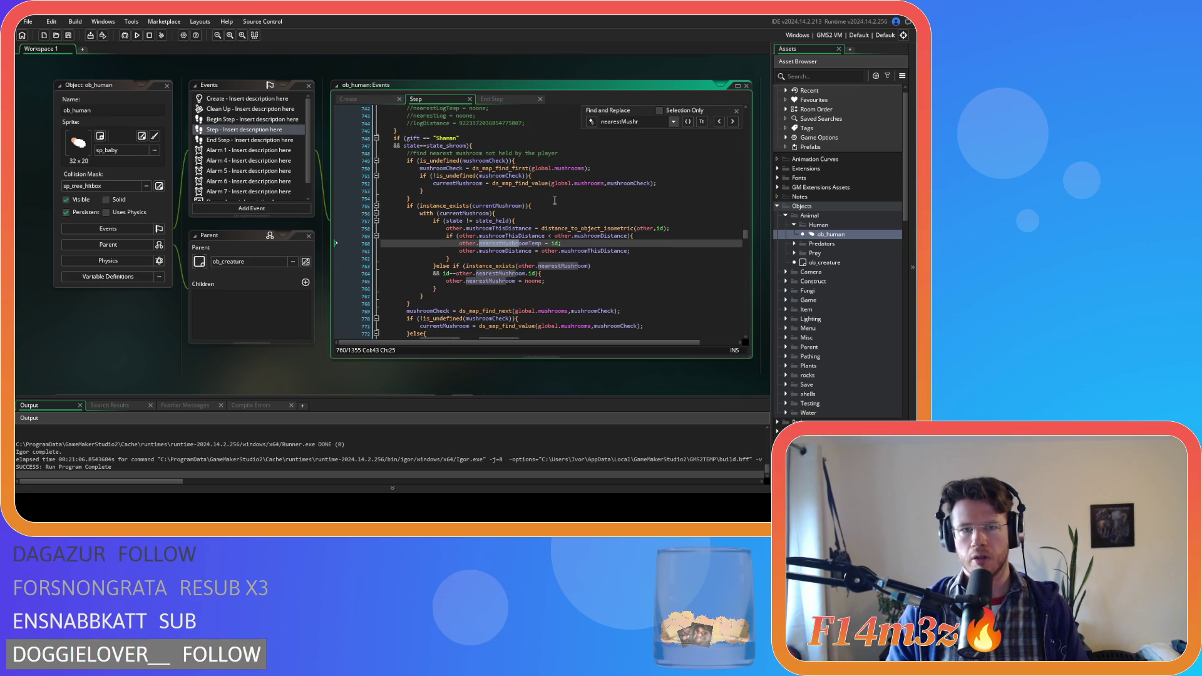
left_click(496, 145)
key("Left")
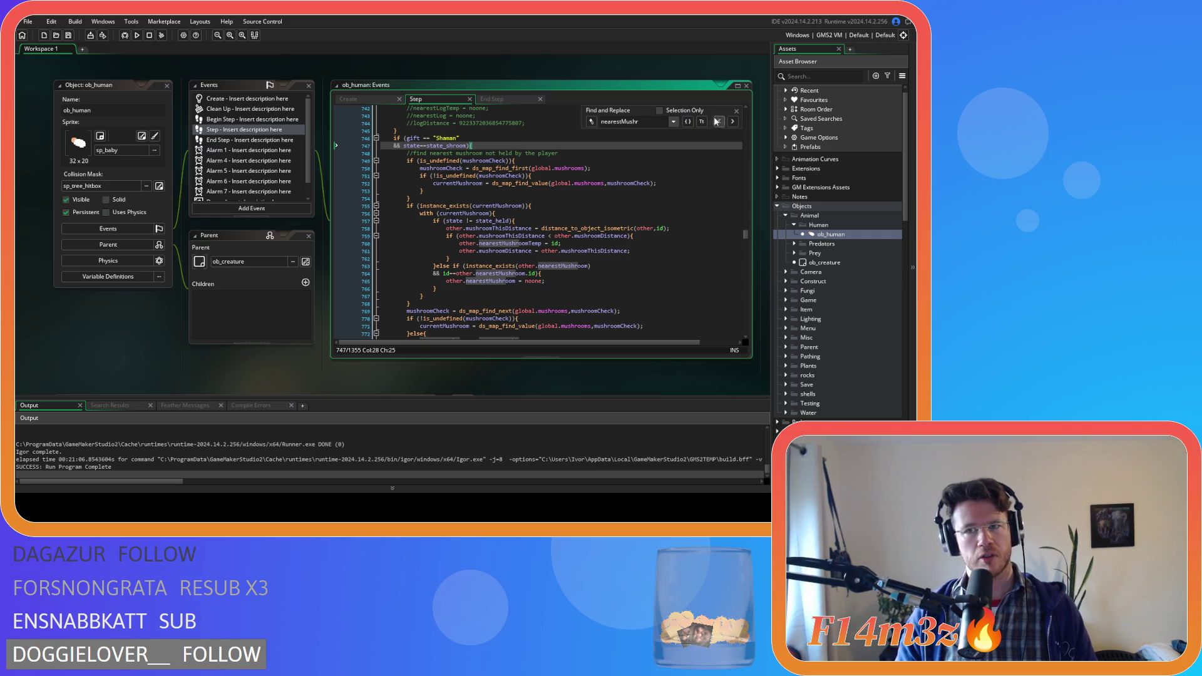
left_click(736, 112)
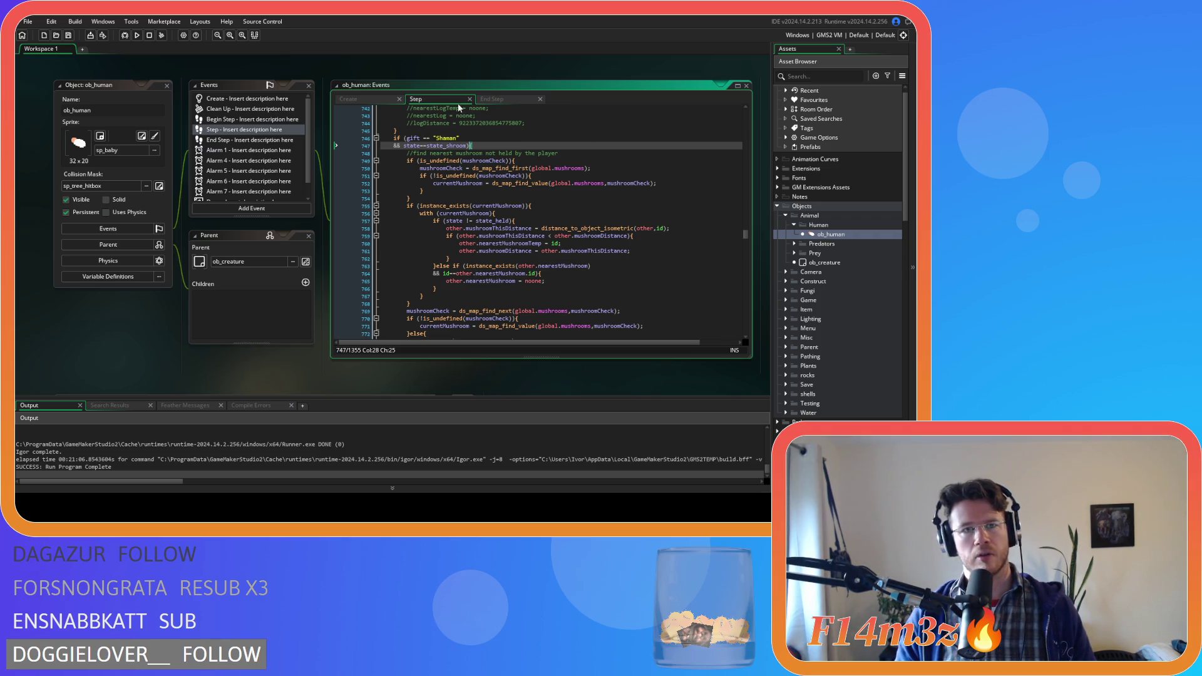
left_click(368, 101)
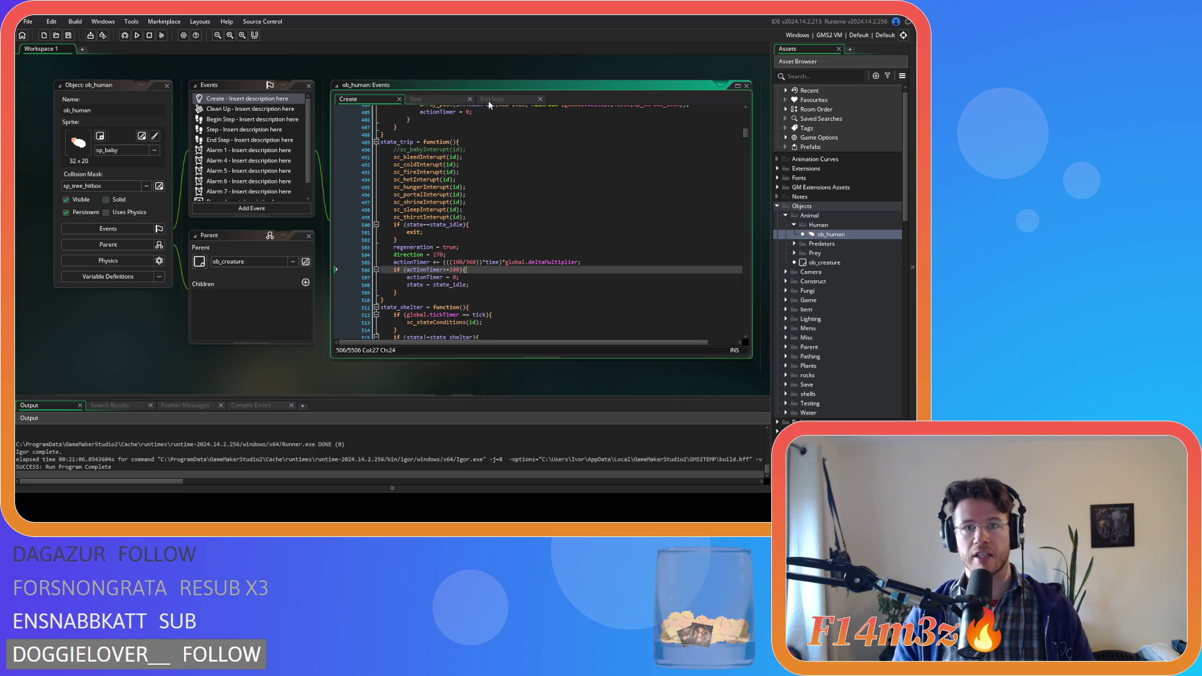
left_click(443, 99)
scroll(858, 292, "down", 15)
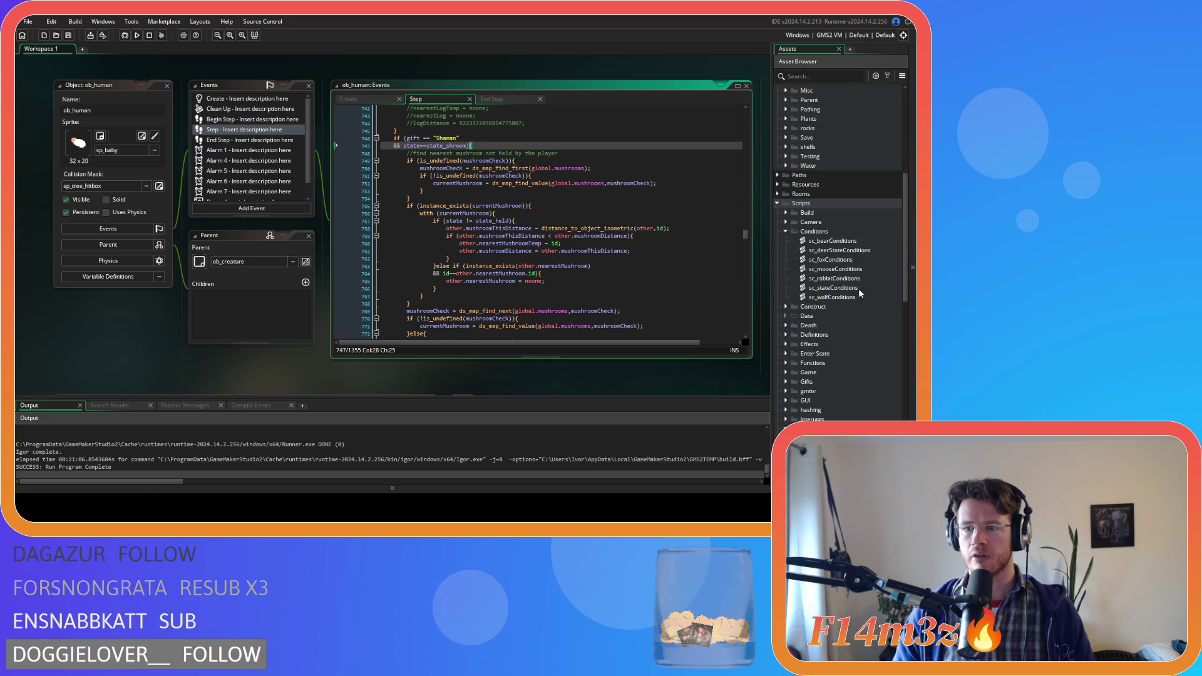
scroll(858, 286, "up", 5)
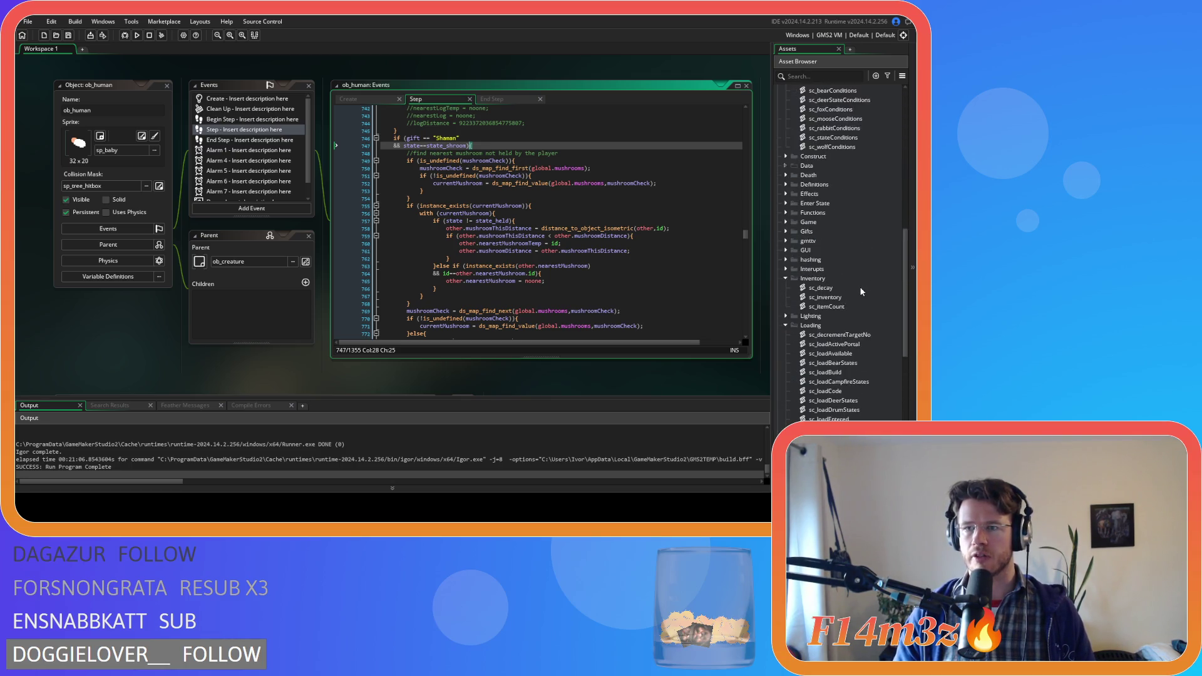
double_click(827, 212)
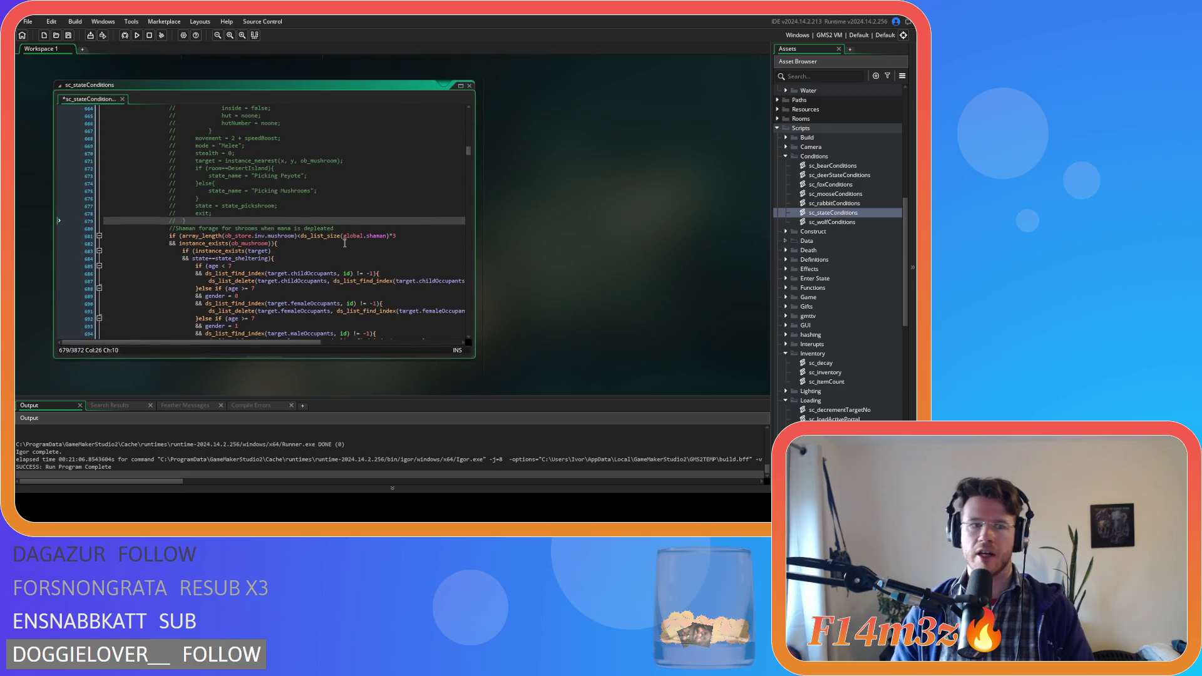
Paste the new forage code over the commented-out block and delete the blank line and old comment
mouse_move(194, 266)
left_mouse_down()
mouse_move(194, 177)
mouse_move(180, 206)
mouse_move(168, 197)
left_mouse_up()
scroll(195, 180, "up", 4)
key("ctrl+v")
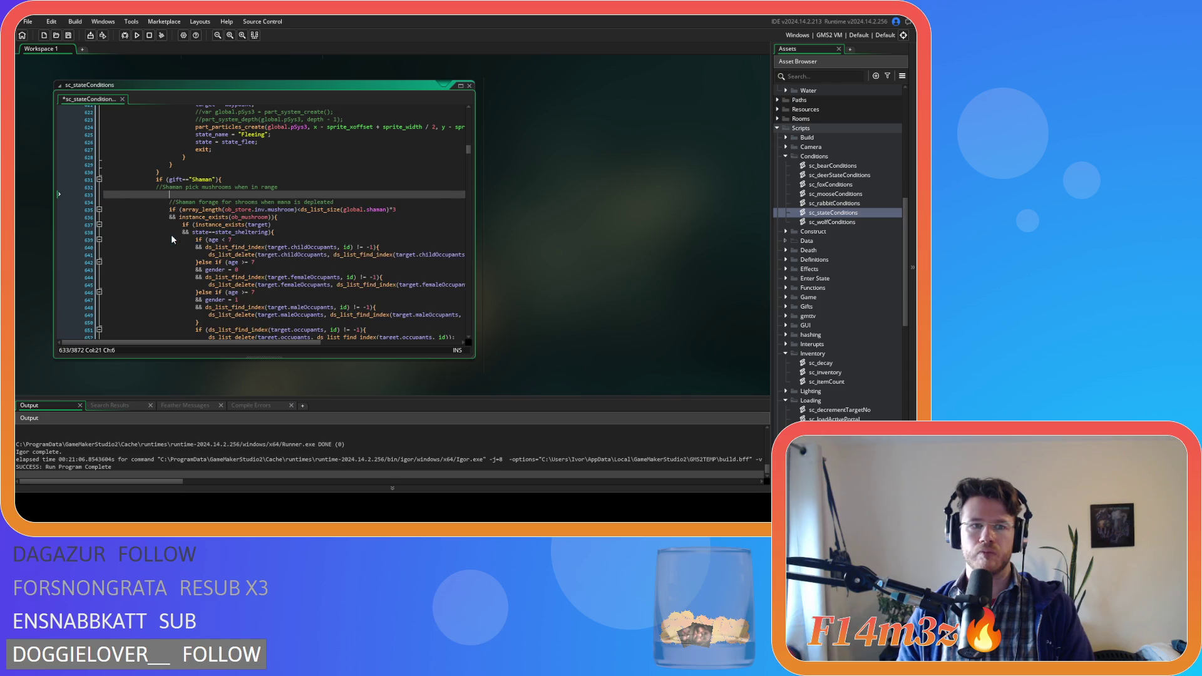
key("BackSpace")
key("BackSpace")
key("Delete")
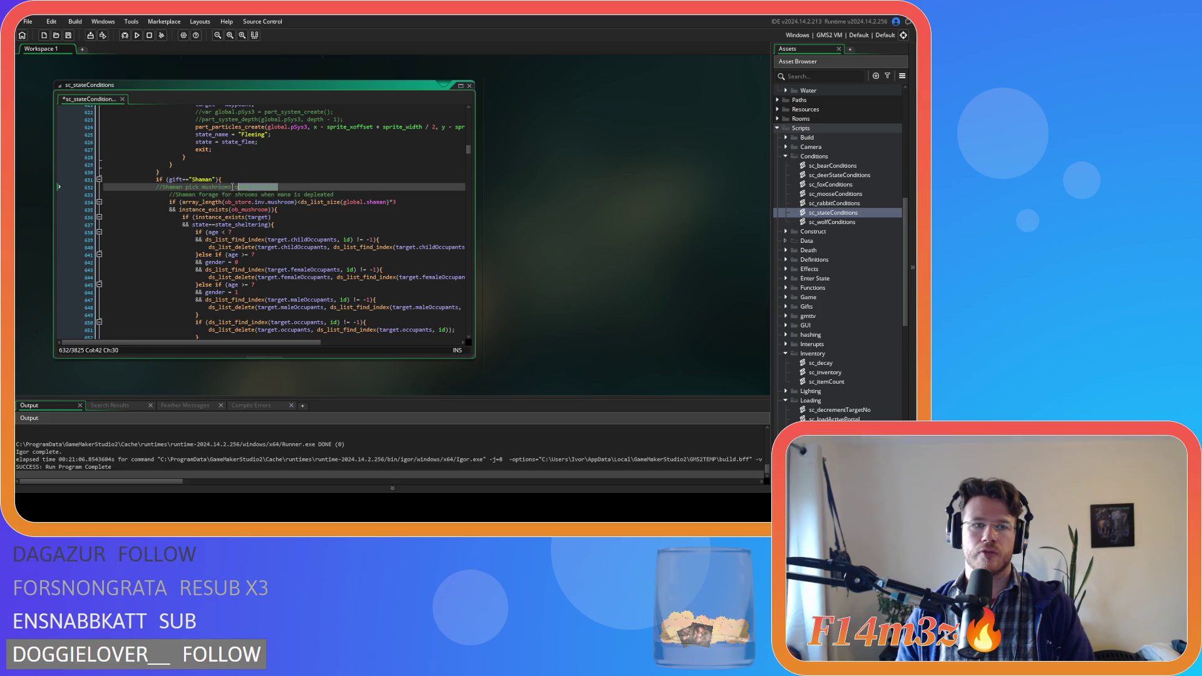
left_click_drag(279, 187, 51, 186)
key("BackSpace")
key("BackSpace")
scroll(328, 208, "down", 10)
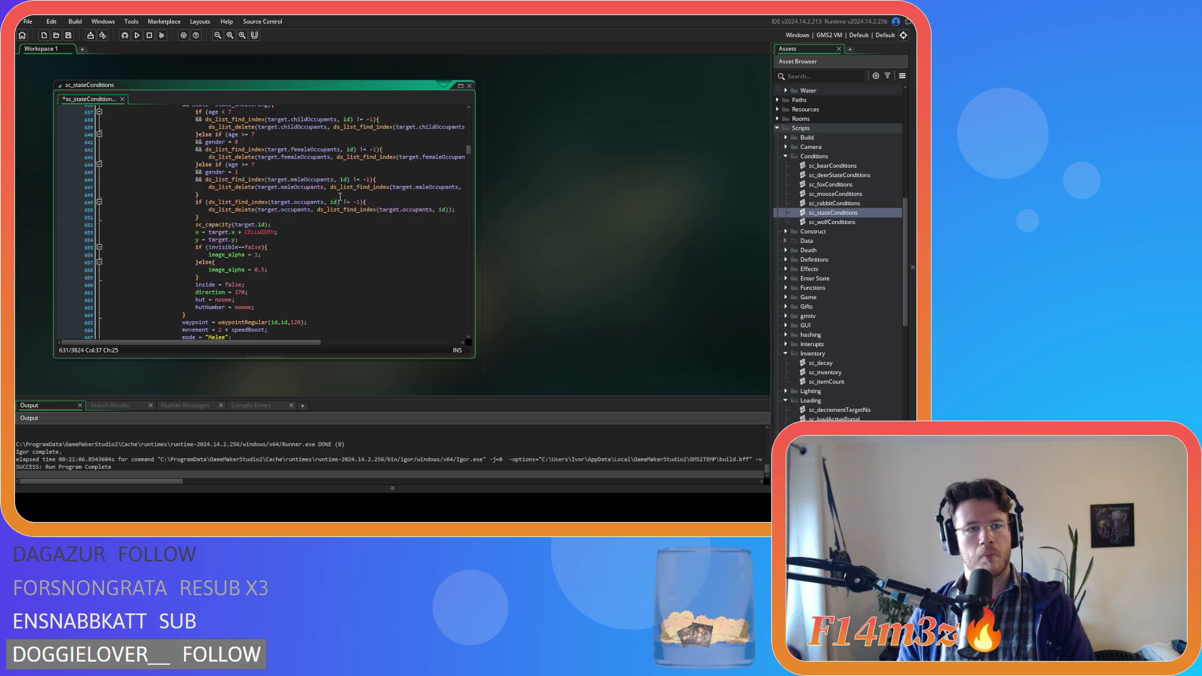
left_click(177, 307)
scroll(213, 288, "up", 9)
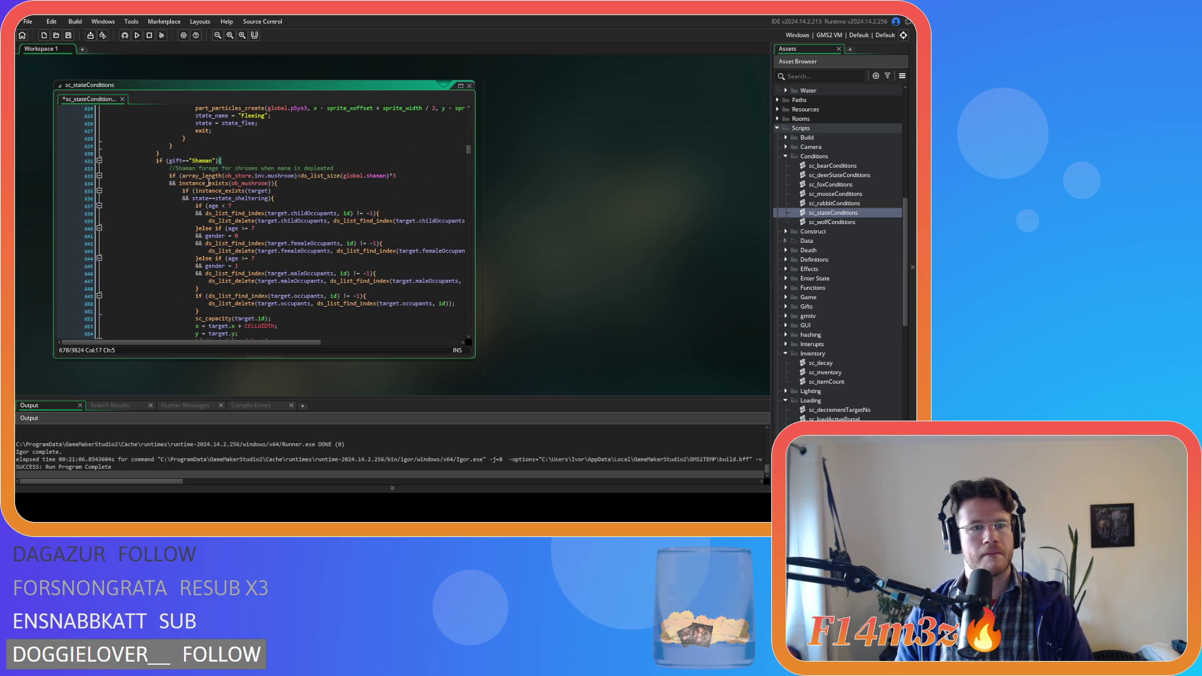
scroll(238, 175, "down", 2)
Reword the forage comment to compare stored mushrooms with three times the number of shamans
left_click(268, 131)
mouse_move(234, 130)
left_mouse_down()
mouse_move(312, 130)
mouse_move(234, 131)
left_mouse_up()
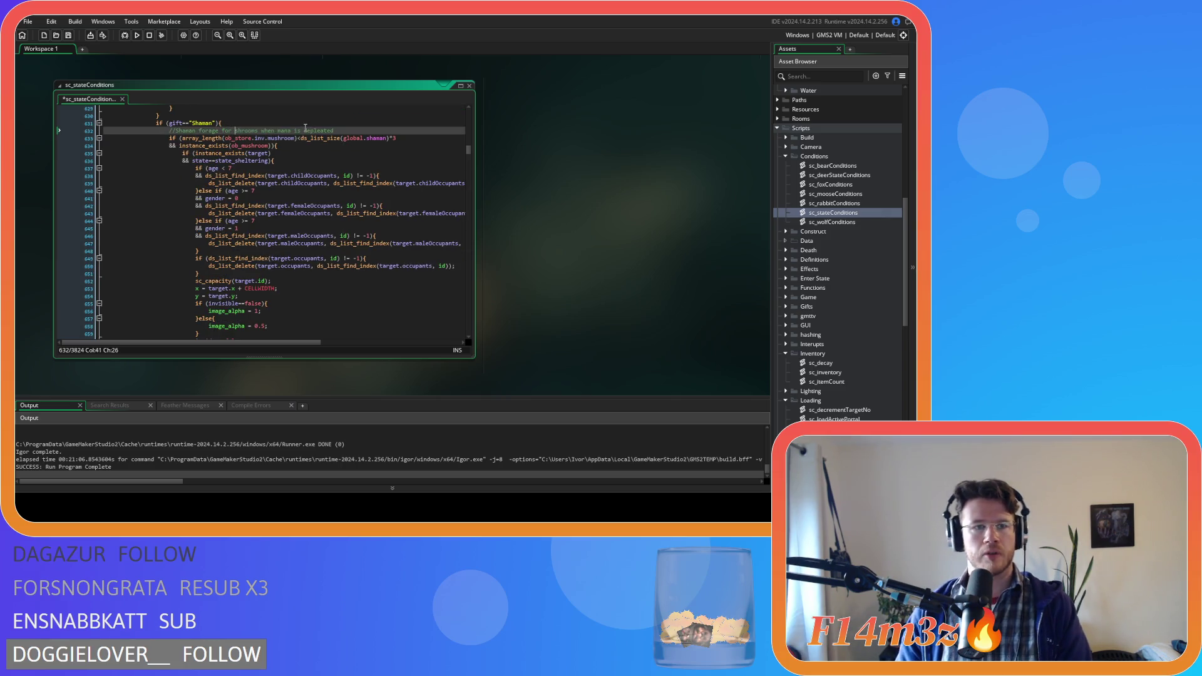
type("mu")
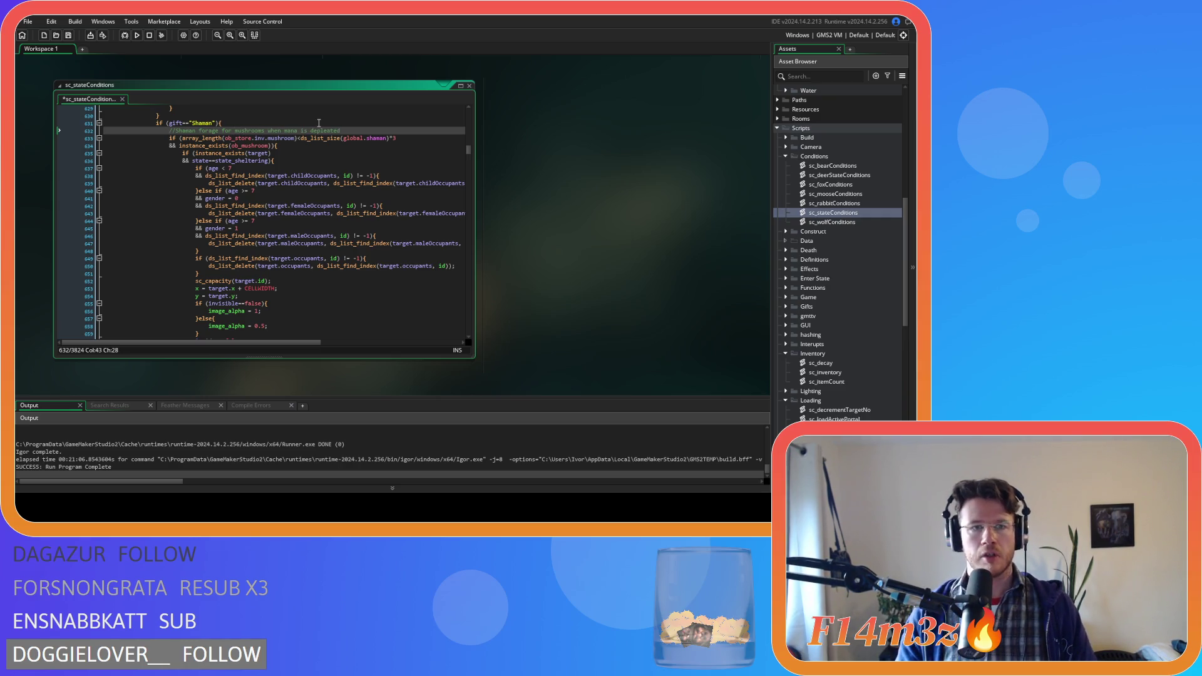
left_click_drag(351, 131, 283, 130)
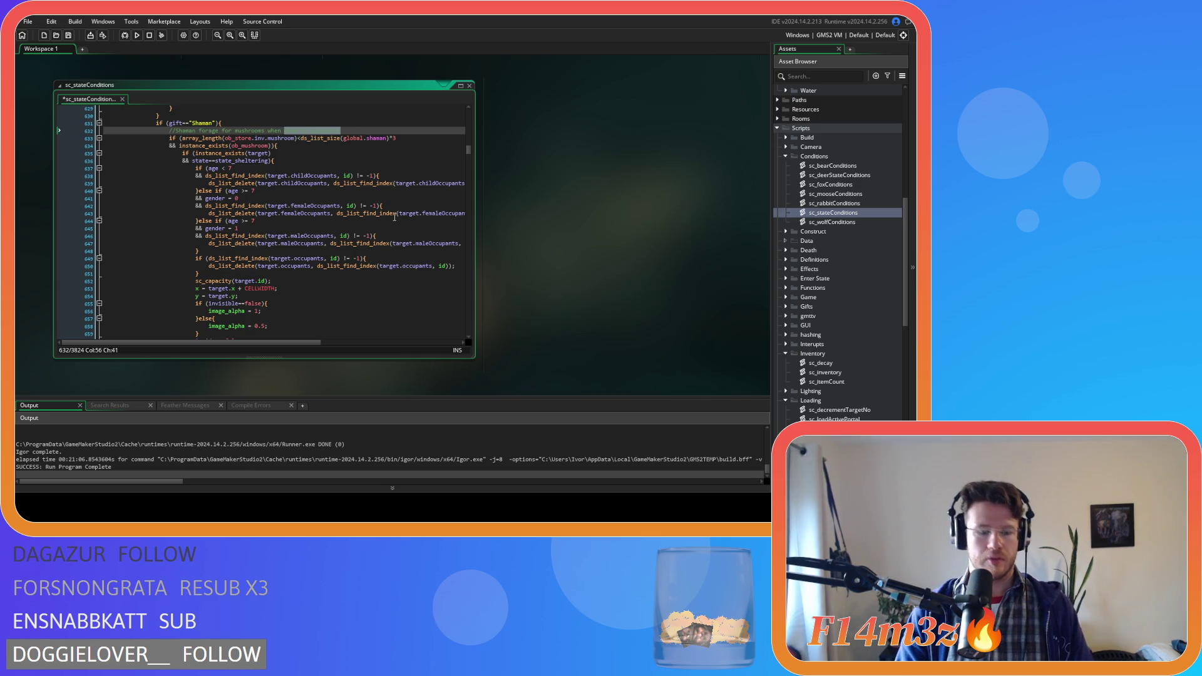
type("the number of ")
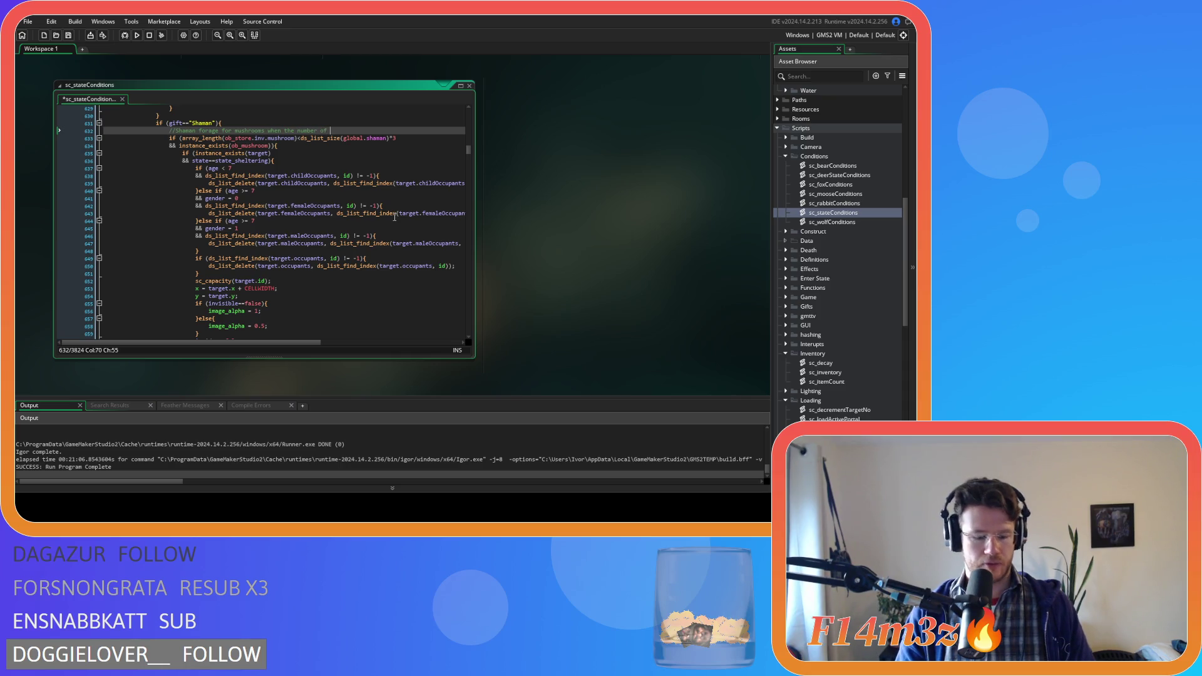
type("mushrooms i")
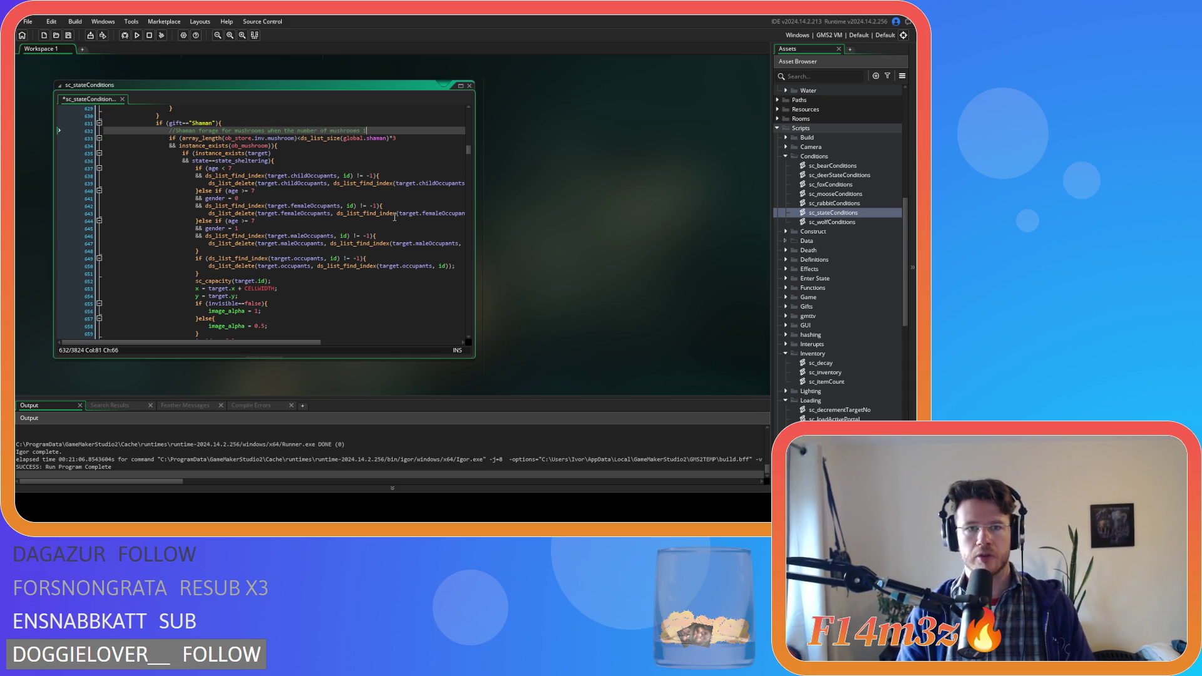
type("n the store i")
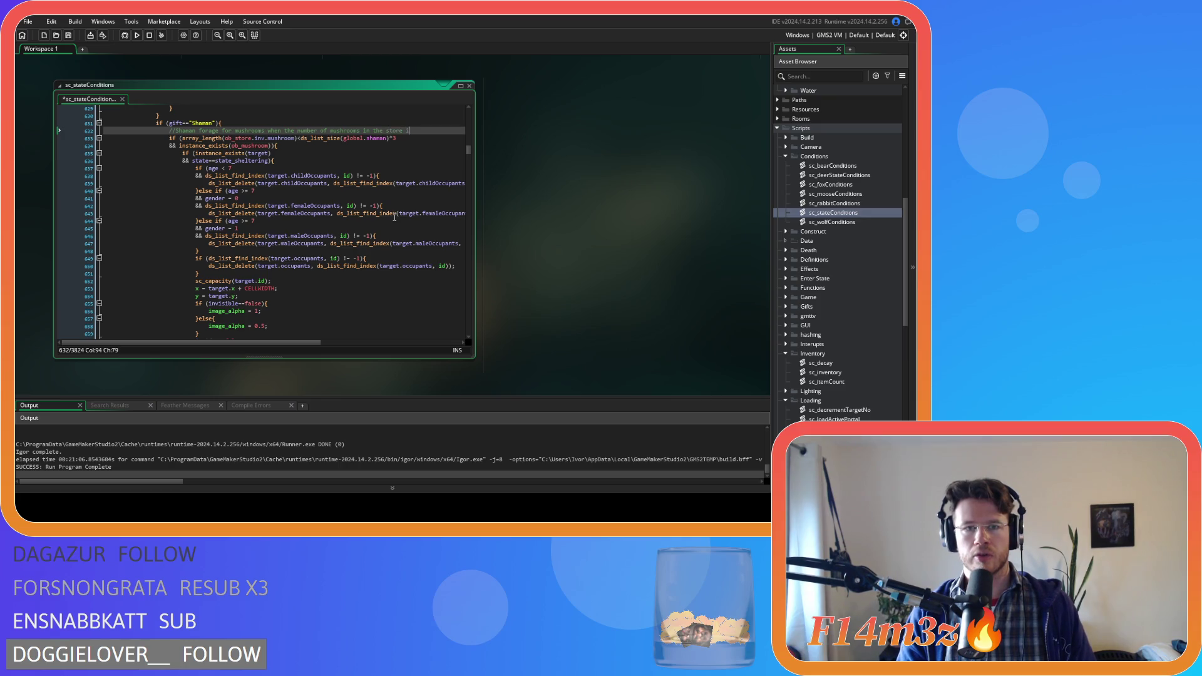
type("less then")
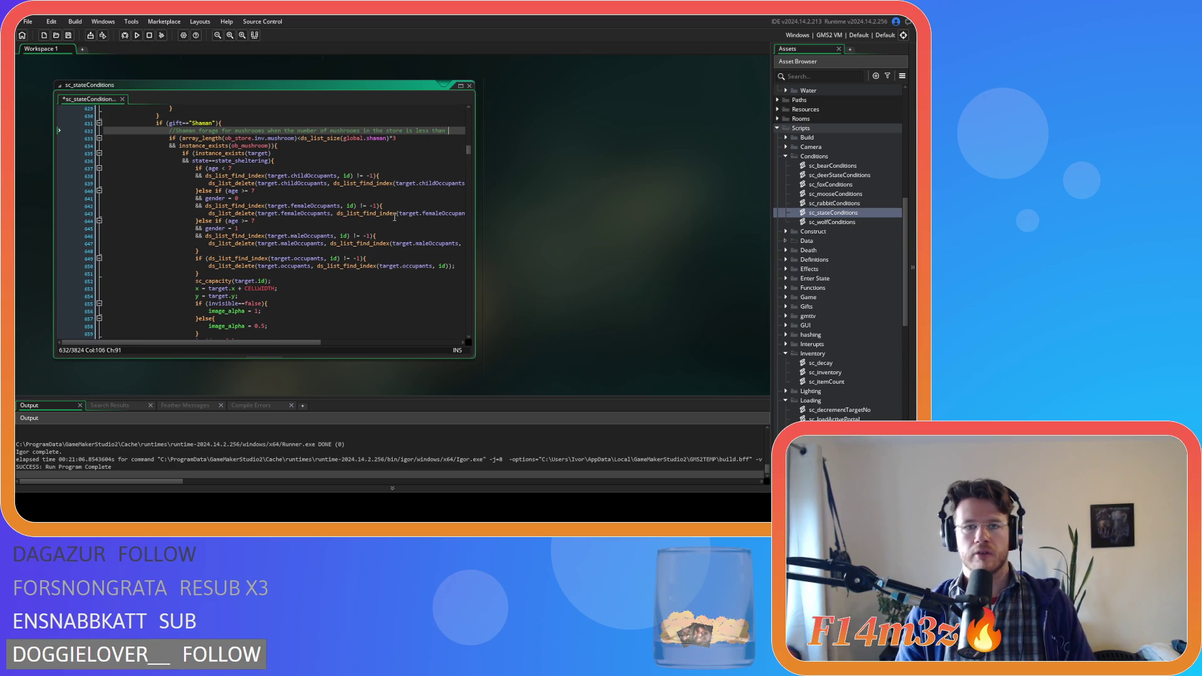
type("3x the number of")
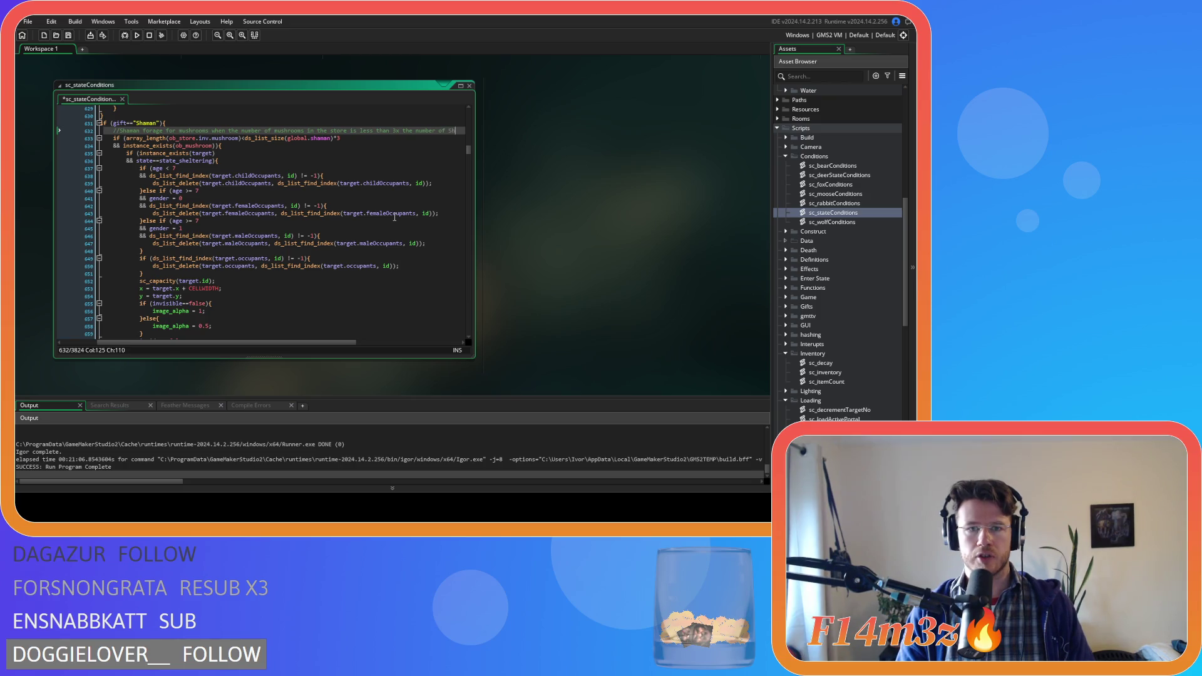
type("Shaman")
left_click(276, 131)
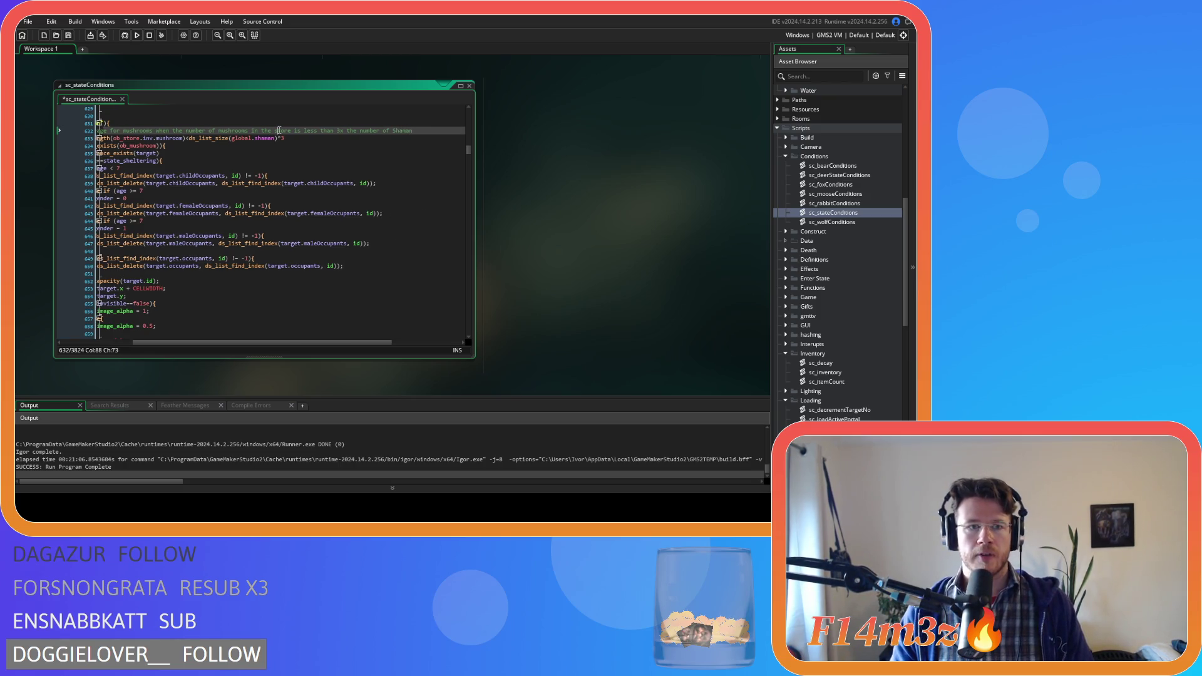
Capitalise 'Store' in the Shaman forage comment and save the script
key("BackSpace")
type("S")
left_click(219, 130)
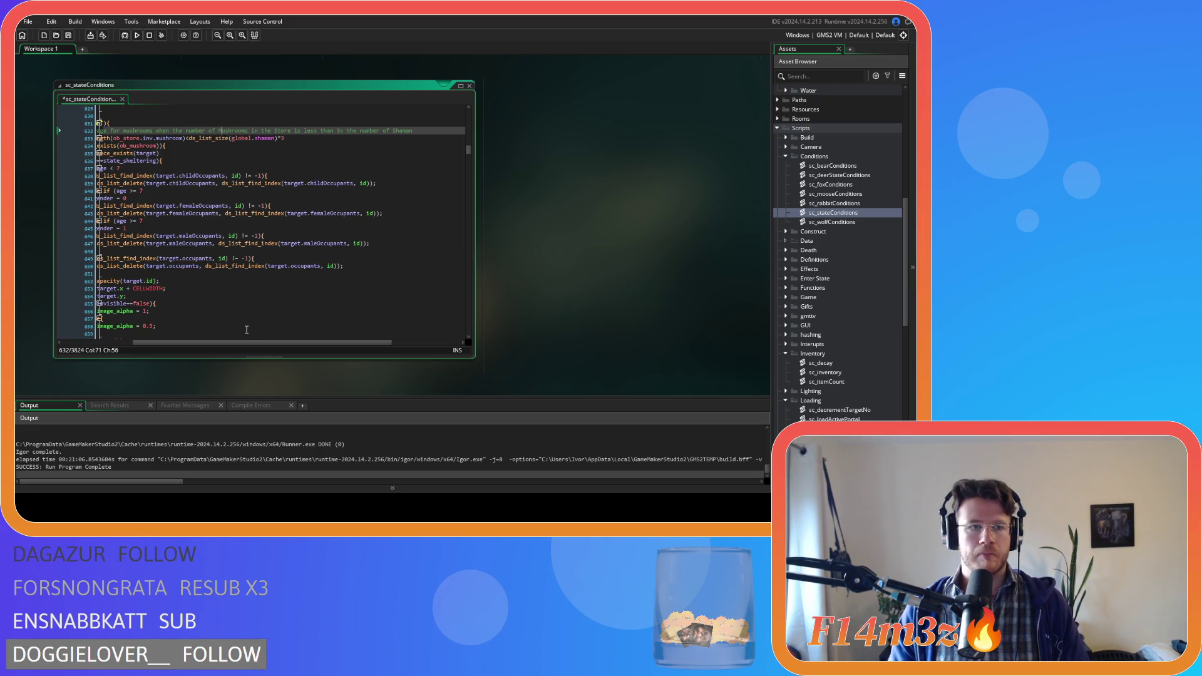
left_click_drag(227, 340, 160, 327)
left_click(226, 131)
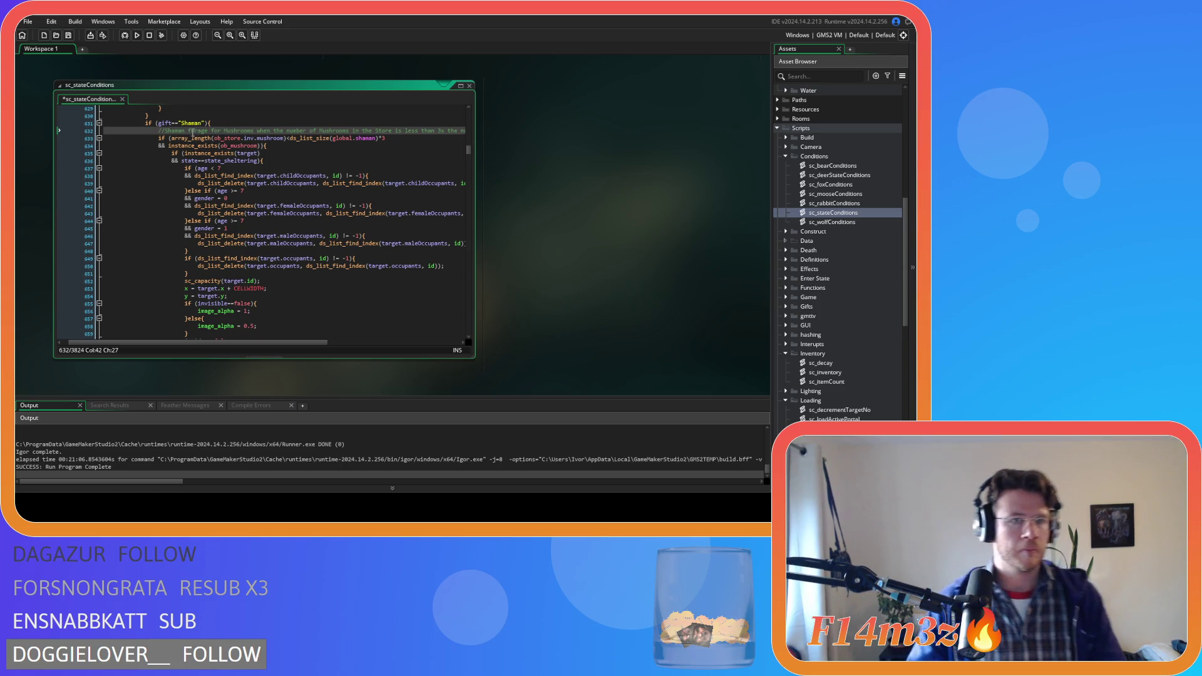
left_click_drag(191, 131, 164, 130)
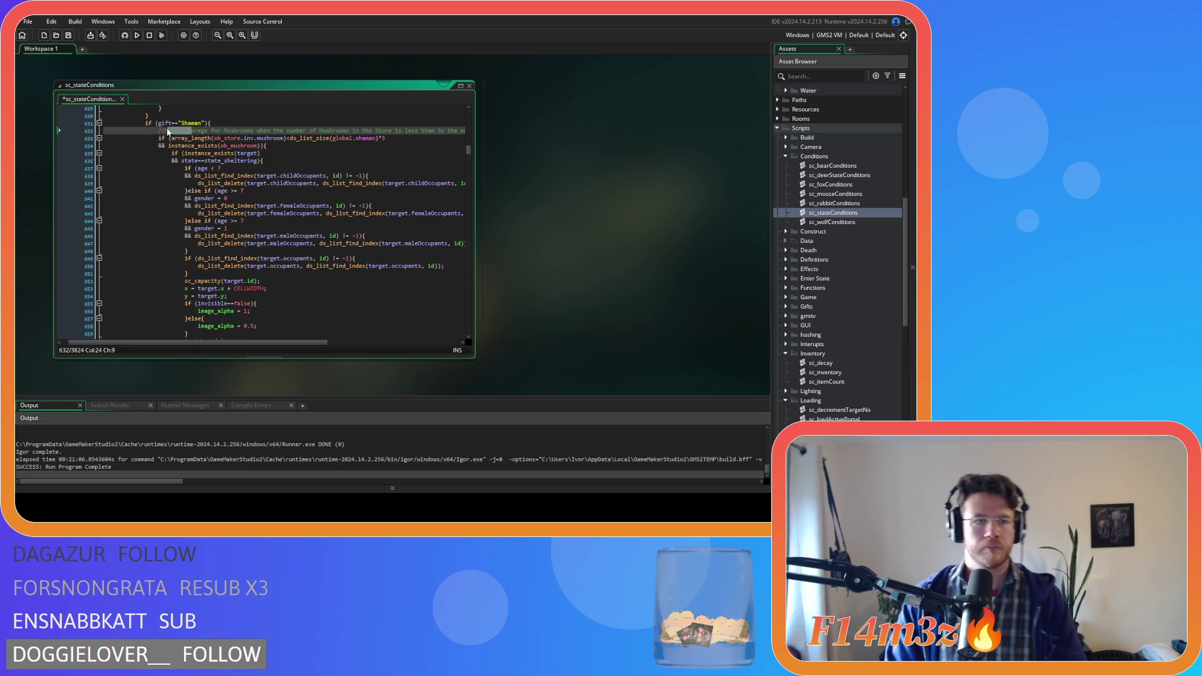
type("St")
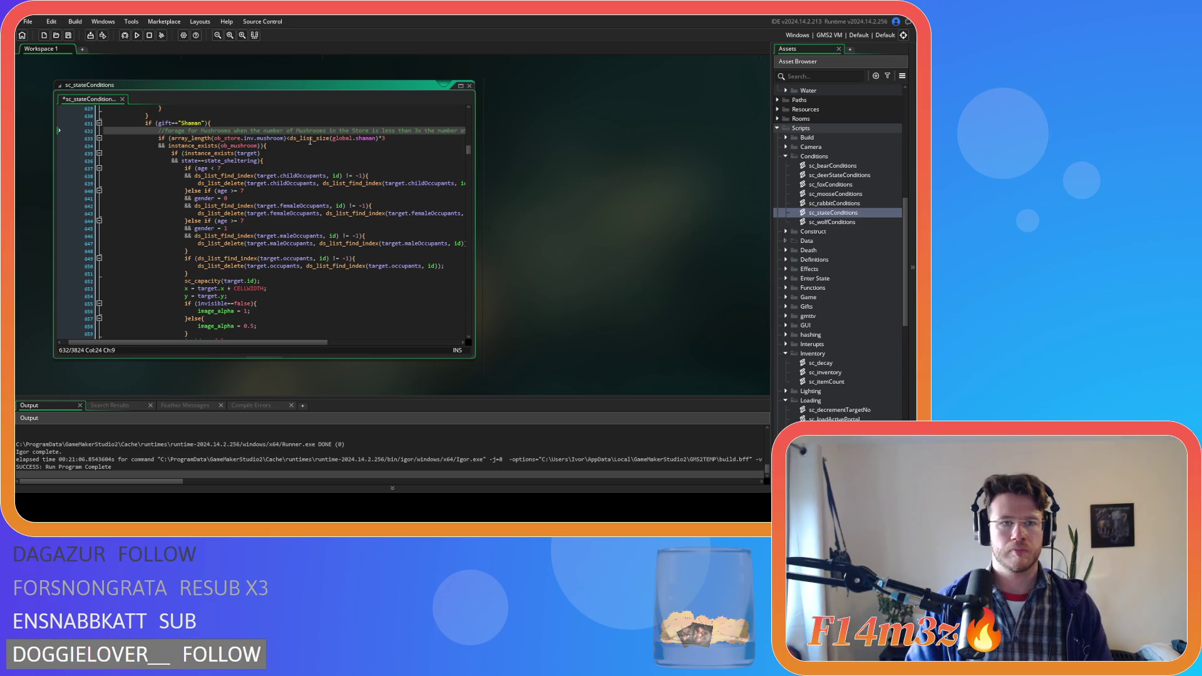
key("ctrl+s")
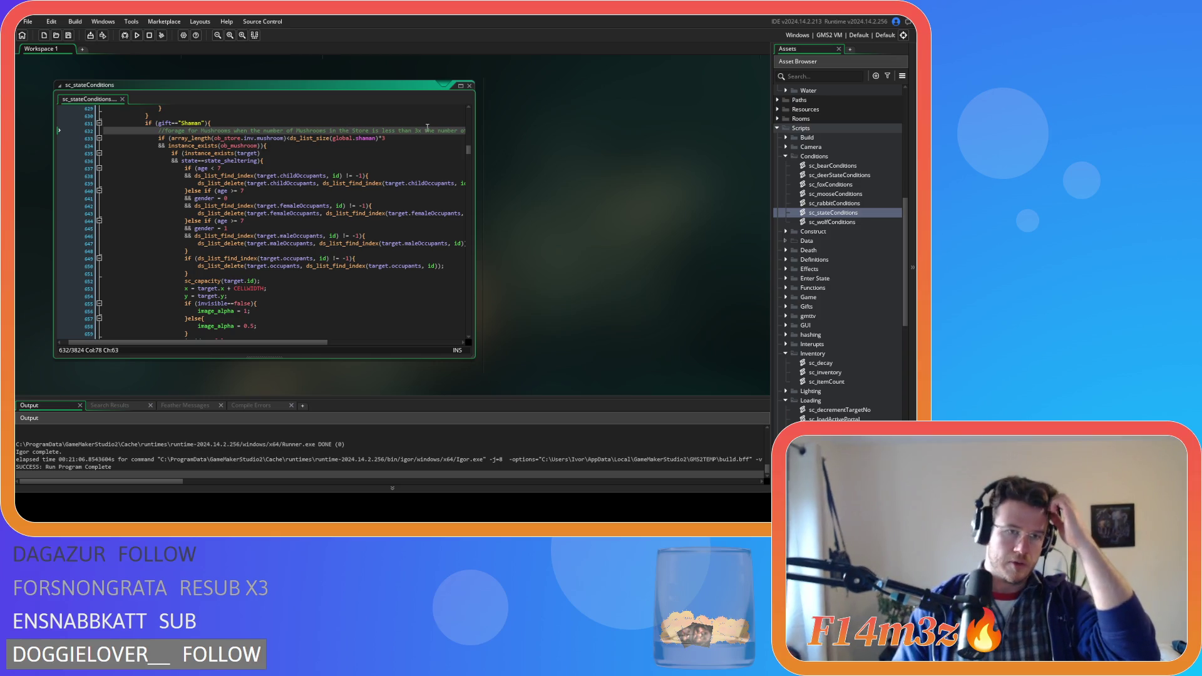
Insert a blank line under the Shaman check and paste a copy of the foraging block there
left_click(238, 145)
scroll(253, 154, "up", 3)
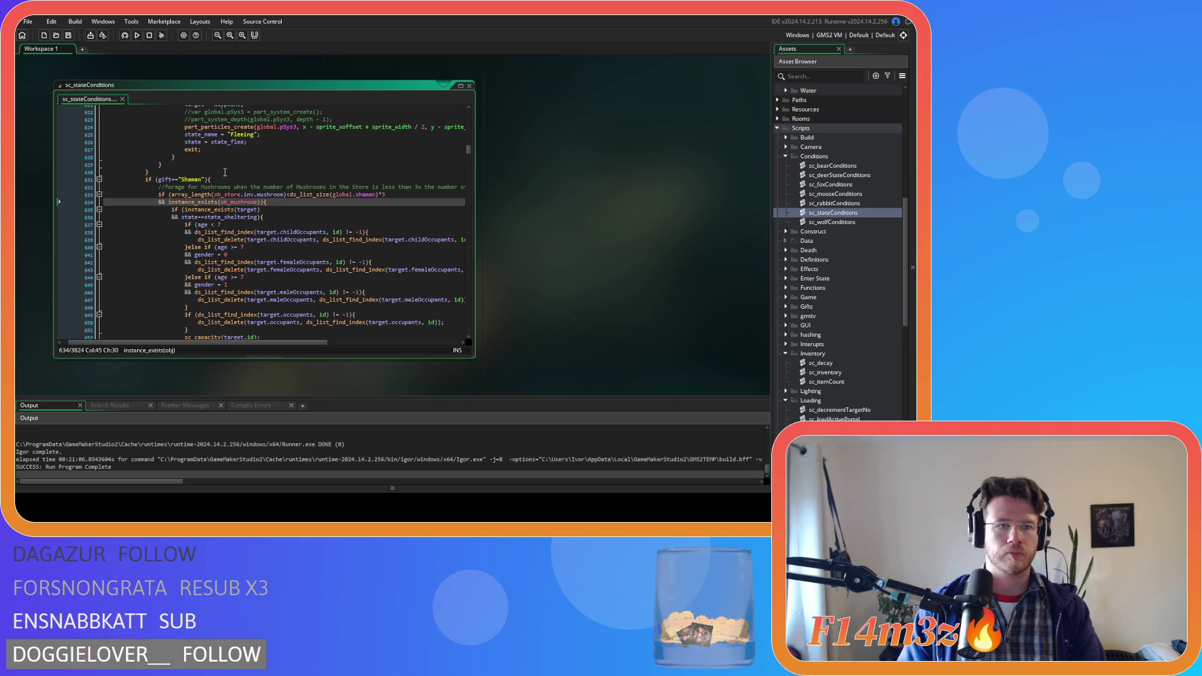
left_click(249, 180)
key("Return")
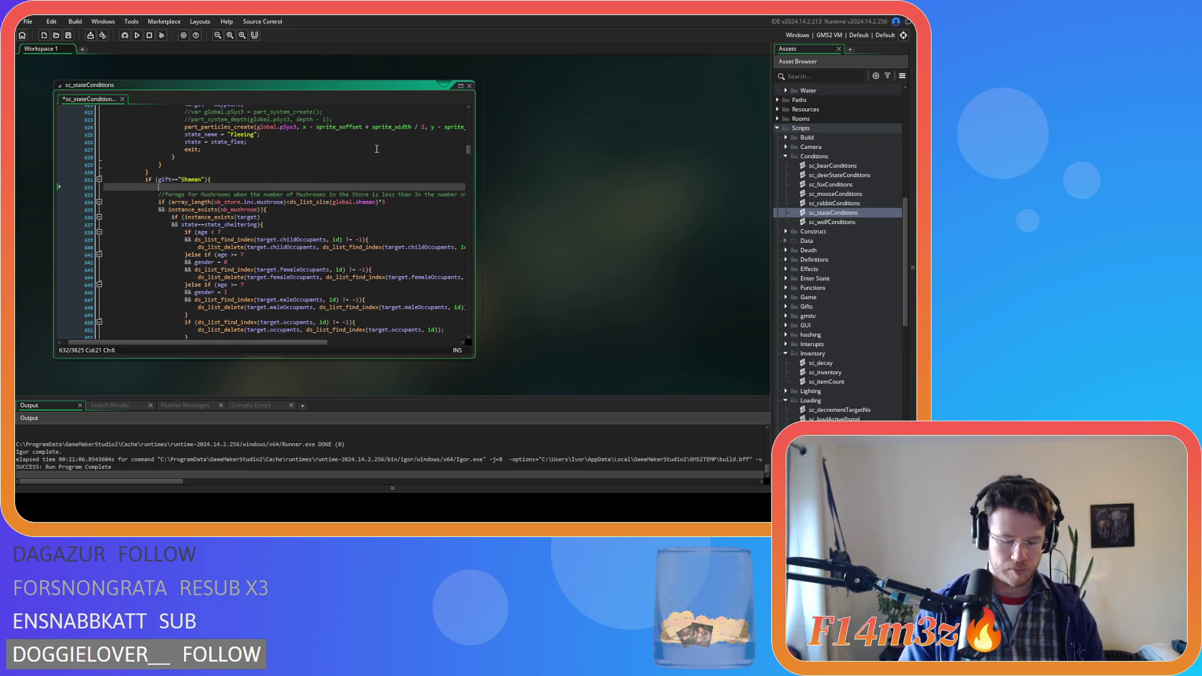
scroll(380, 162, "down", 3)
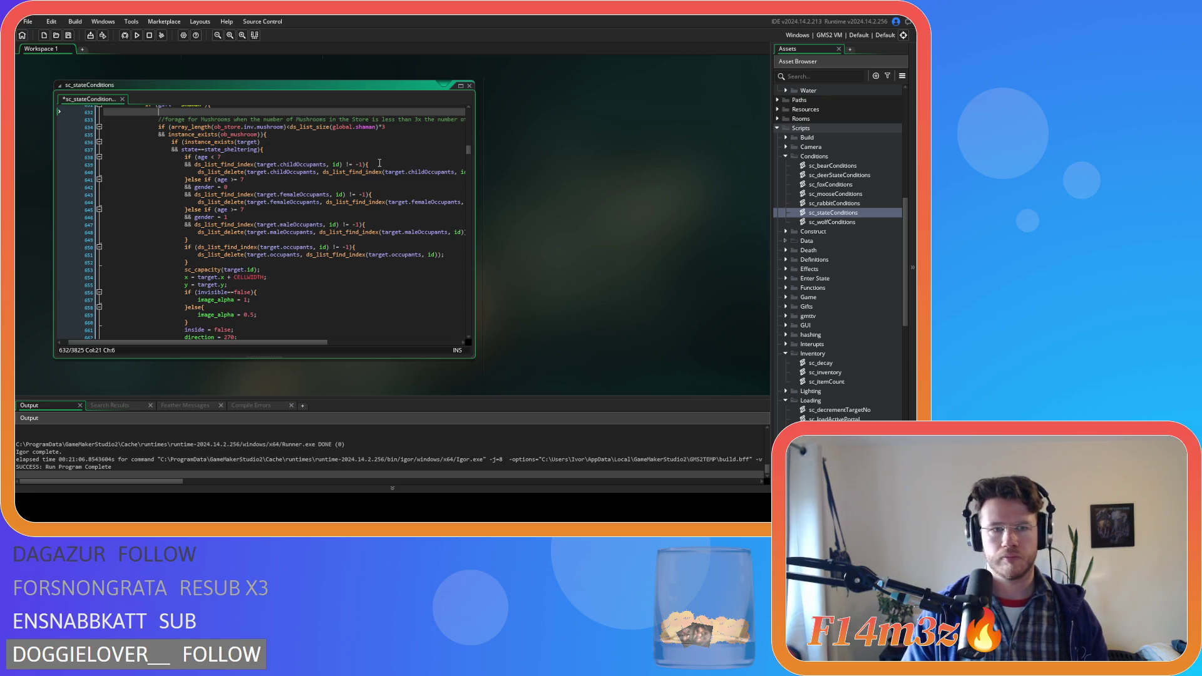
scroll(380, 163, "down", 8)
mouse_move(165, 249)
left_mouse_down()
mouse_move(161, 106)
mouse_move(160, 138)
left_mouse_up()
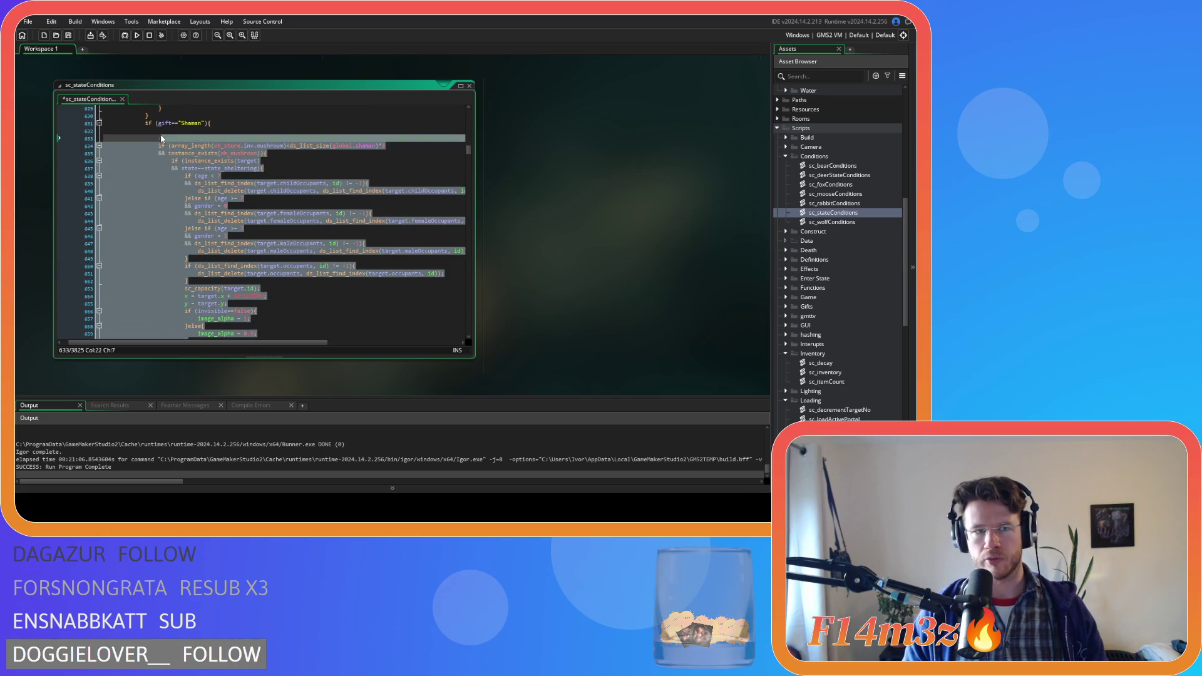
left_click(195, 131)
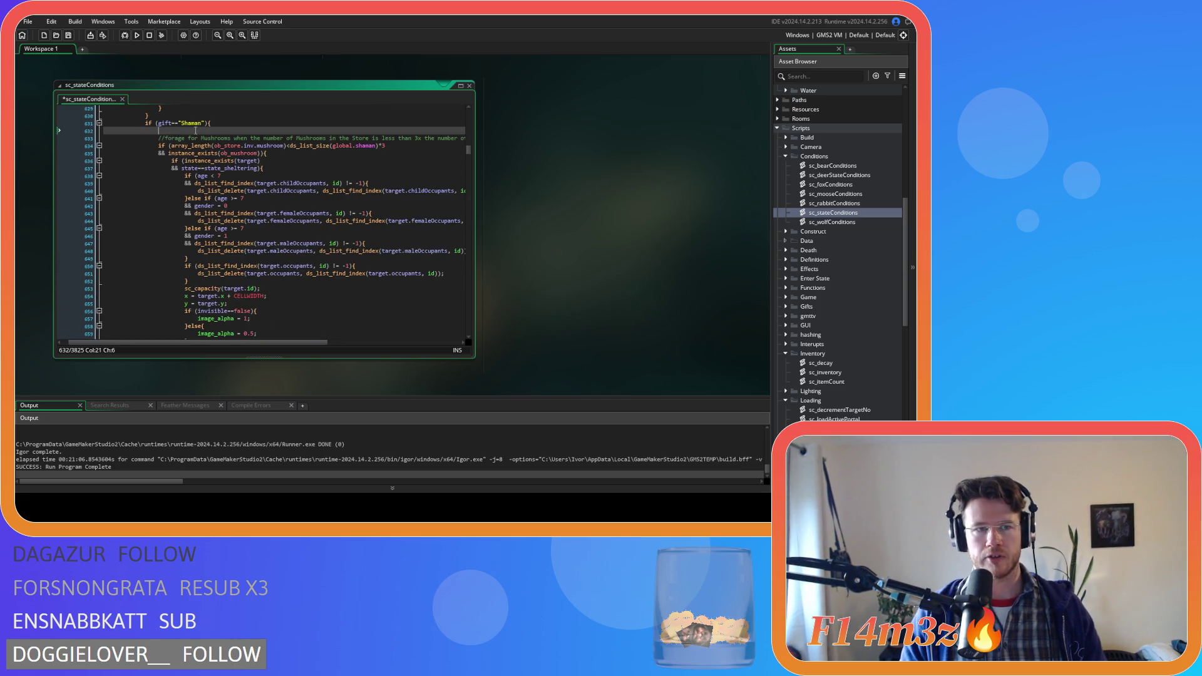
key("ctrl+v")
scroll(297, 182, "up", 5)
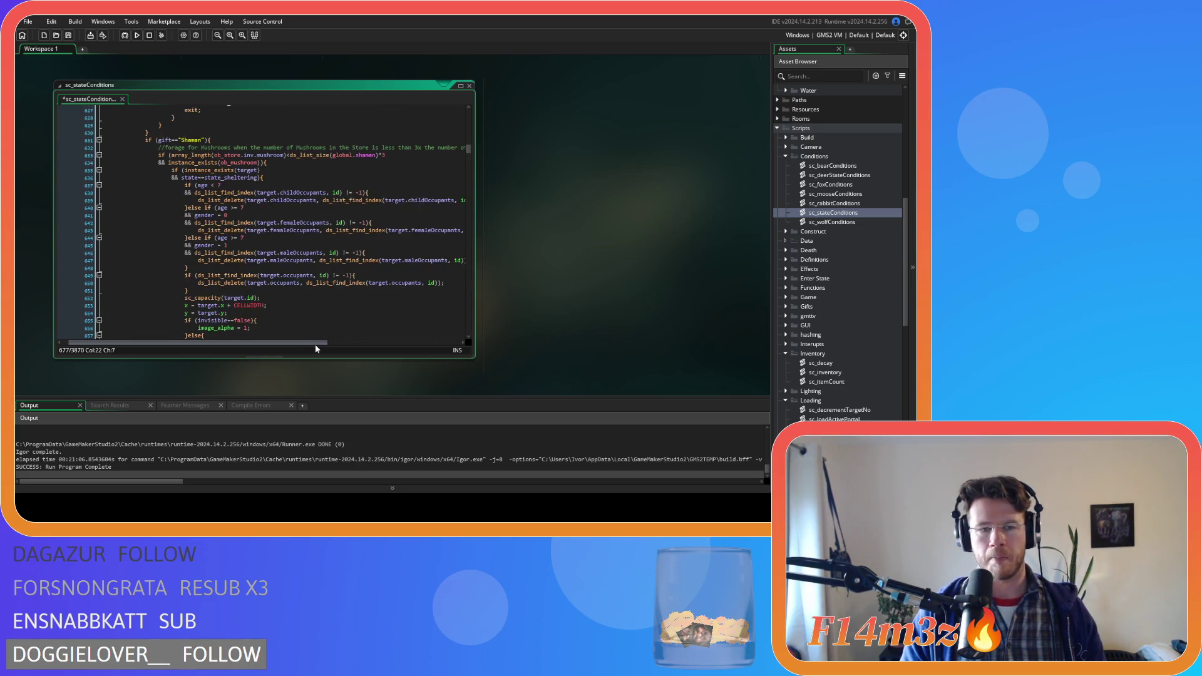
mouse_move(314, 343)
left_mouse_down()
mouse_move(371, 332)
mouse_move(345, 325)
left_mouse_up()
Replace the copied block's comment with 'consume Mushroom if inventory contains Mushroom and mana is less than 100'
left_click_drag(463, 147, 119, 148)
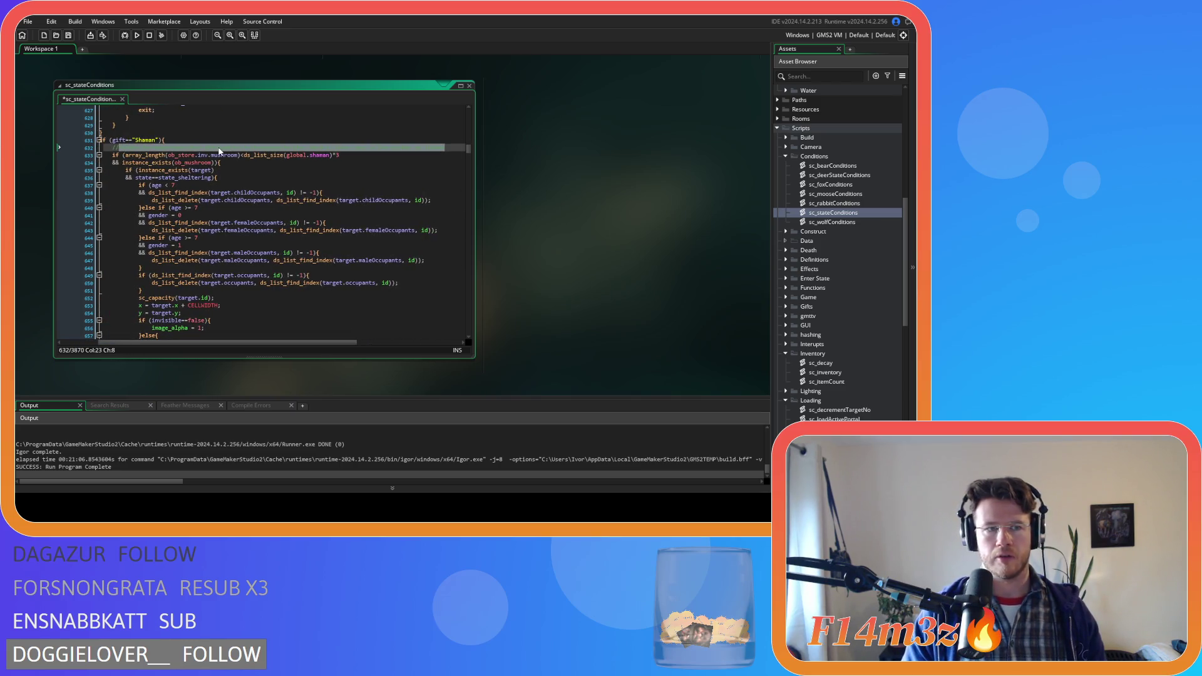
type("consume ")
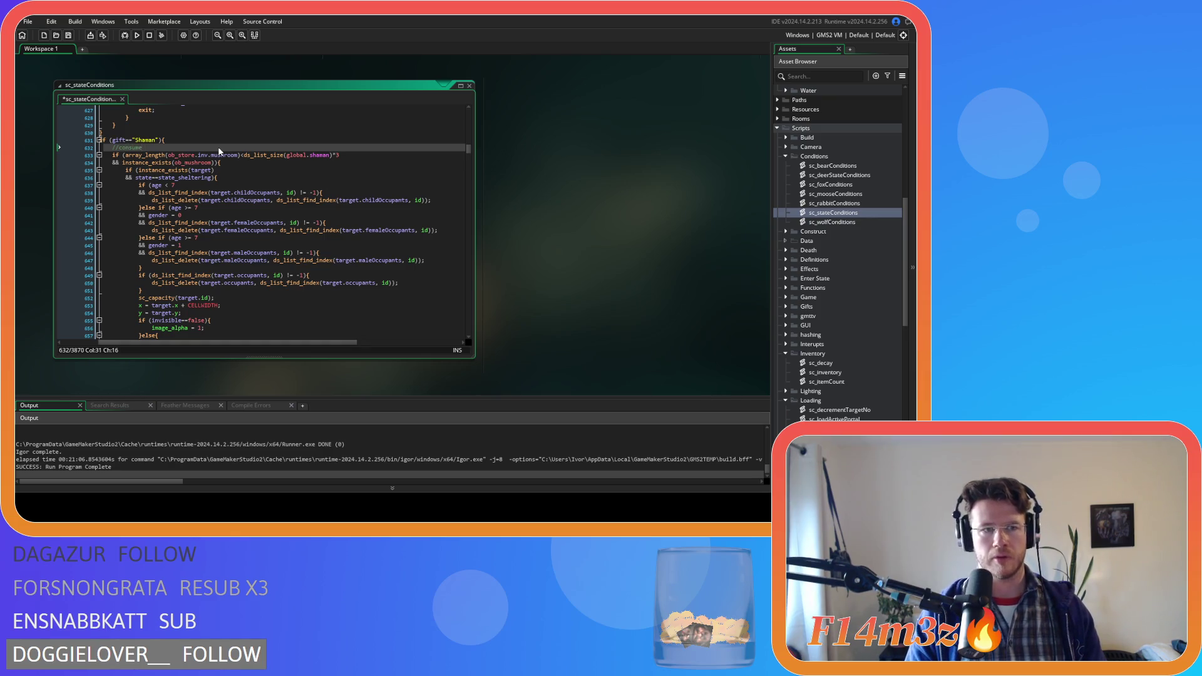
type("Mushro")
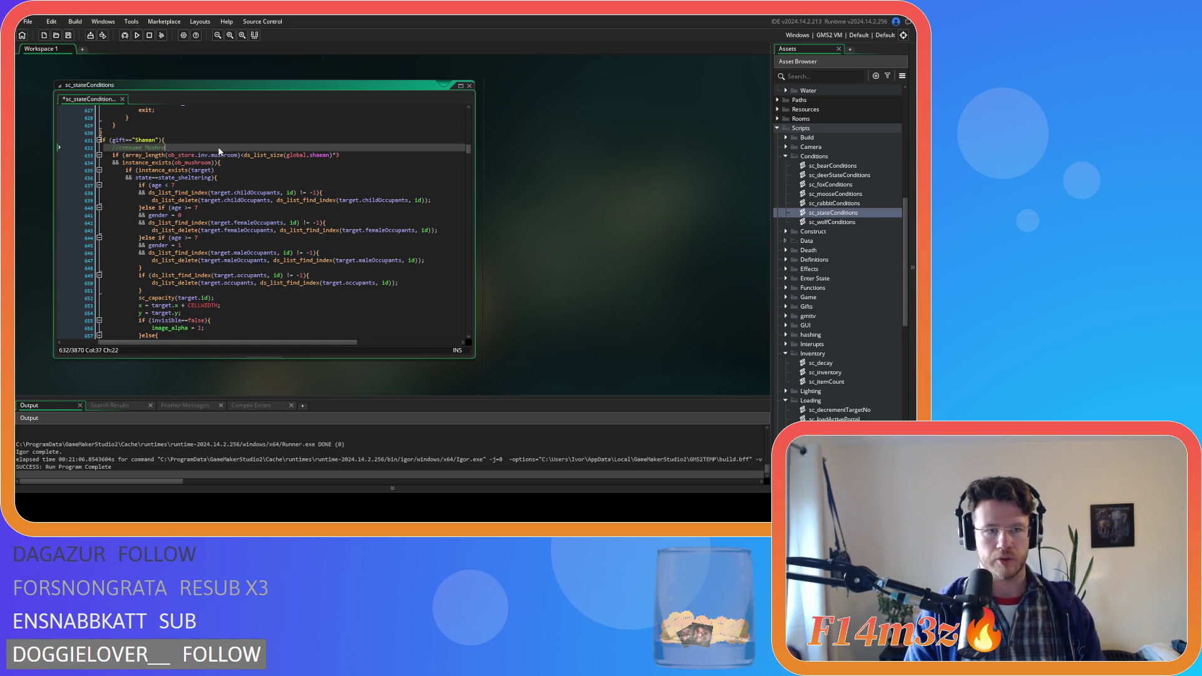
type("om if ")
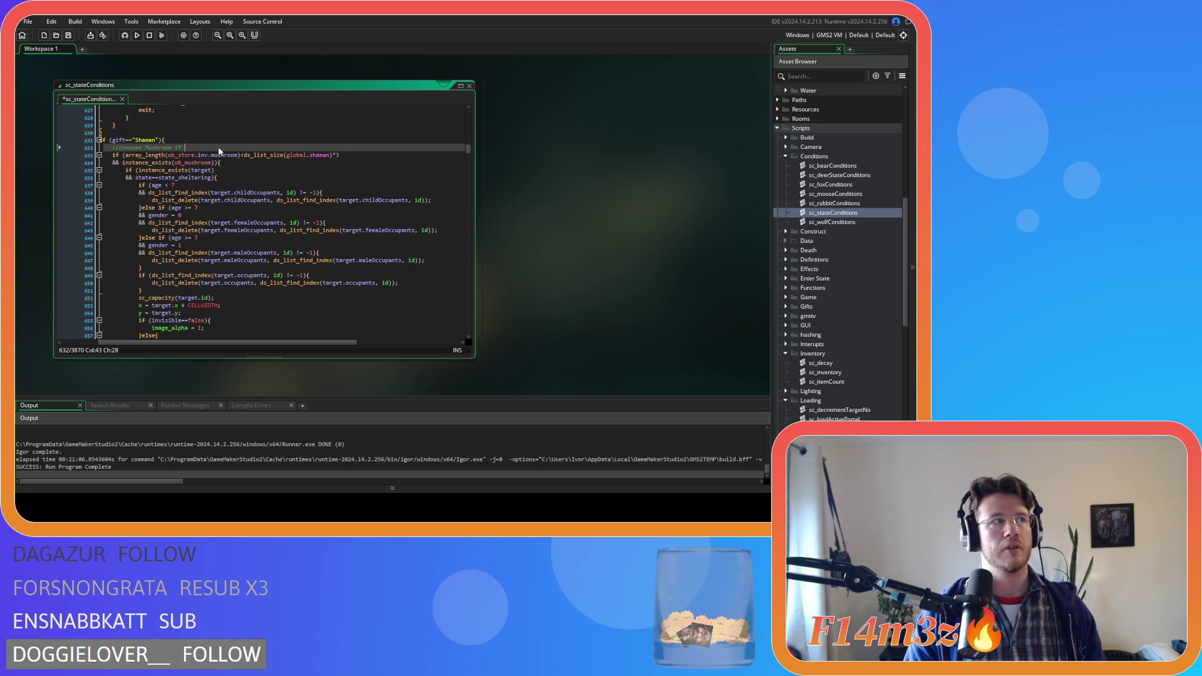
type("inventory ")
type("contains M")
type("ushroo")
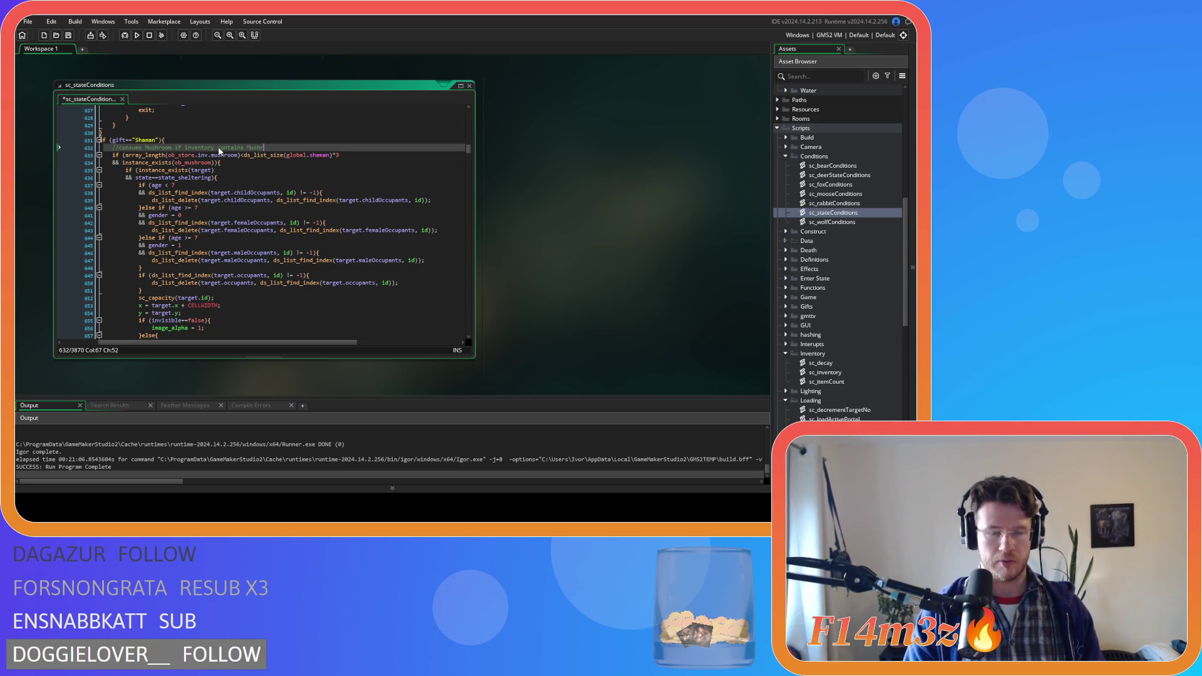
type("m and mana is l")
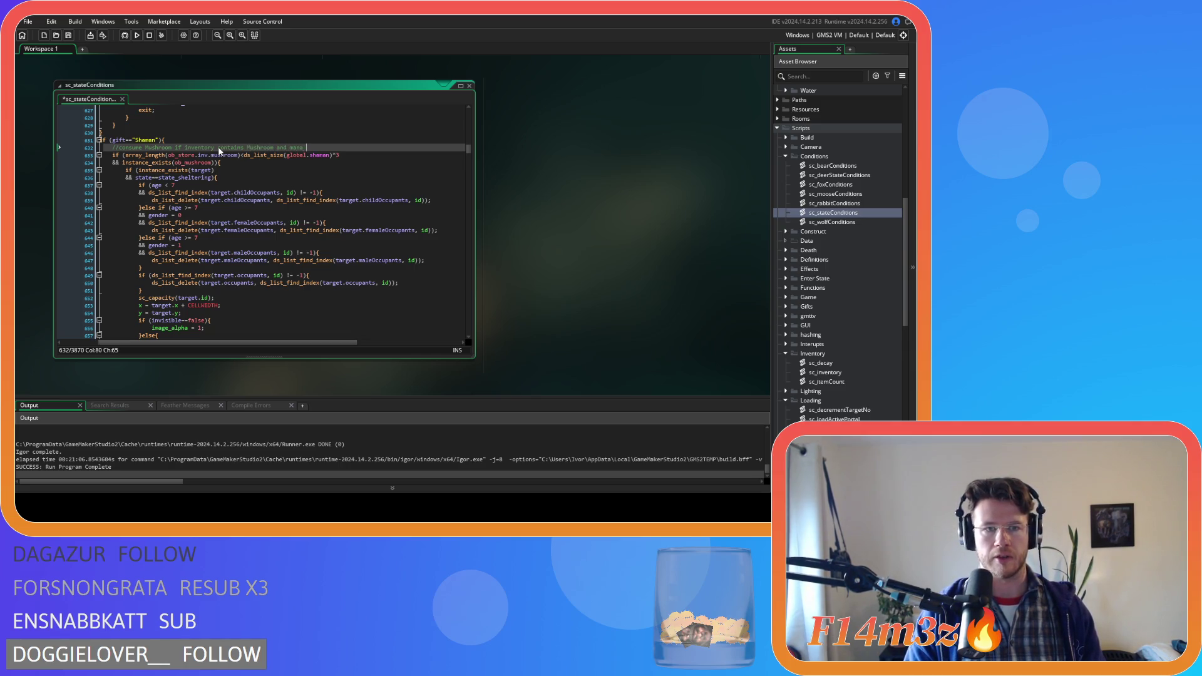
type("ess than 100")
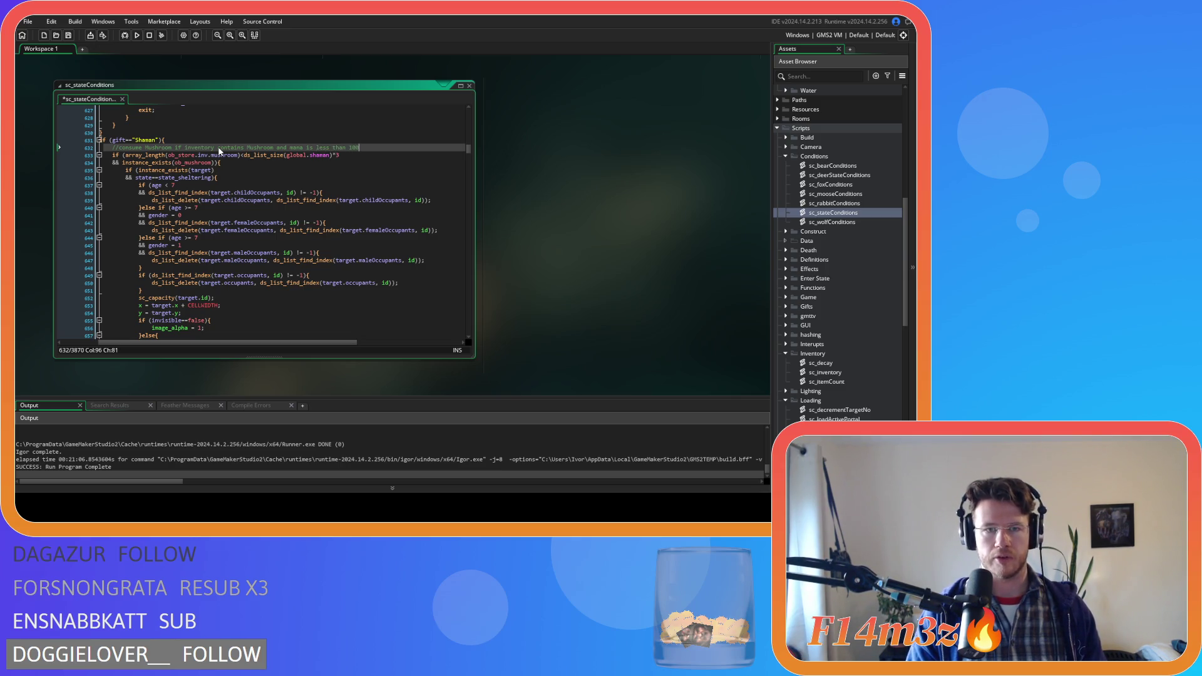
left_click(269, 171)
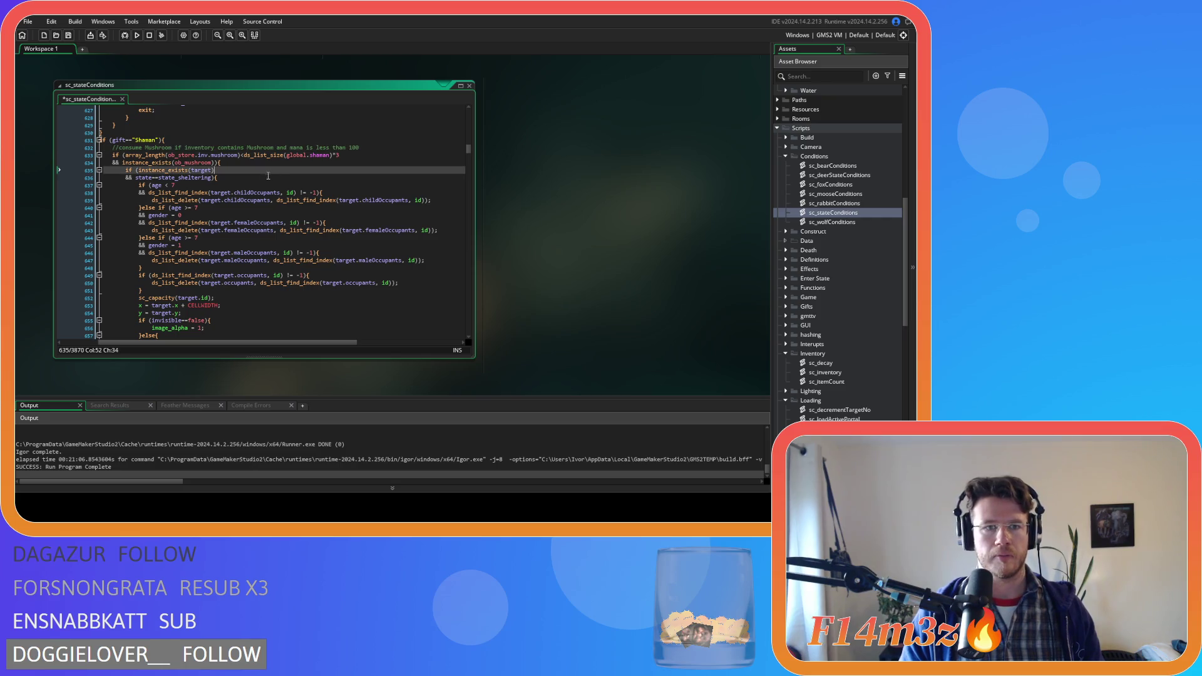
Change the condition to array_length(inv.mushroom)>0, dropping ob_store and the instance_exists(ob_mushroom) check
scroll(247, 344, "left", 3)
mouse_move(187, 152)
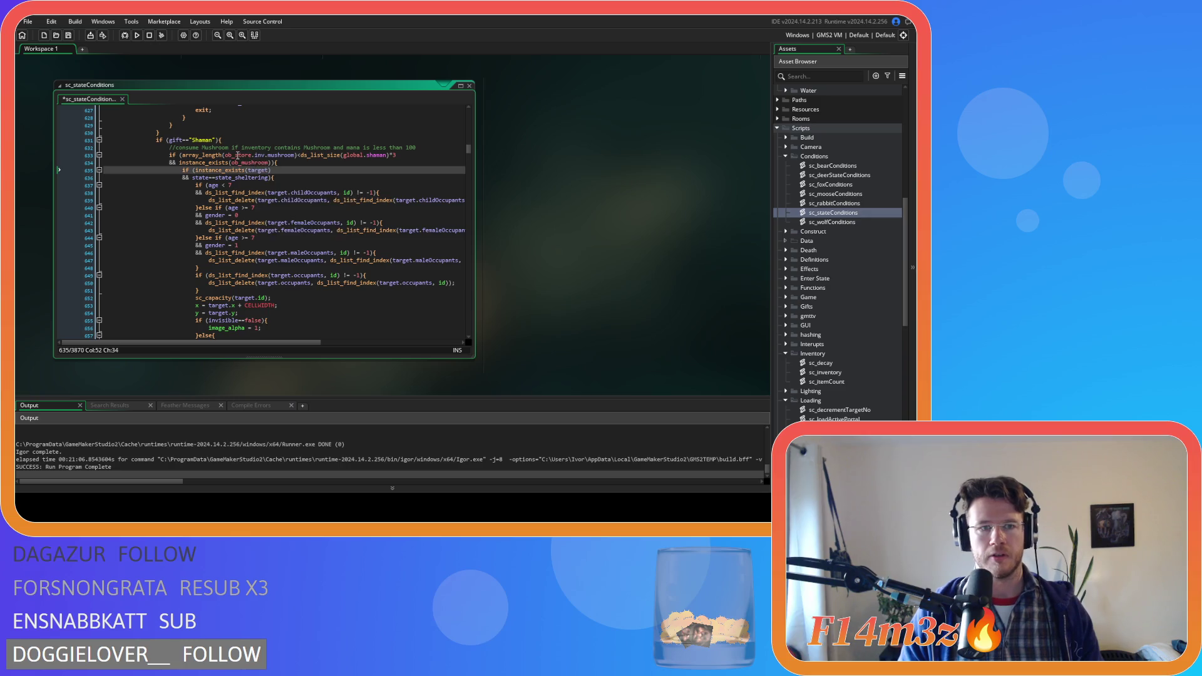
double_click(238, 155)
key("Delete")
key("Delete")
left_click(271, 155)
mouse_move(272, 158)
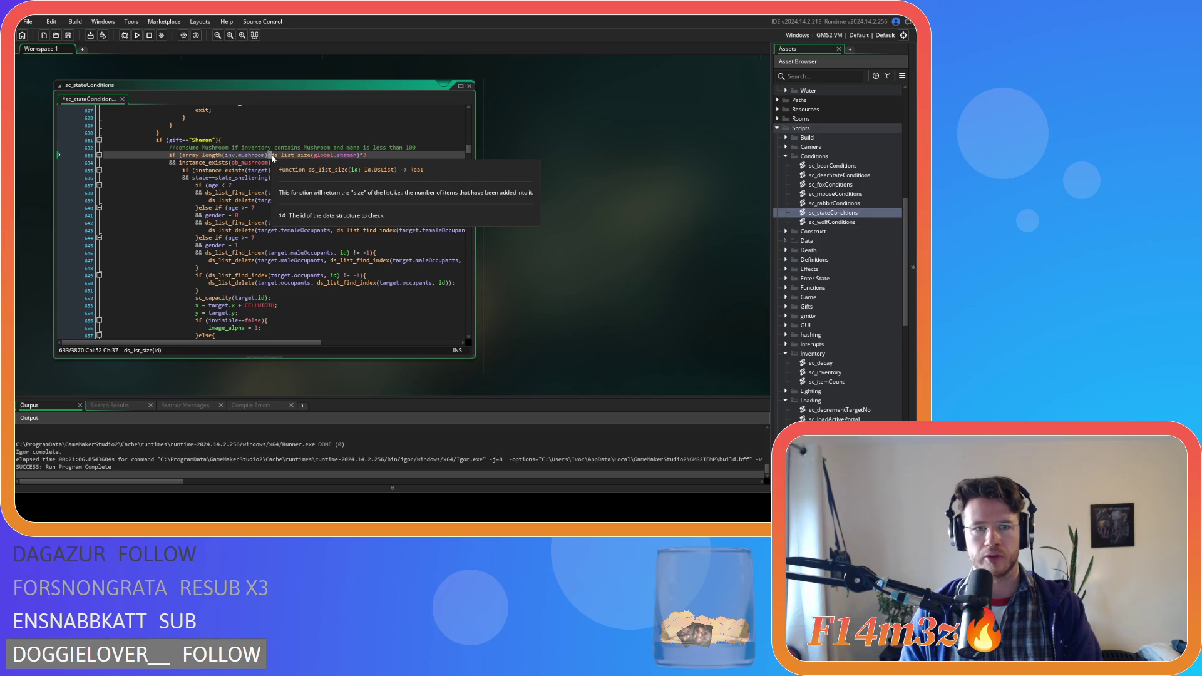
mouse_move(271, 155)
left_mouse_down()
mouse_move(365, 156)
mouse_move(59, 167)
left_mouse_up()
type("0")
key("BackSpace")
key("BackSpace")
Prefix the condition with mp<100 && and save the script
left_click(181, 155)
key("Return")
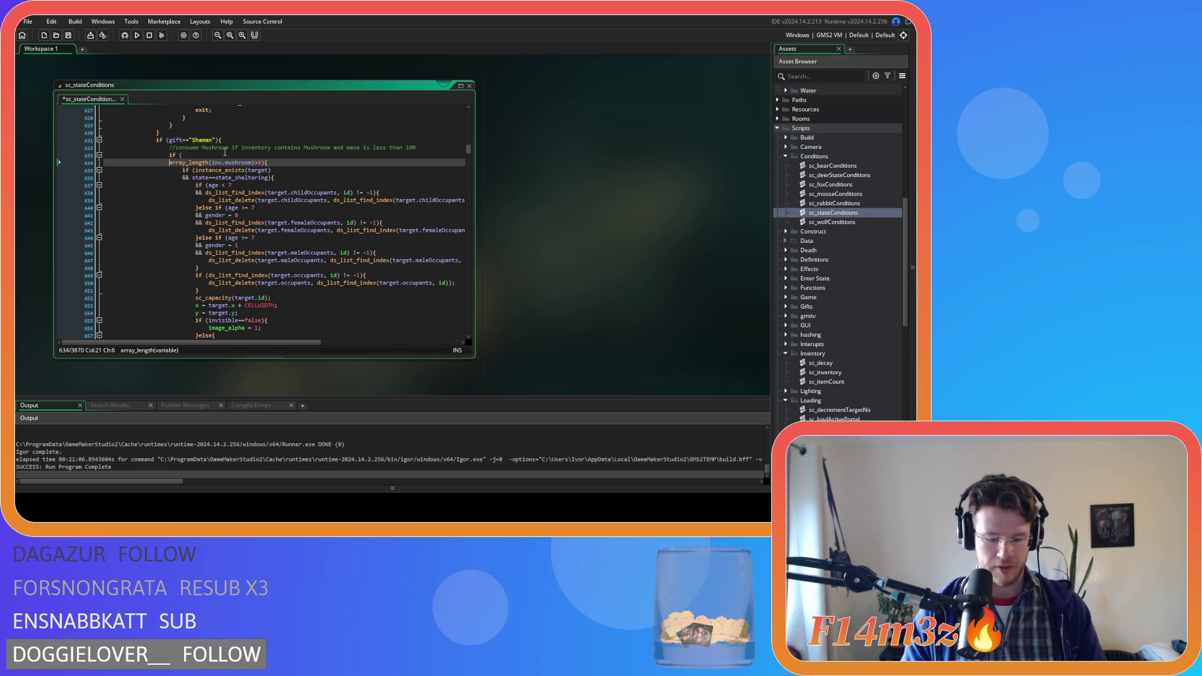
type("&&")
left_click(198, 155)
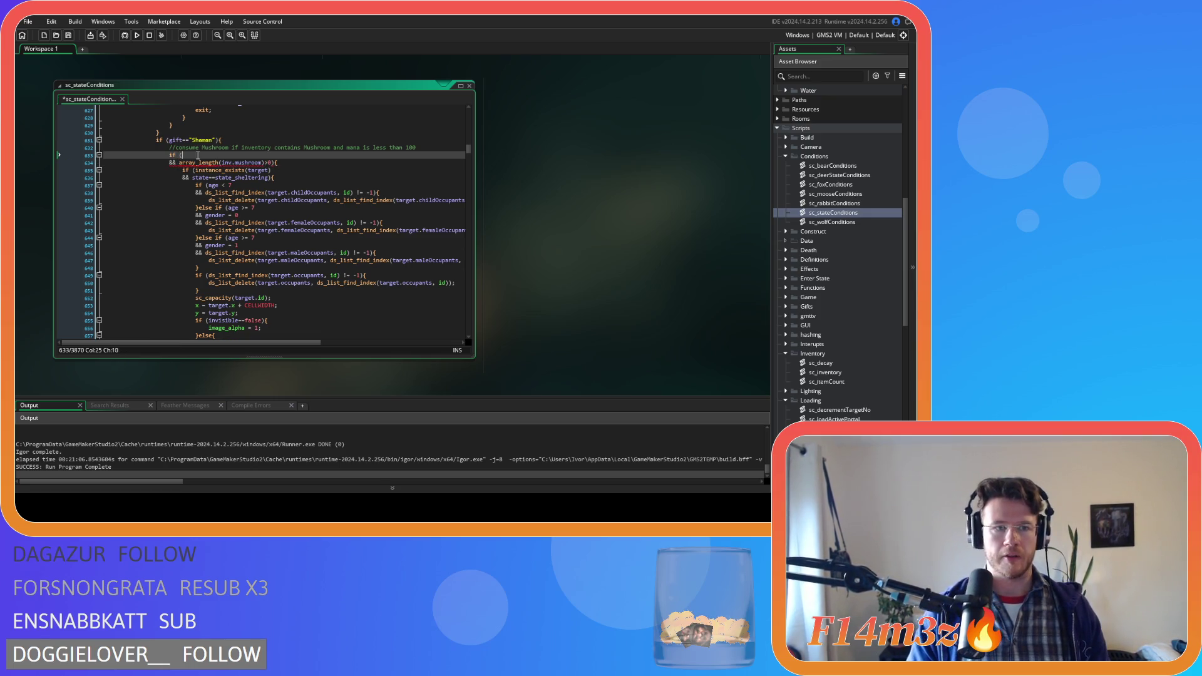
type("mp<100")
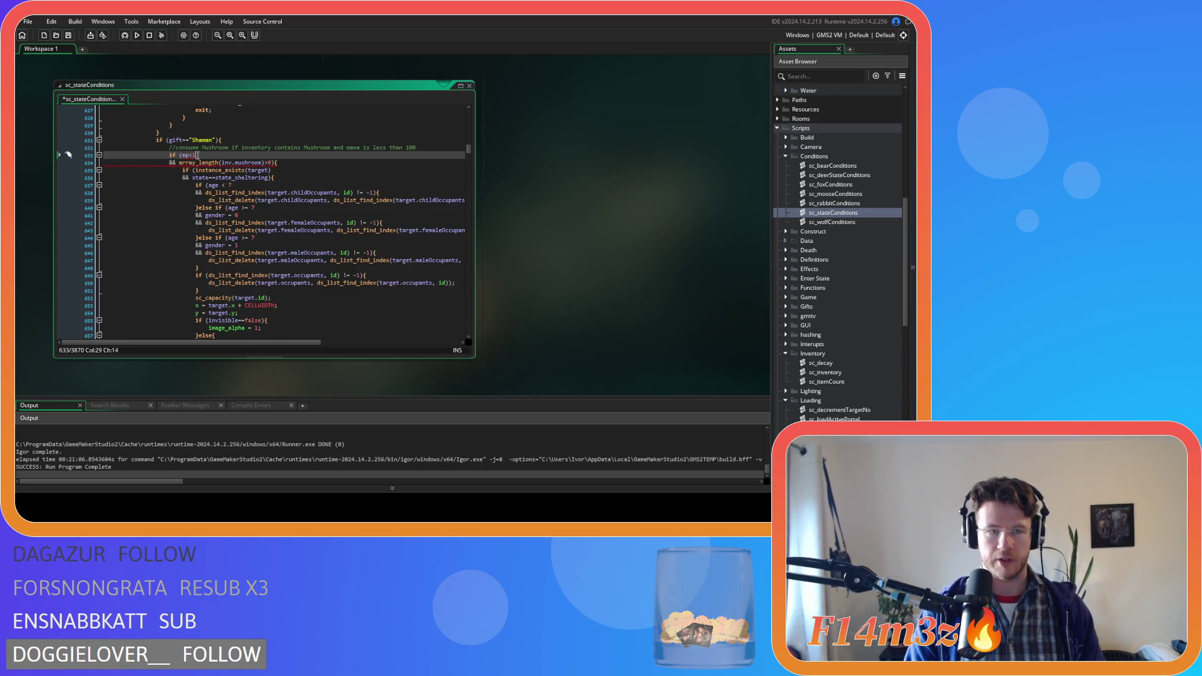
left_click(331, 161)
key("ctrl+s")
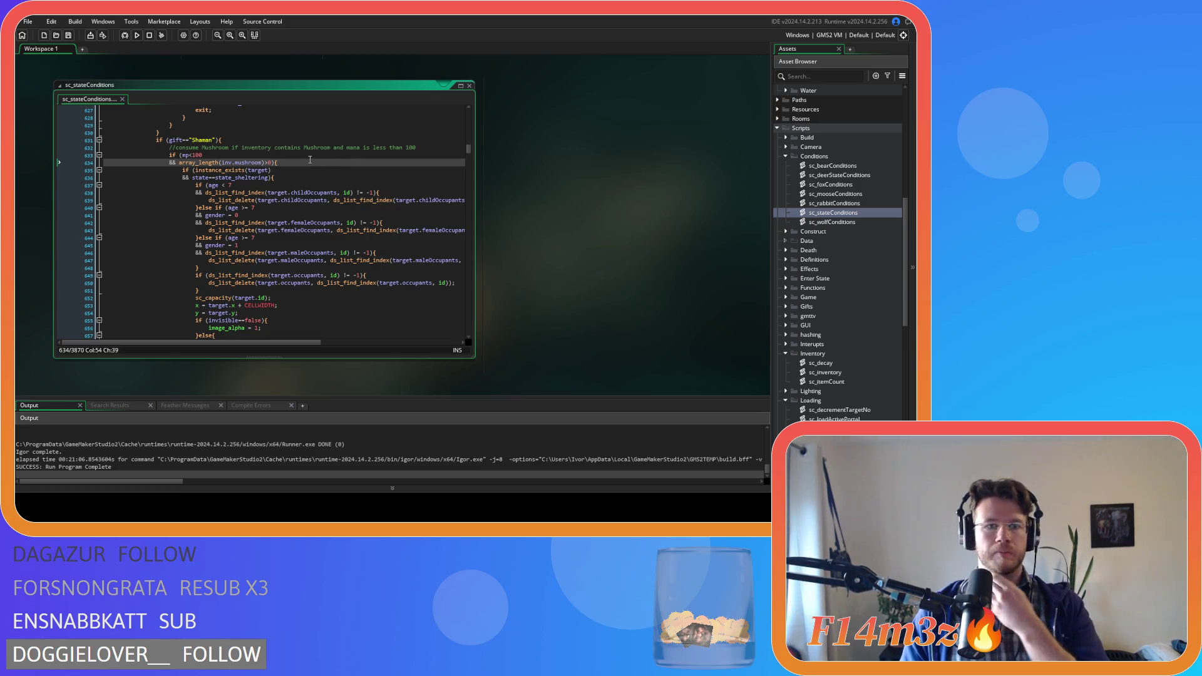
scroll(300, 157, "down", 5)
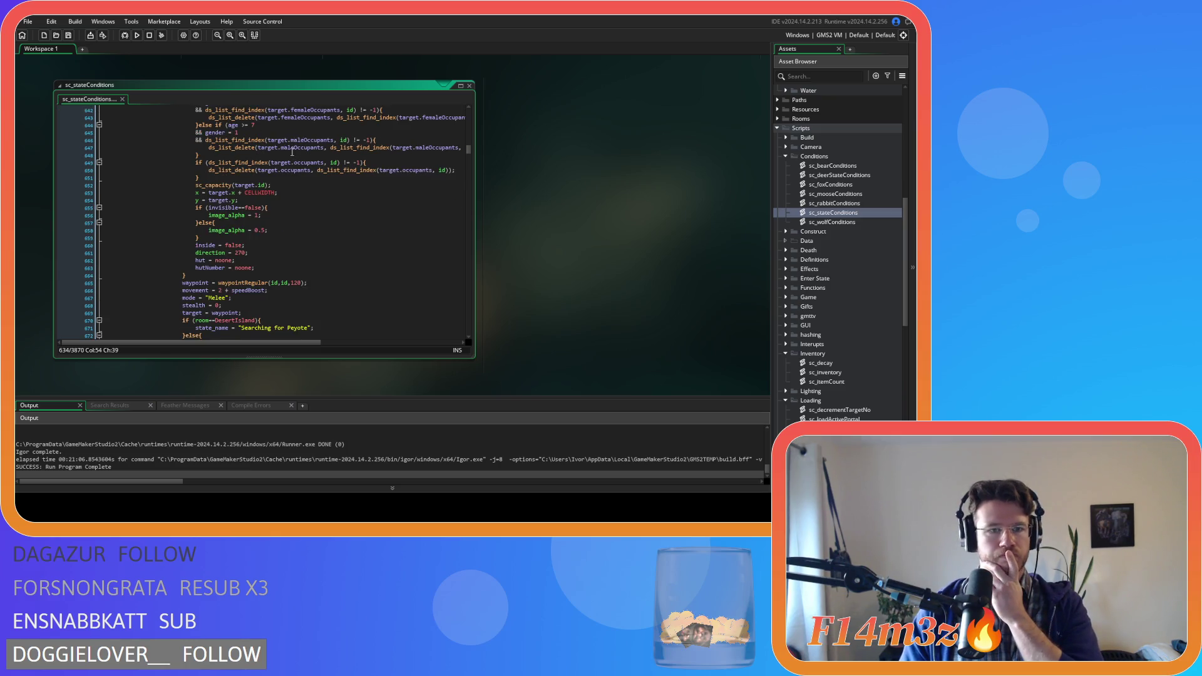
scroll(292, 152, "up", 3)
left_click(297, 142)
scroll(297, 144, "down", 4)
scroll(296, 147, "up", 4)
scroll(296, 150, "down", 4)
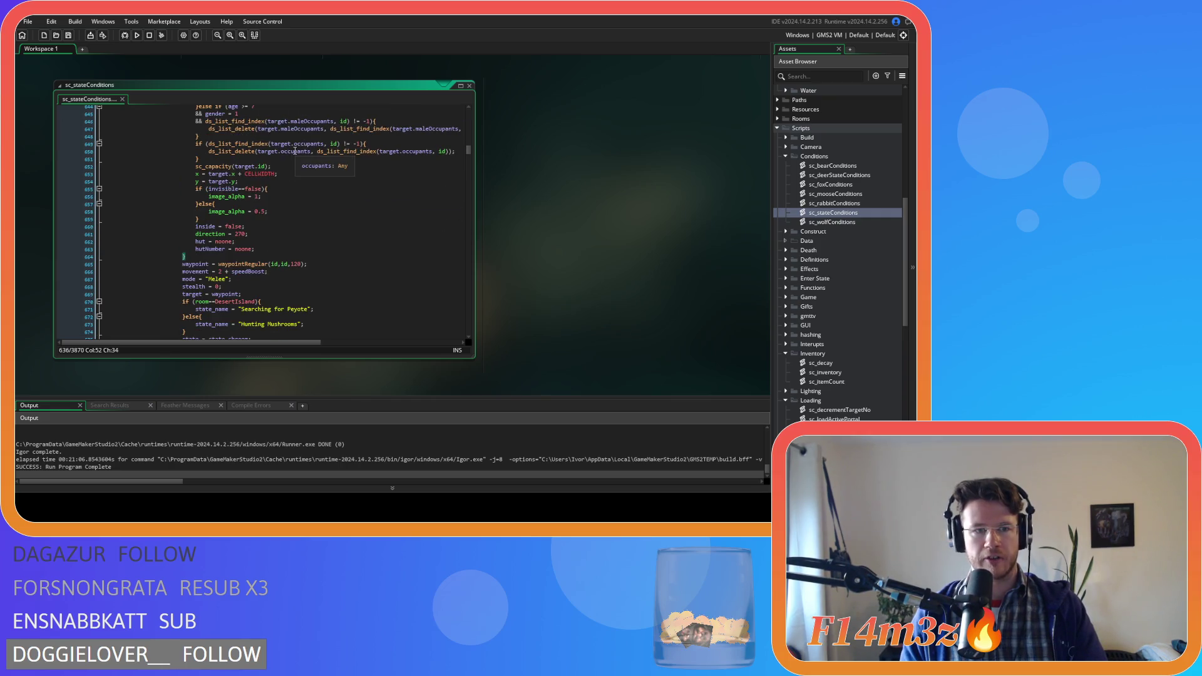
scroll(294, 151, "up", 2)
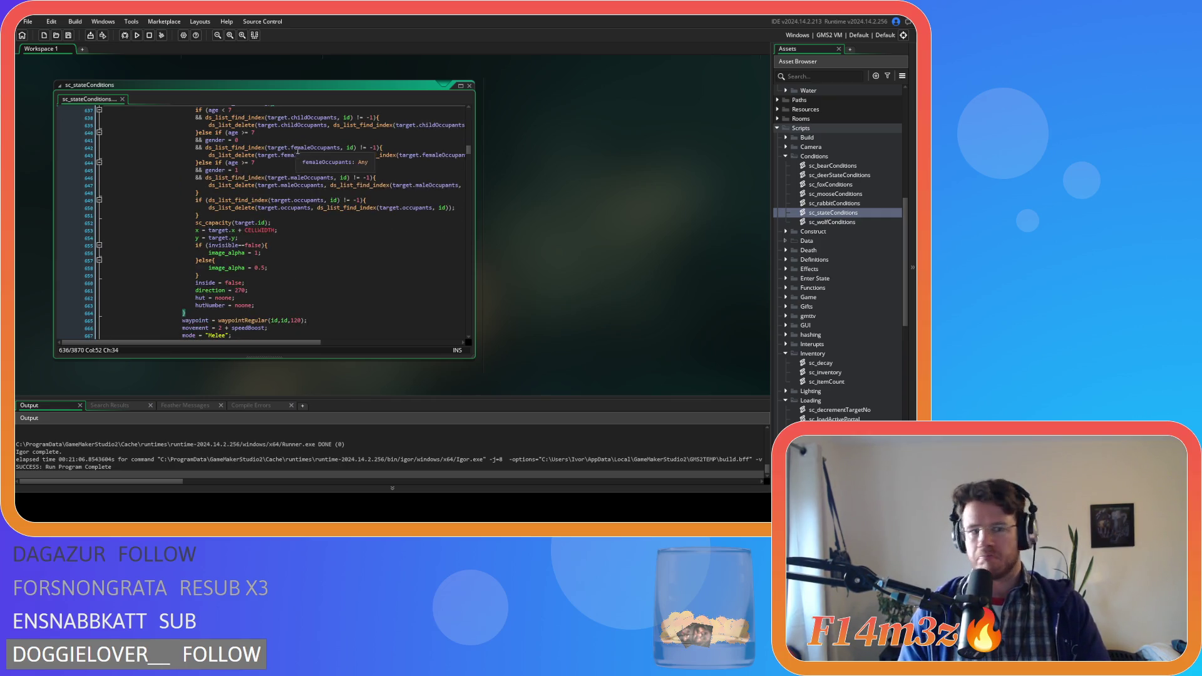